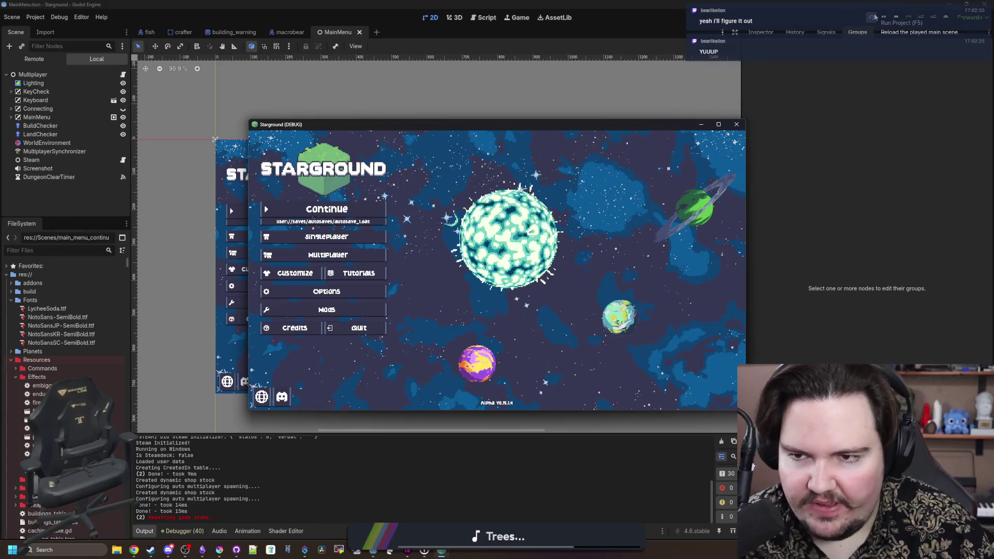
- Place the two Starground debug windows side by side, with the left one at the screen edge
drag(207, 163, 122, 123)
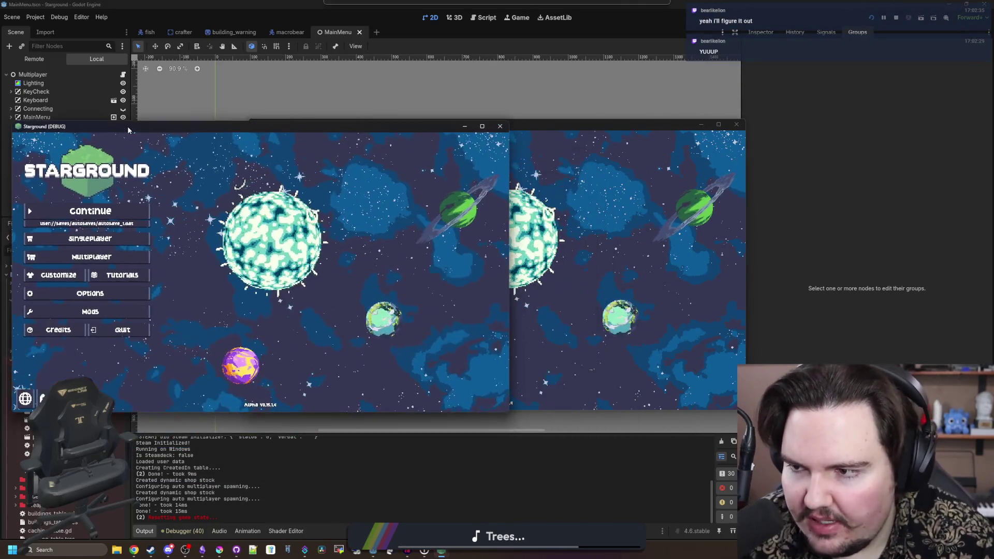
drag(530, 123, 773, 121)
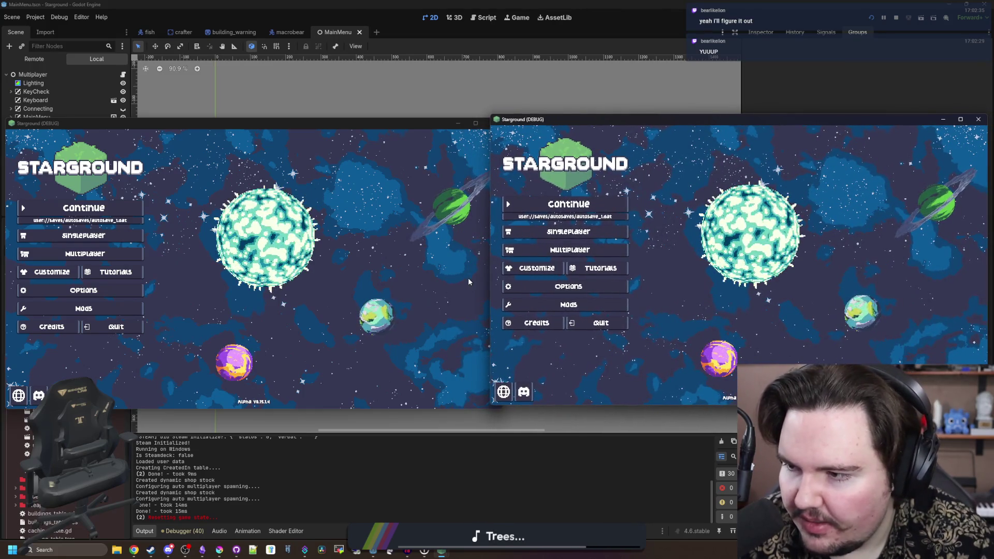
drag(491, 290, 565, 290)
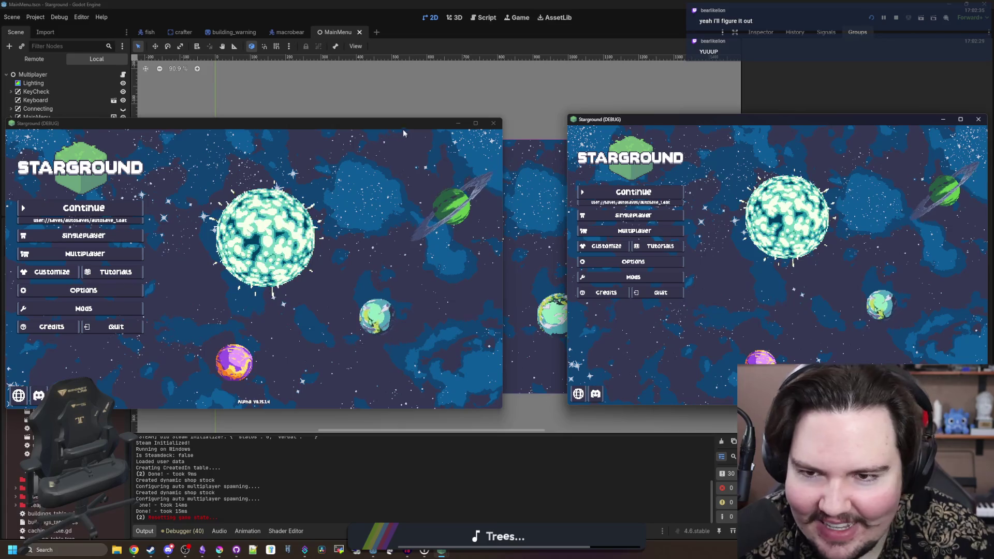
drag(402, 121, 428, 122)
drag(629, 117, 627, 123)
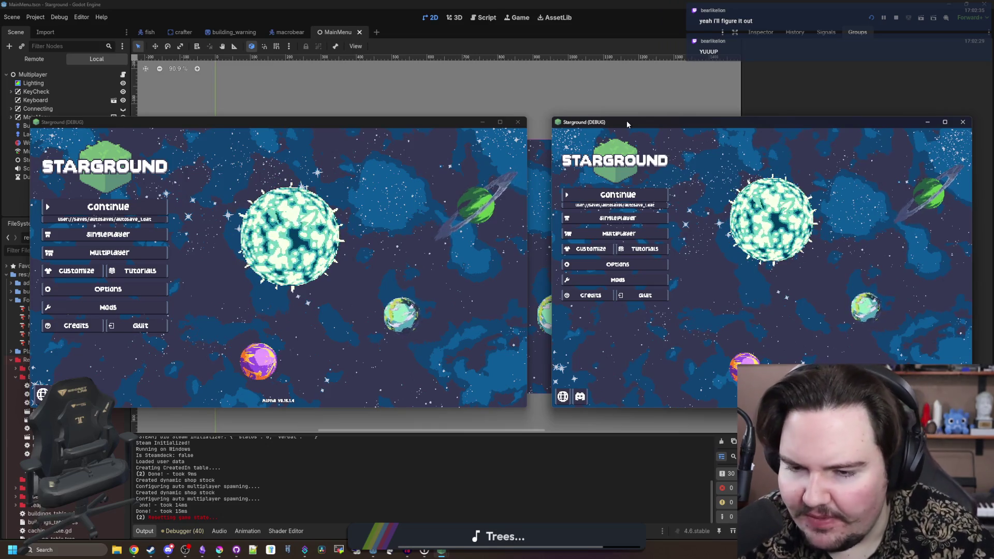
click(269, 306)
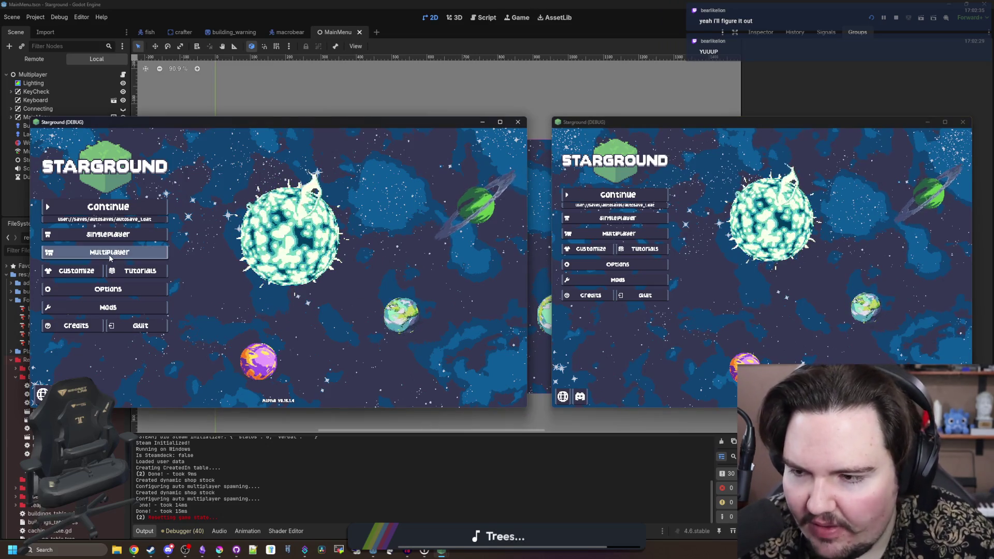
- Open the left game's Multiplayer Manual panel with the IP field focused, then switch to a new Chrome tab
click(108, 253)
key(Escape)
key(Return)
click(366, 247)
click(342, 247)
click(364, 247)
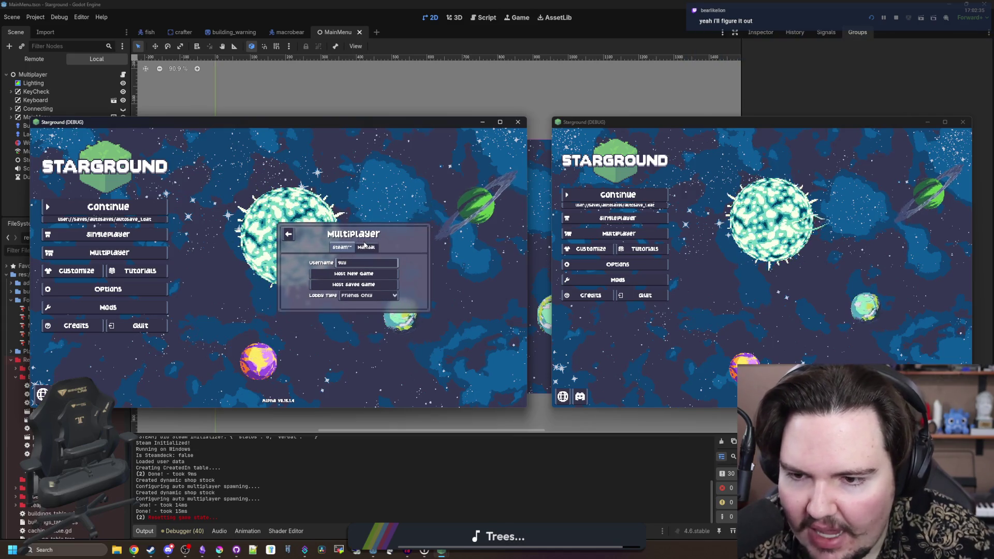
click(364, 247)
click(353, 253)
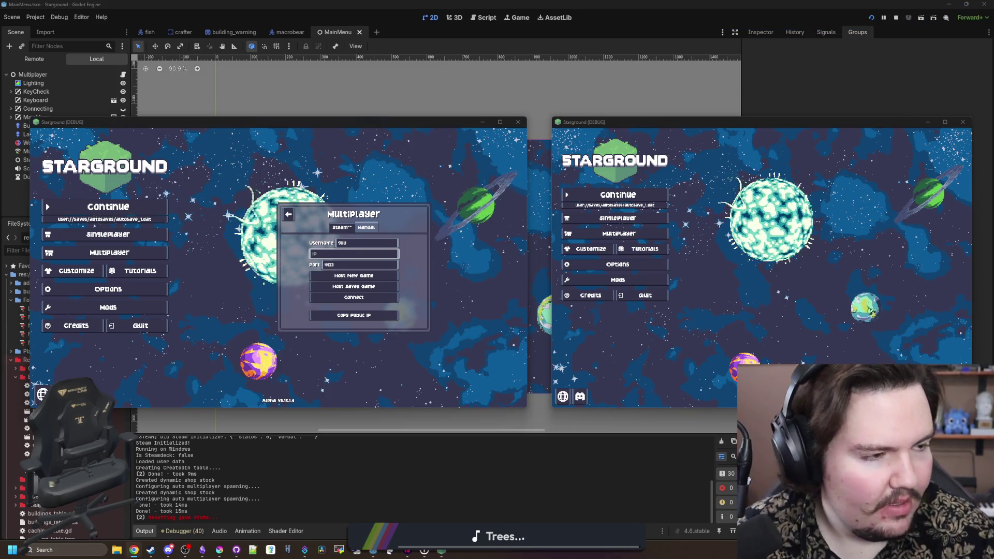
key(alt+Tab)
drag(524, 122, 512, 113)
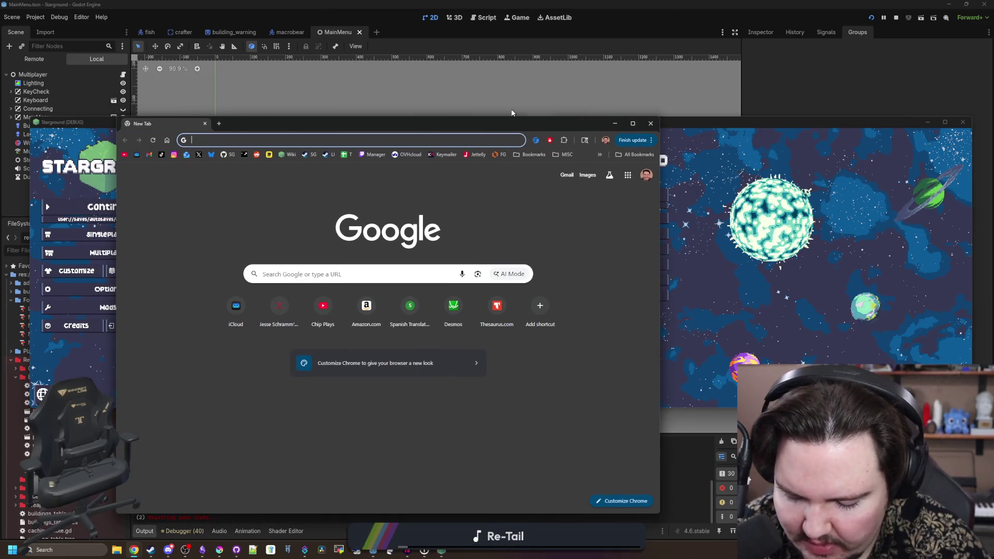
- Search for 'leafblower revolution' and open the game's Steam store page
text(leafblower)
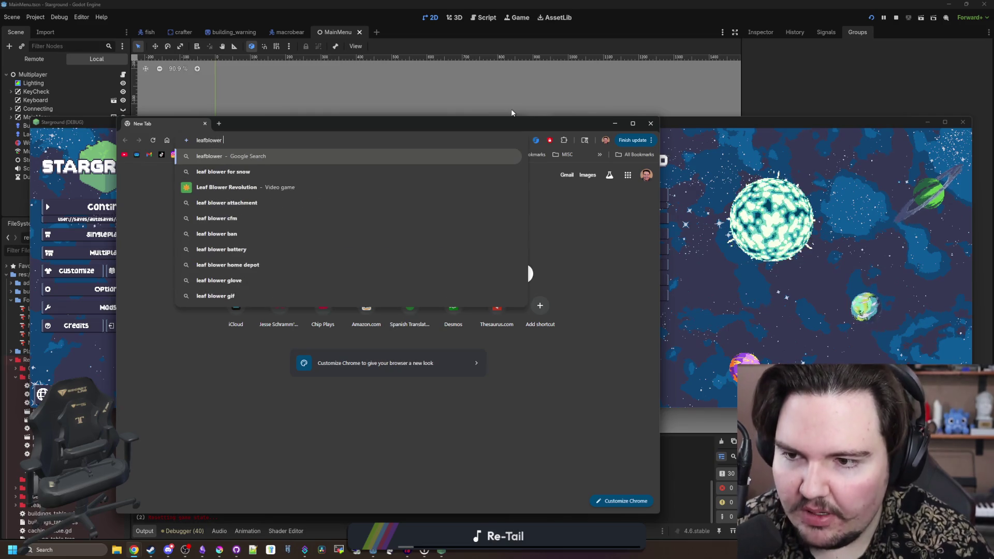
text( revolution)
key(Return)
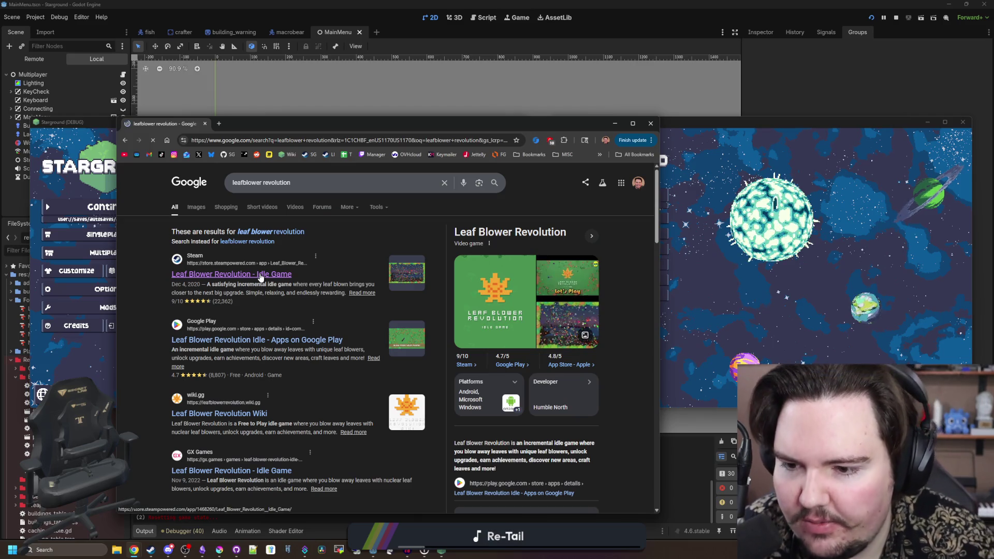
click(261, 278)
- Maximize the browser and view the game's screenshots in the full-size viewer
drag(408, 130, 430, 116)
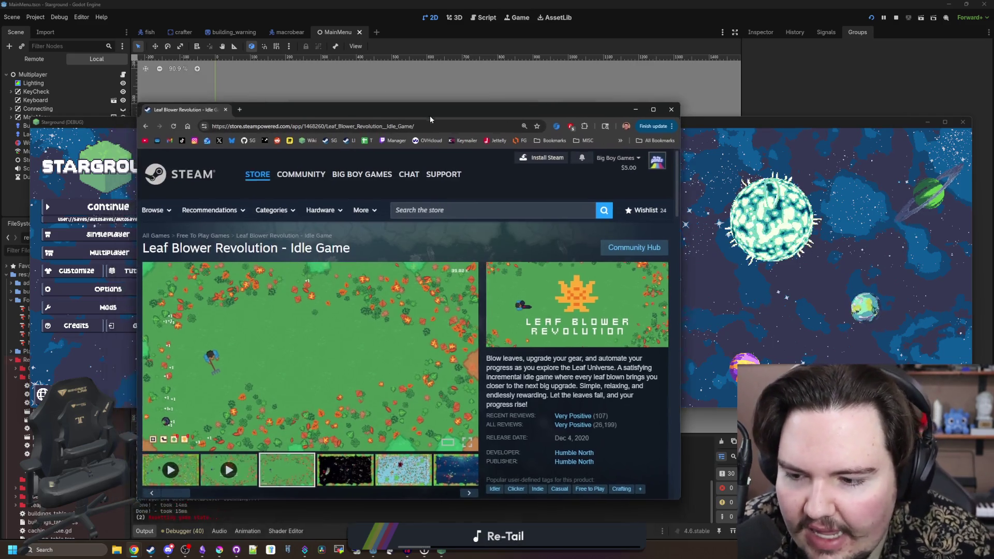
double_click(430, 116)
click(406, 405)
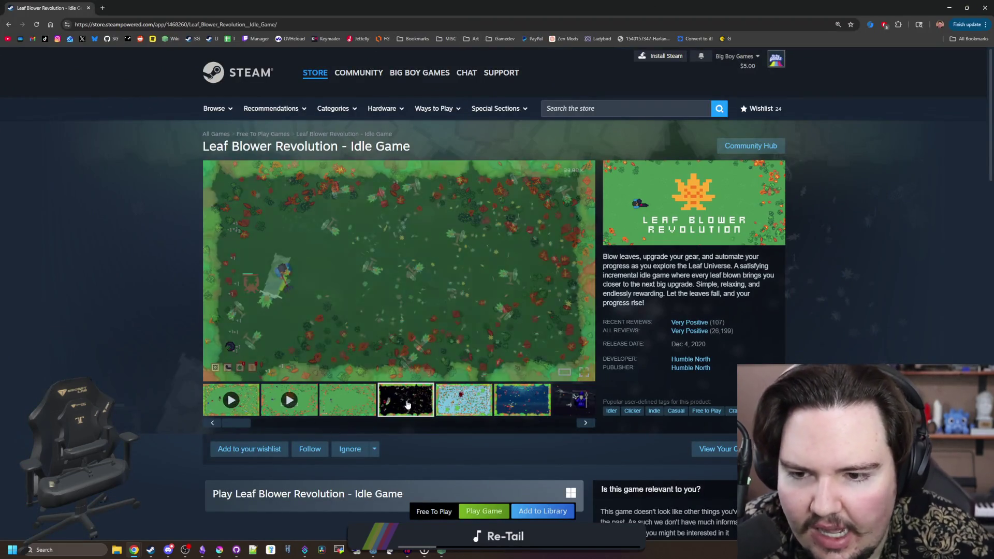
click(492, 311)
click(858, 292)
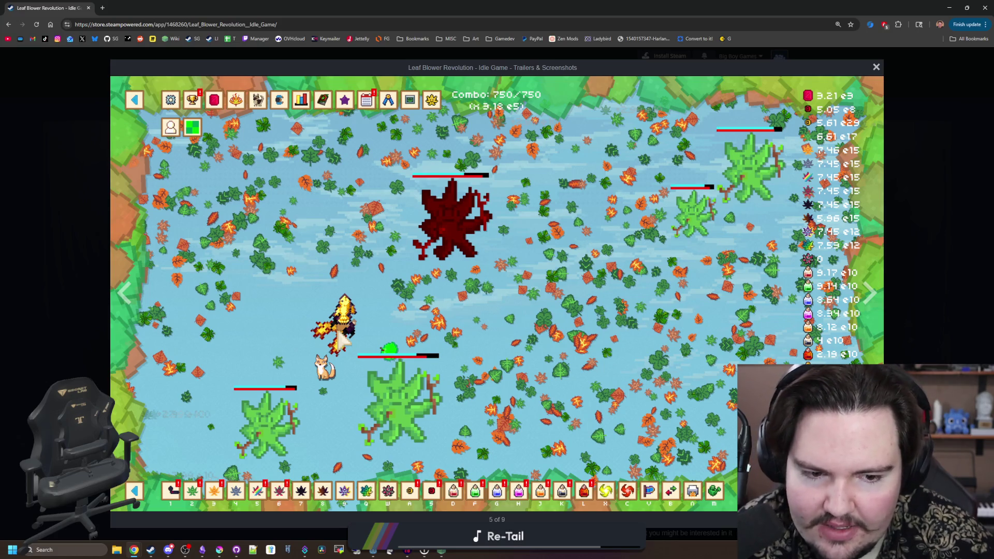
- Advance the screenshot viewer to image 6 of 9
click(870, 293)
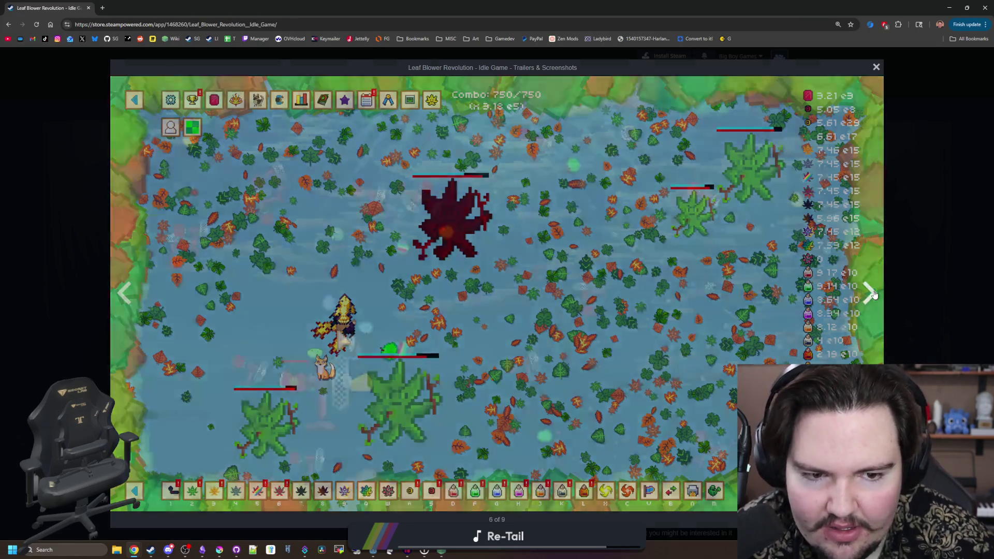
- Page forward through the Leaf Blower Revolution screenshots to the last one
click(873, 294)
click(874, 294)
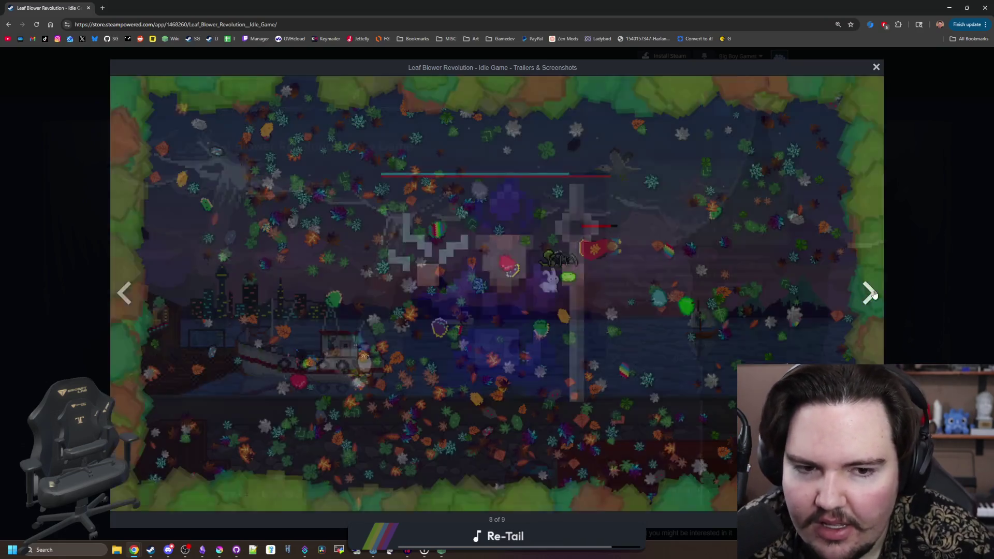
click(874, 294)
click(874, 294)
click(874, 295)
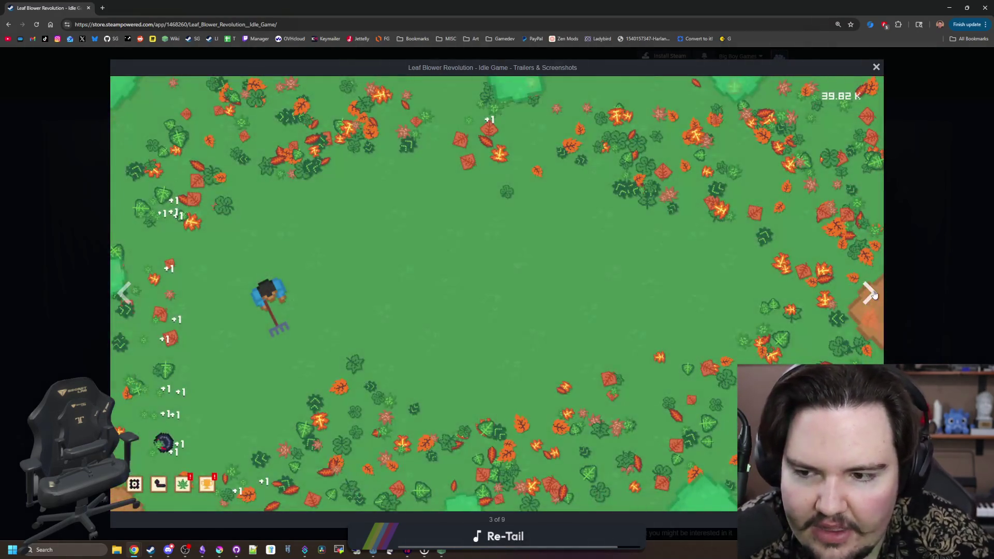
click(873, 294)
click(874, 294)
click(874, 294)
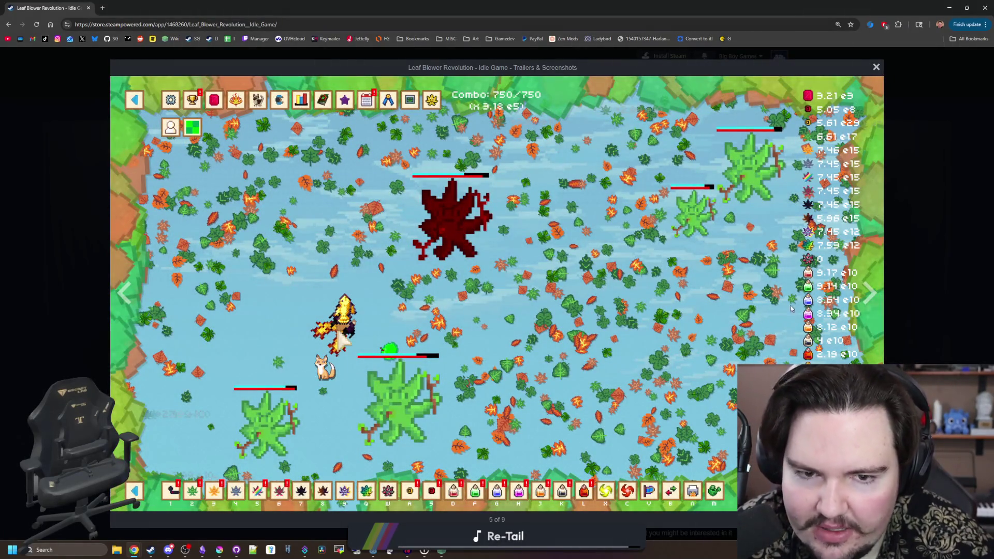
click(866, 283)
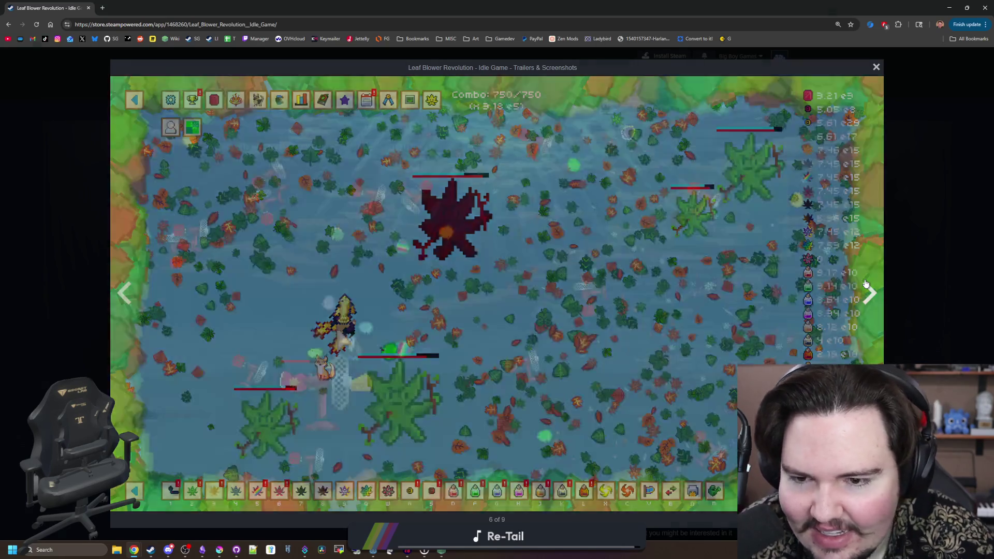
click(866, 284)
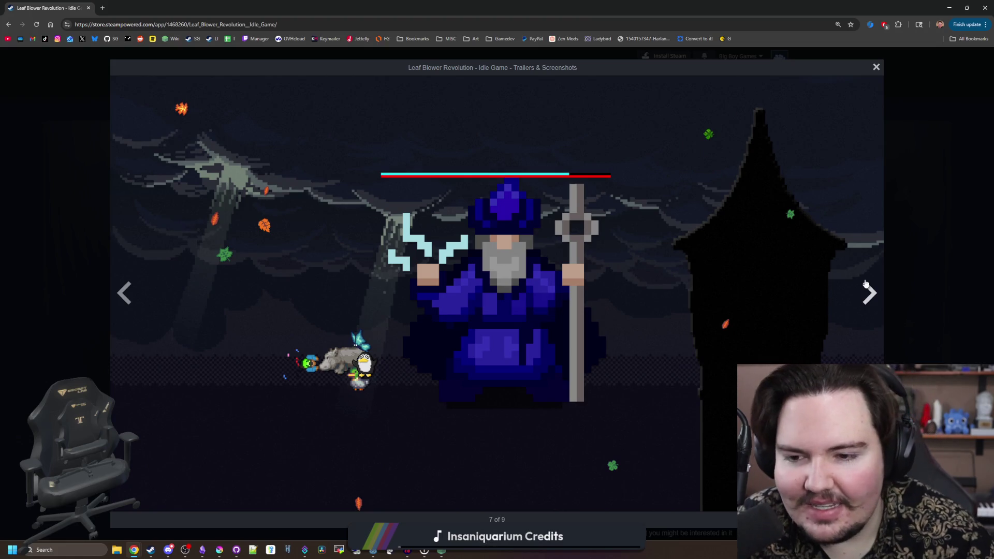
click(866, 283)
click(866, 283)
click(866, 283)
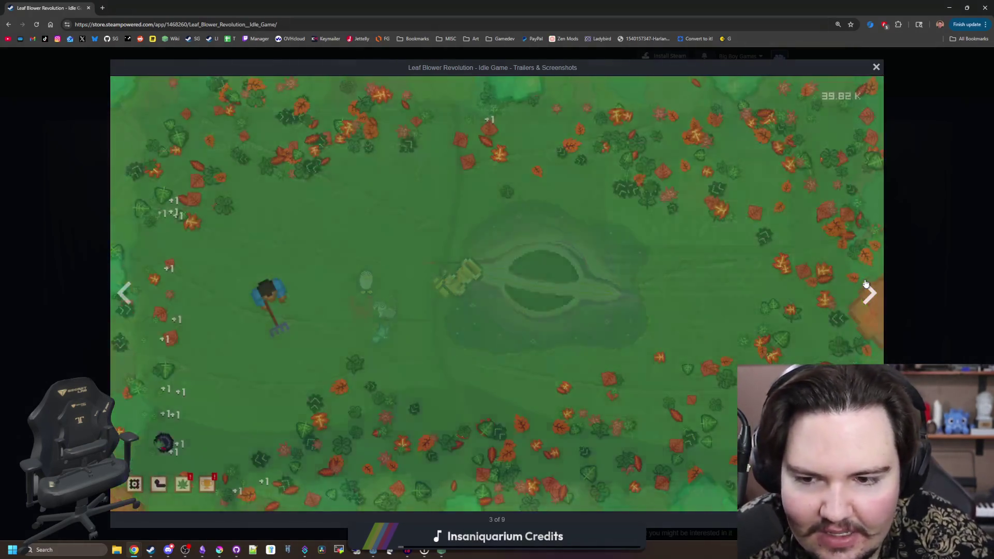
- Cycle back and forth to screenshot 5 of 9, then restore Chrome to a window
click(125, 294)
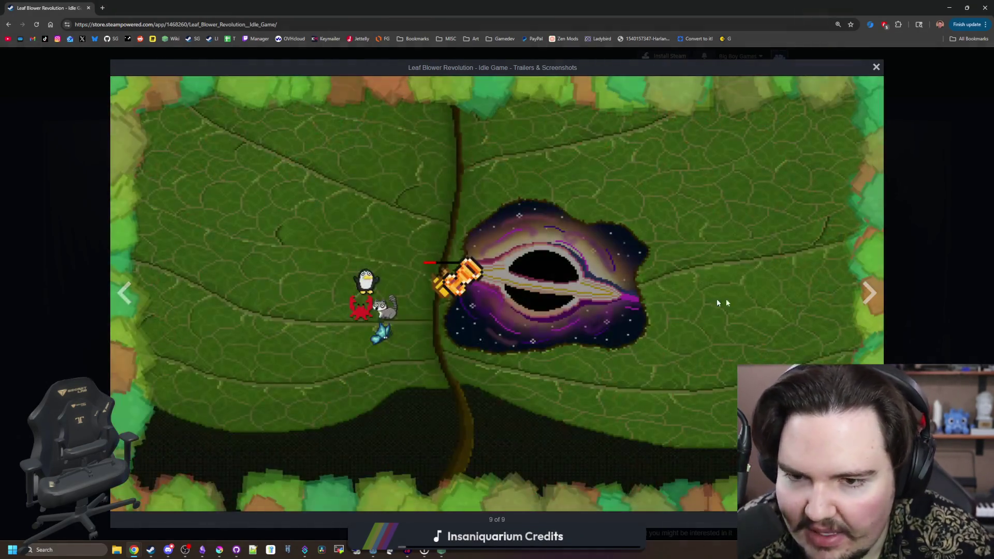
click(873, 314)
key(Left)
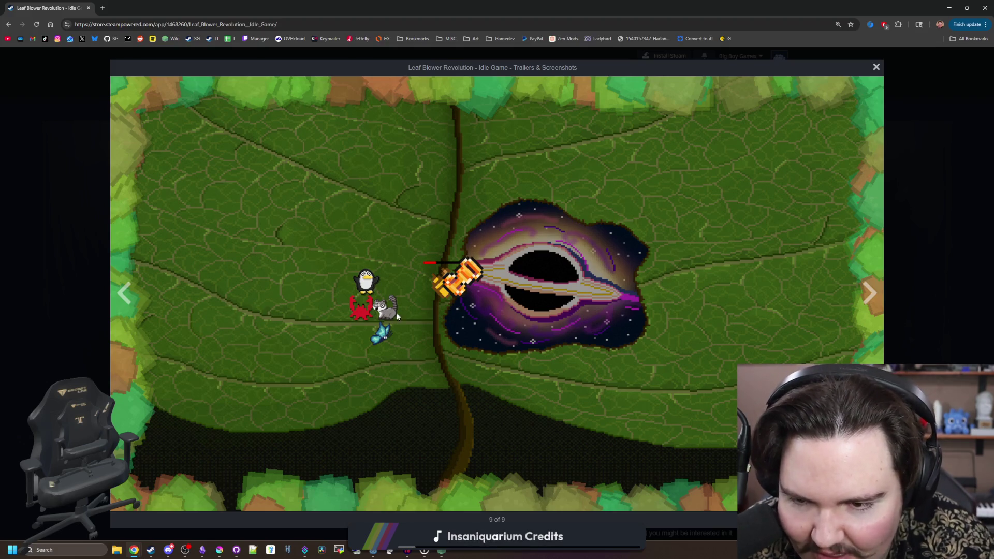
click(870, 292)
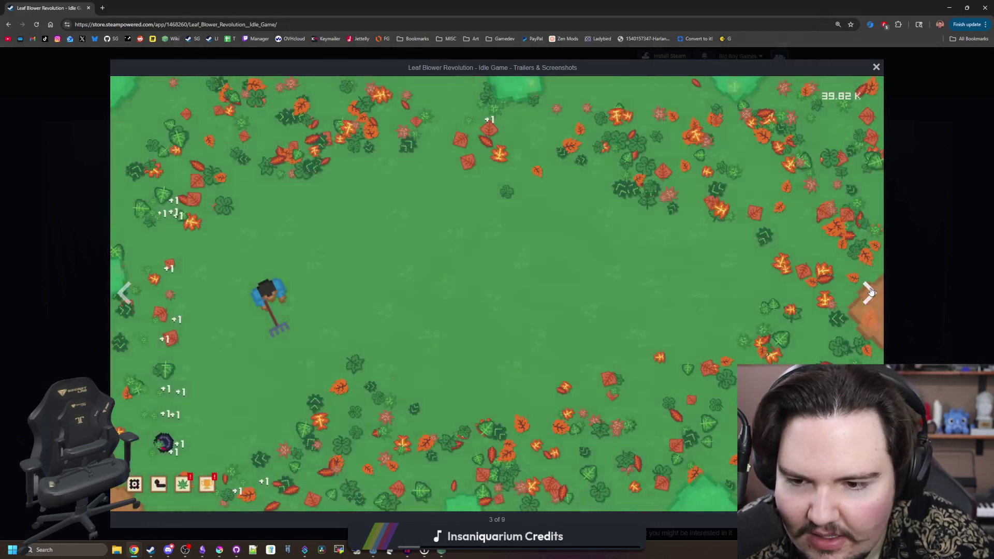
click(126, 293)
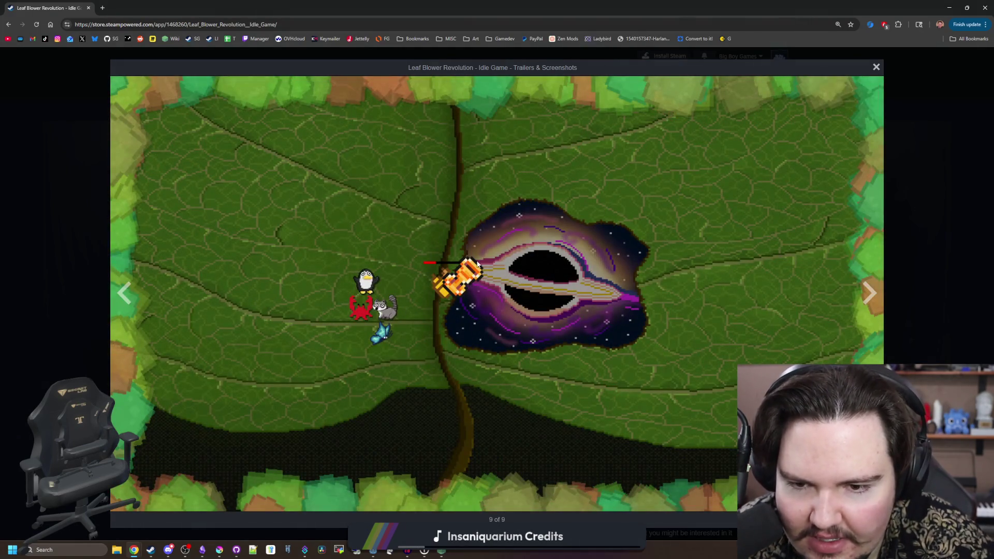
click(869, 293)
click(869, 293)
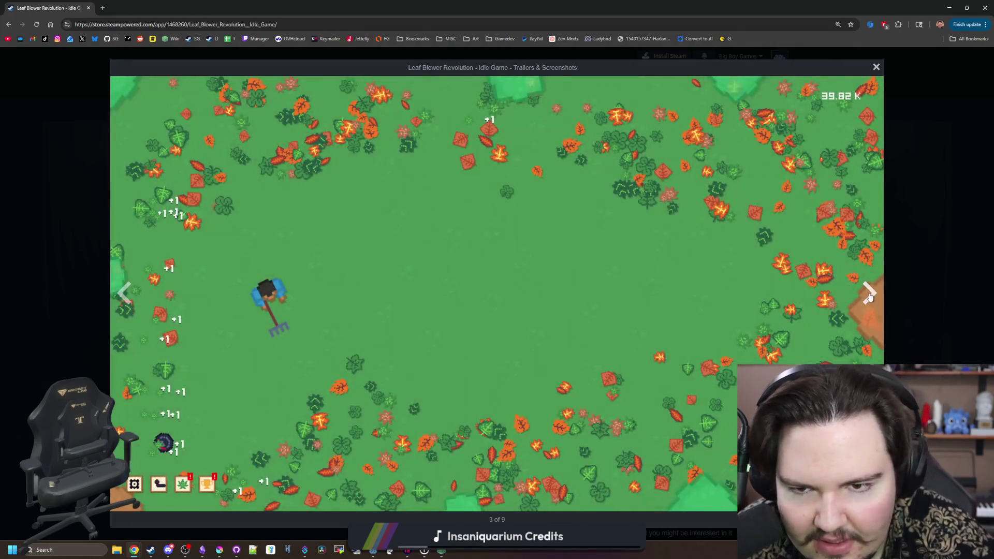
click(869, 294)
click(870, 296)
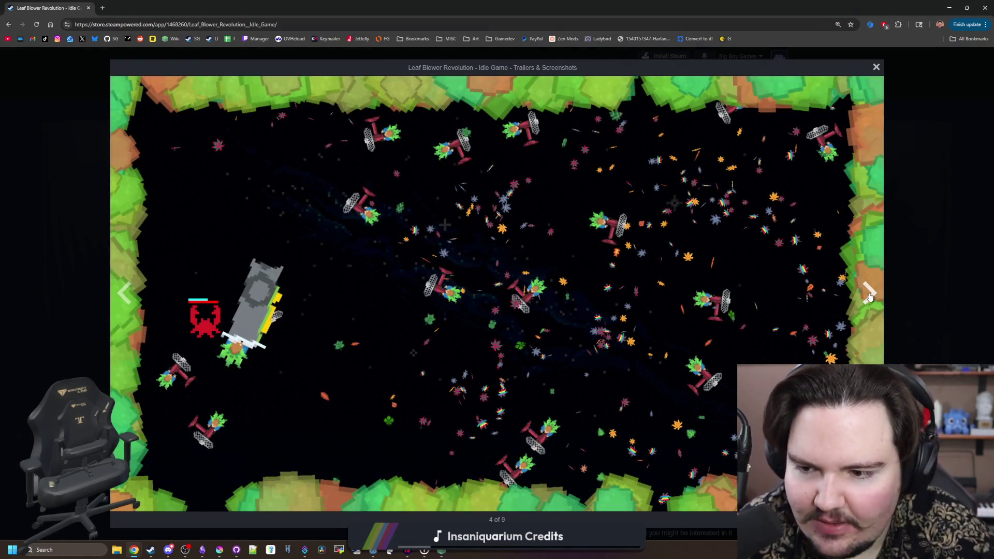
click(870, 296)
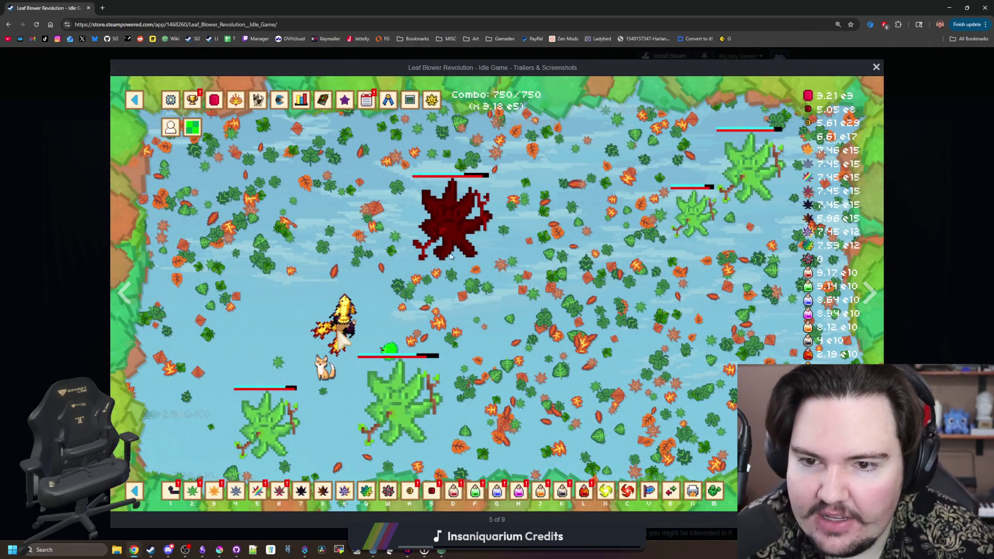
double_click(317, 3)
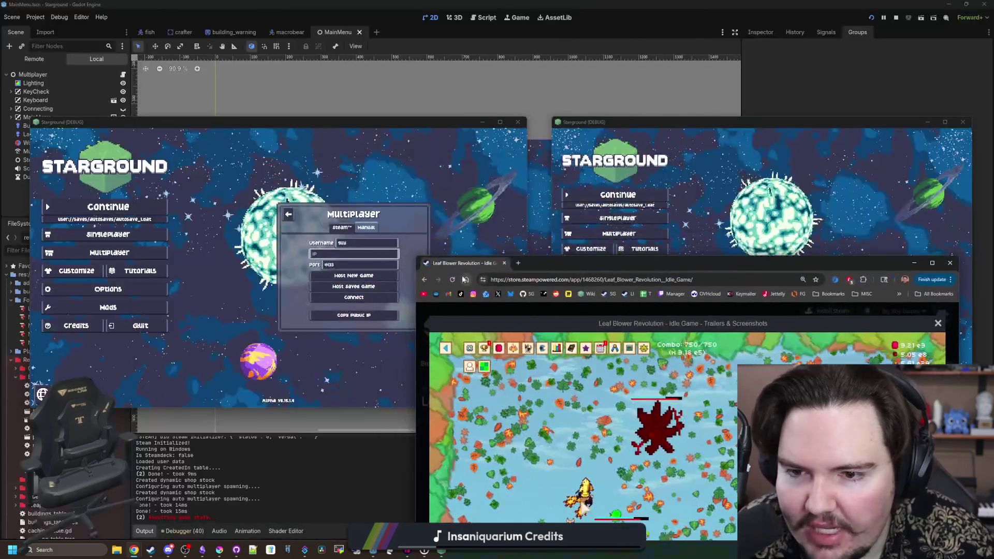
- Close Chrome, clear the left game's IP field, and start setting up a new hosted world
click(504, 264)
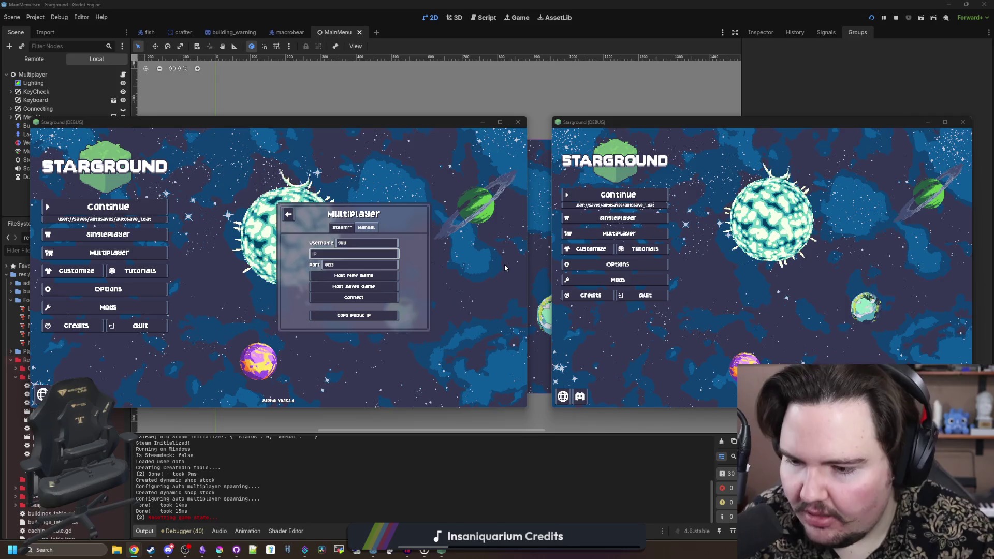
click(324, 388)
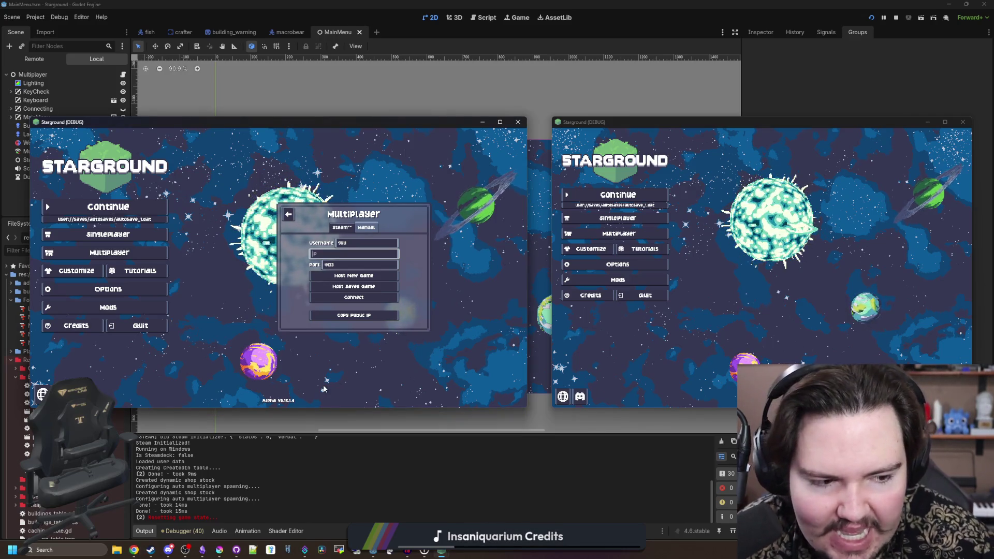
text(local)
key(BackSpace)
key(BackSpace)
key(BackSpace)
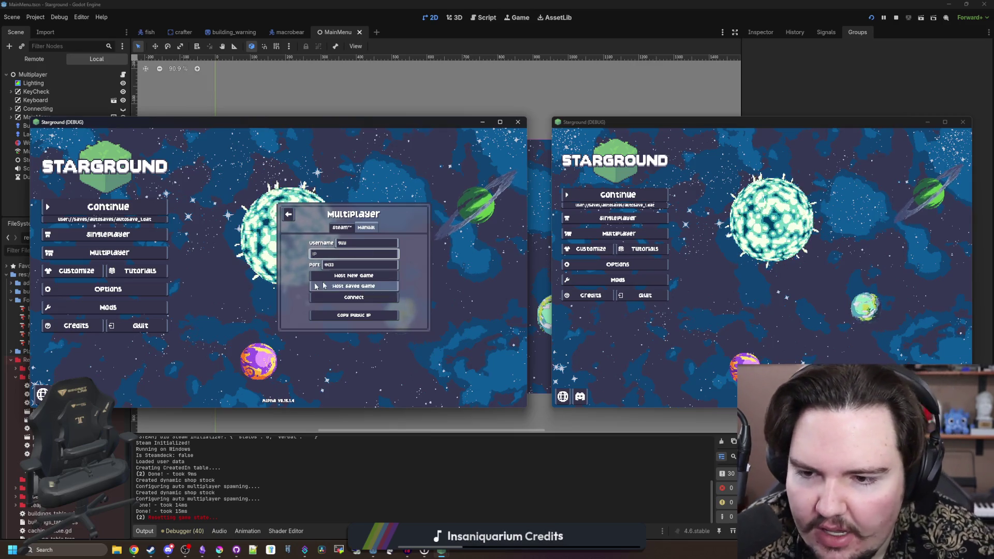
click(350, 276)
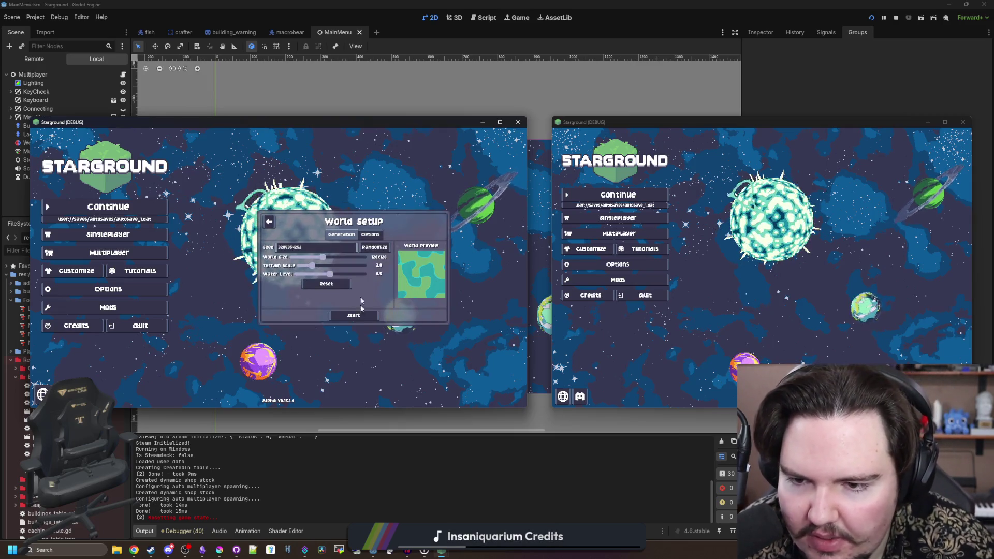
- Host the new world in the left game and allow the right game through the firewall
click(370, 234)
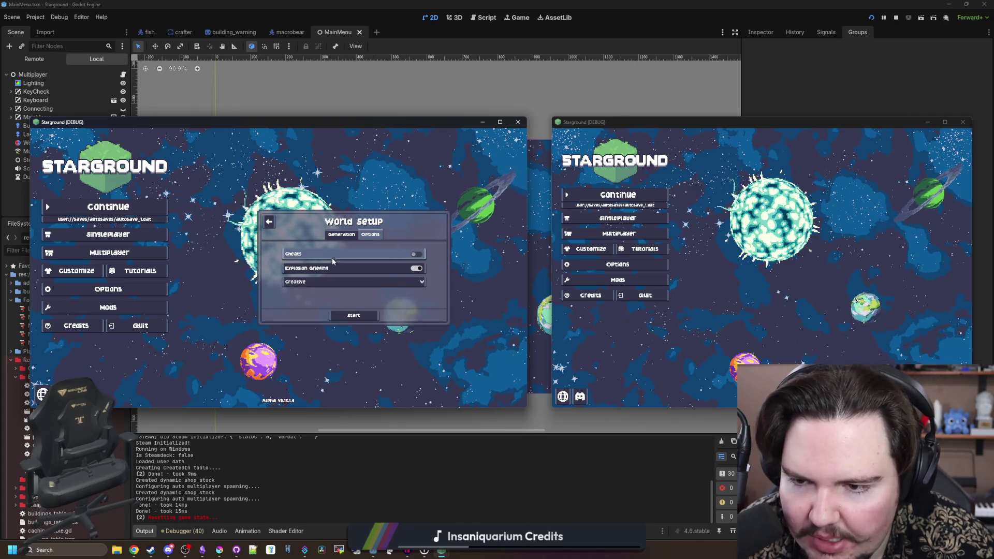
click(346, 316)
click(665, 233)
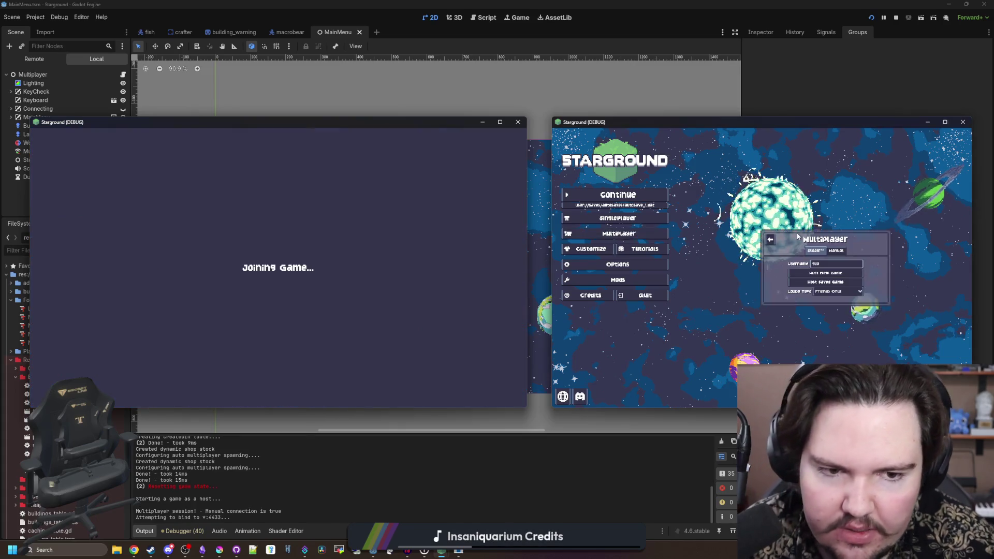
click(458, 338)
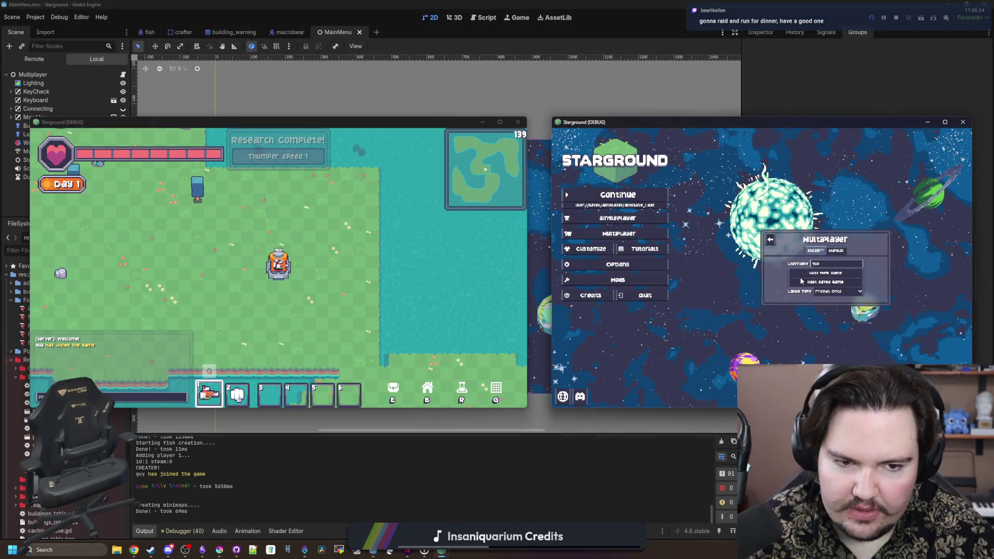
- In the right game, enter 'local' as the manual server address and connect to the host
click(836, 251)
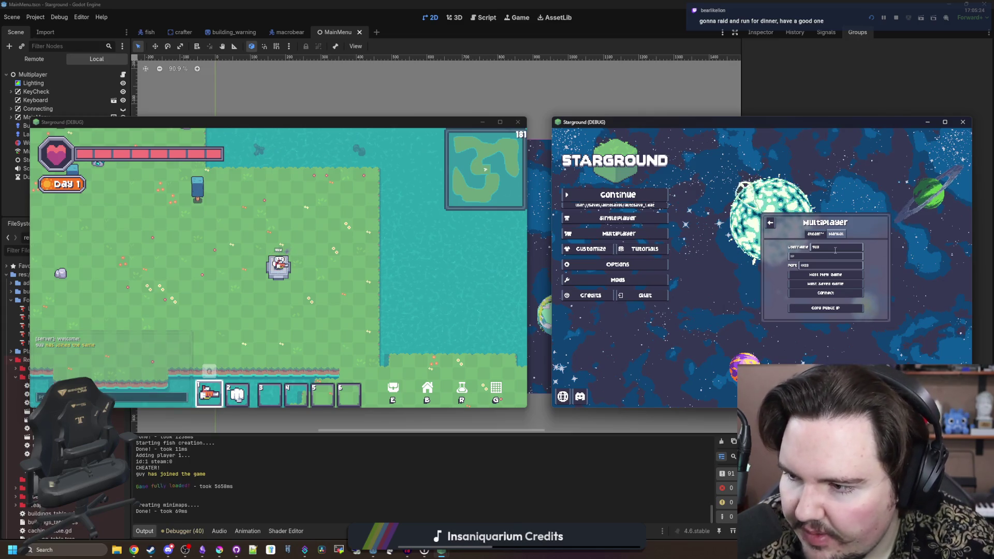
click(828, 257)
text(localhost)
click(826, 293)
click(310, 262)
- Dismiss the disconnect message and reconnect the right game to 'localhost' in a taller window
key(a)
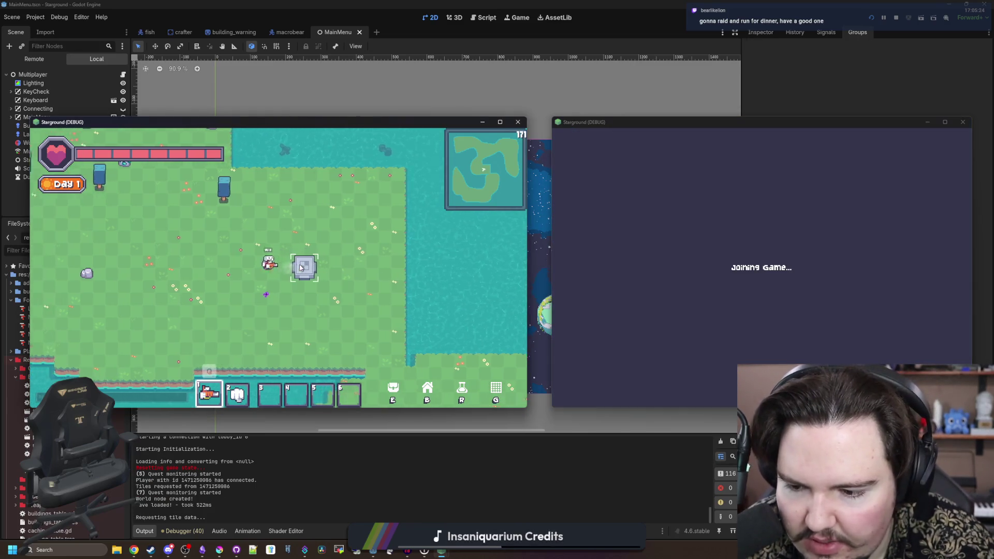
key(w)
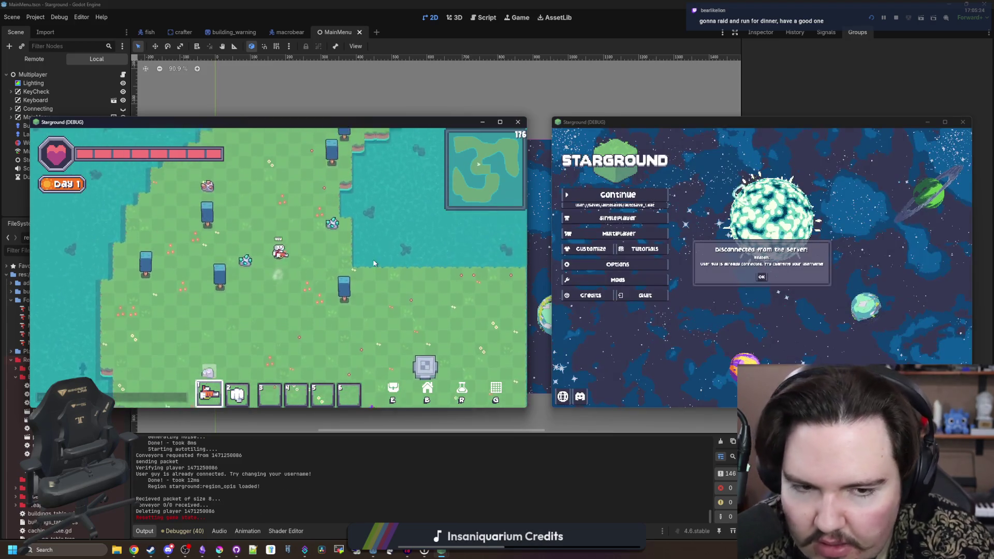
key(s)
click(763, 278)
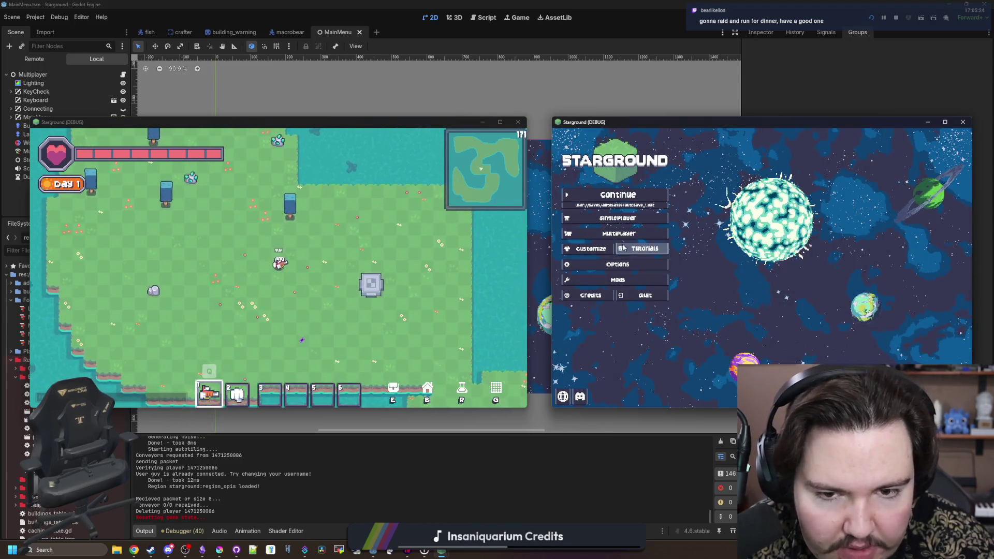
click(638, 236)
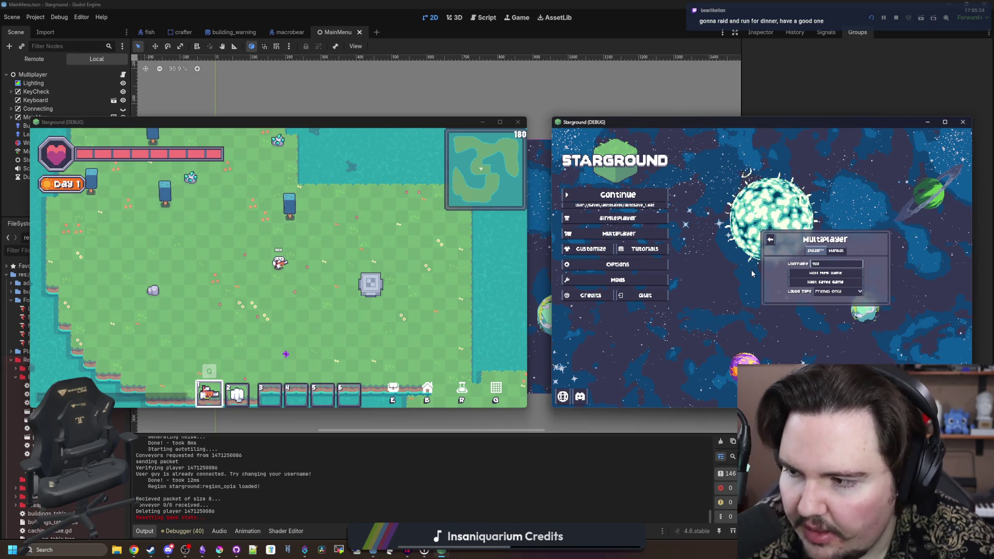
click(836, 250)
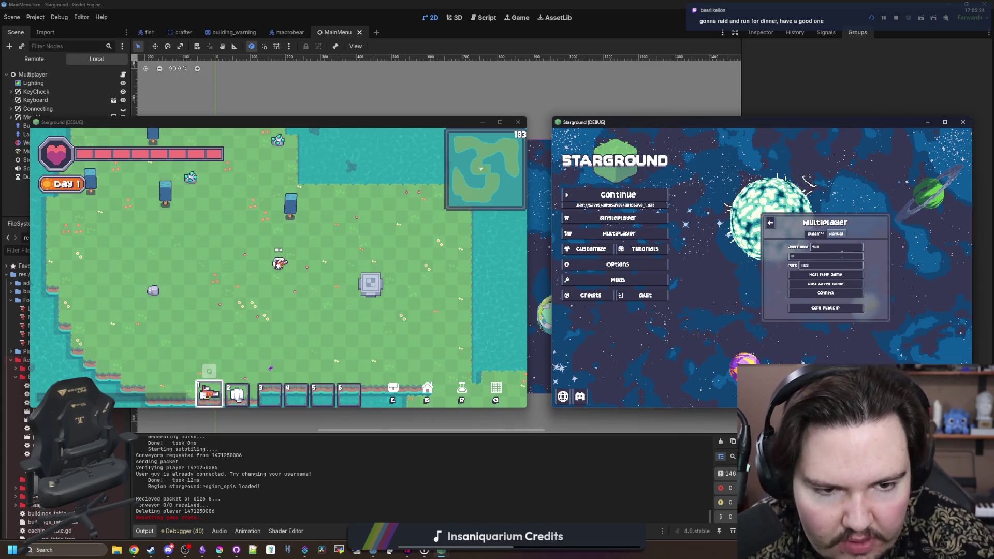
click(838, 256)
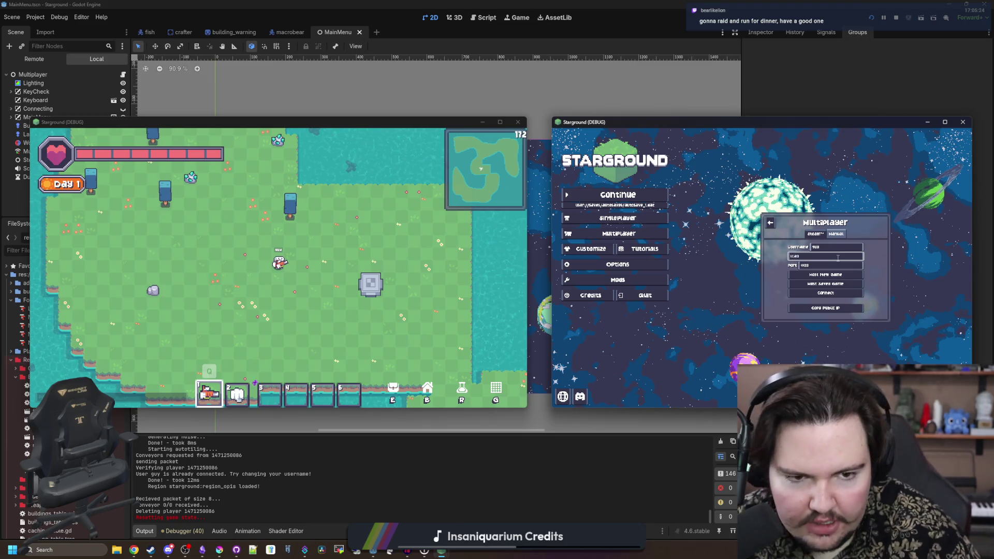
text(host)
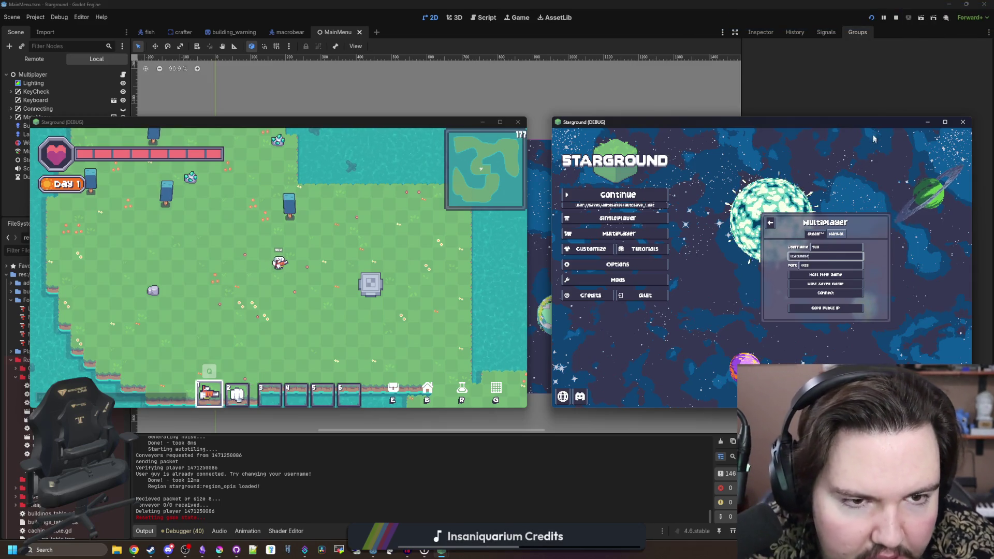
drag(865, 119, 870, 54)
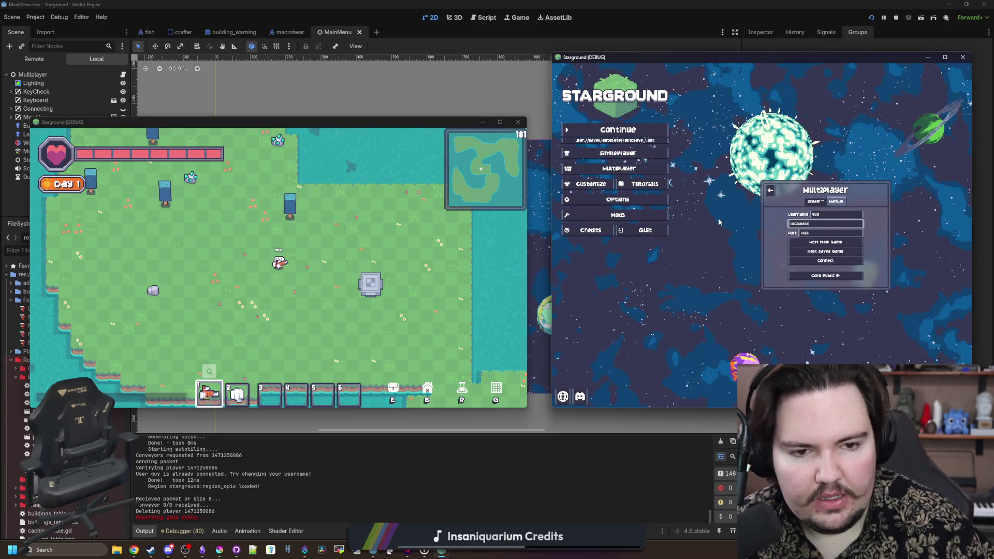
click(842, 266)
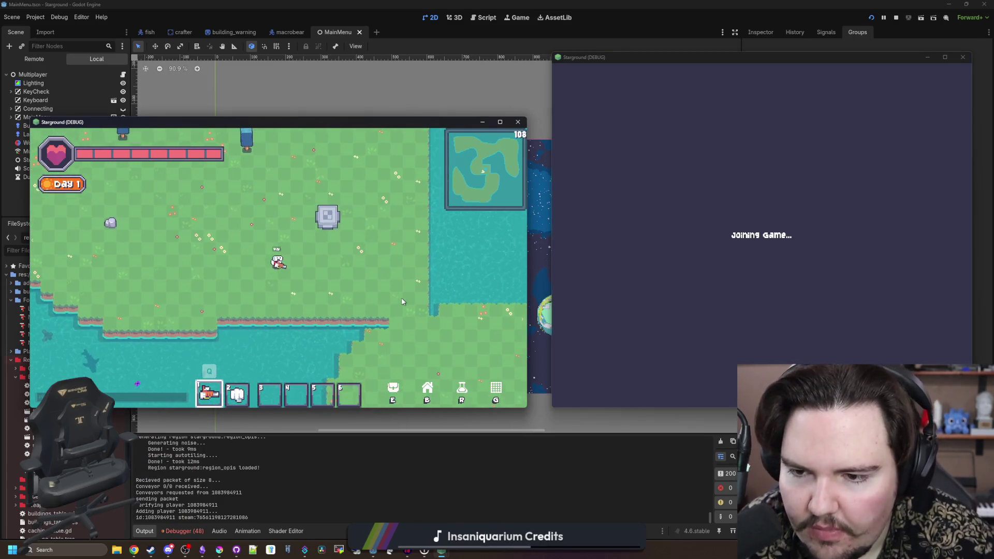
- In the host game, run the chat command giving 99 macrobear eggs
key(b)
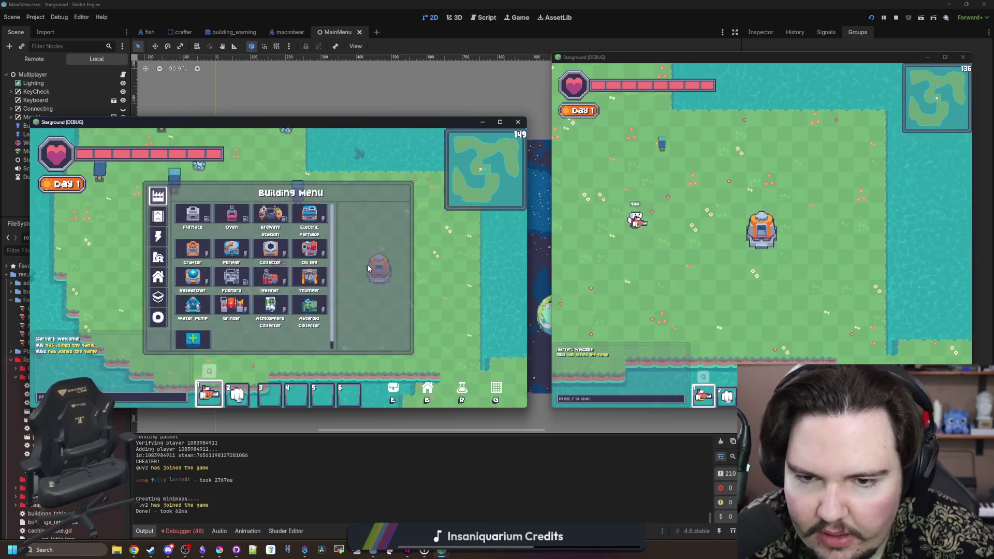
key(b)
click(308, 251)
key(b)
key(b)
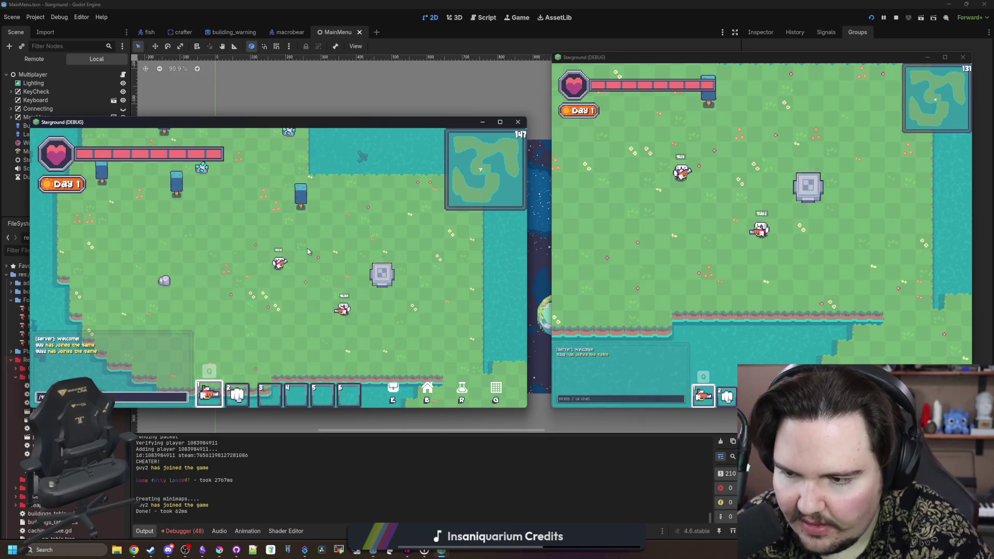
key(Return)
- Select the egg hotbar slot and use an egg to spawn a macrobear, then walk the host around it
key(b)
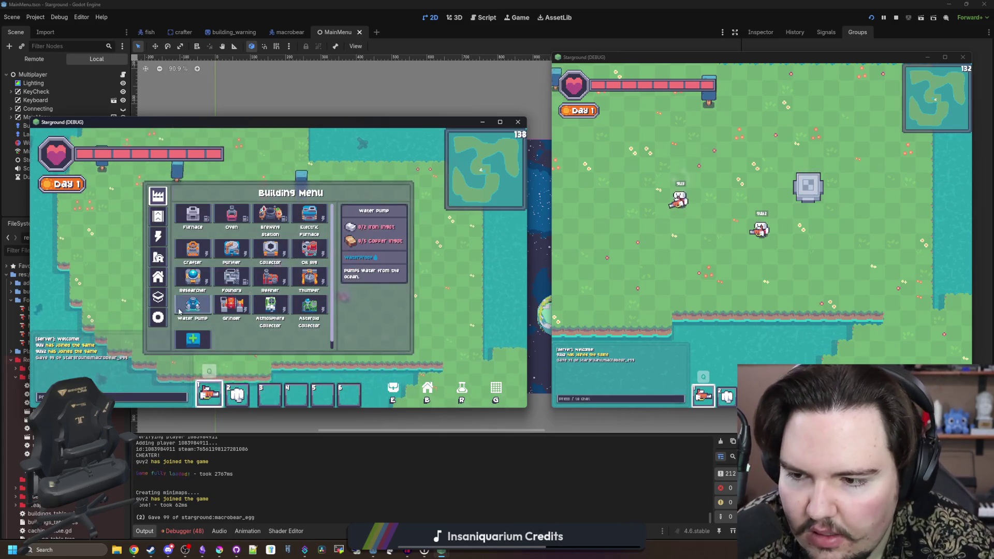
key(e)
key(e)
key(2)
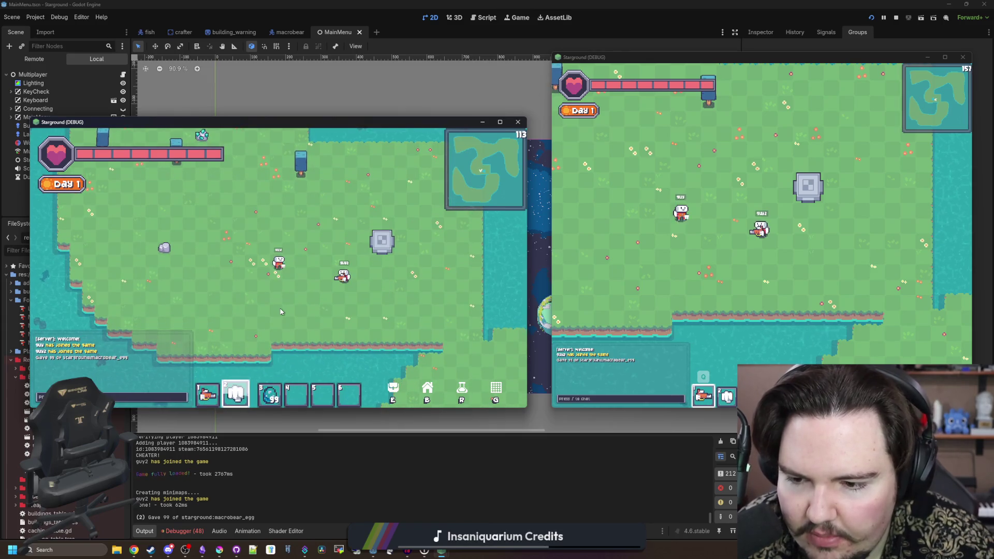
click(324, 212)
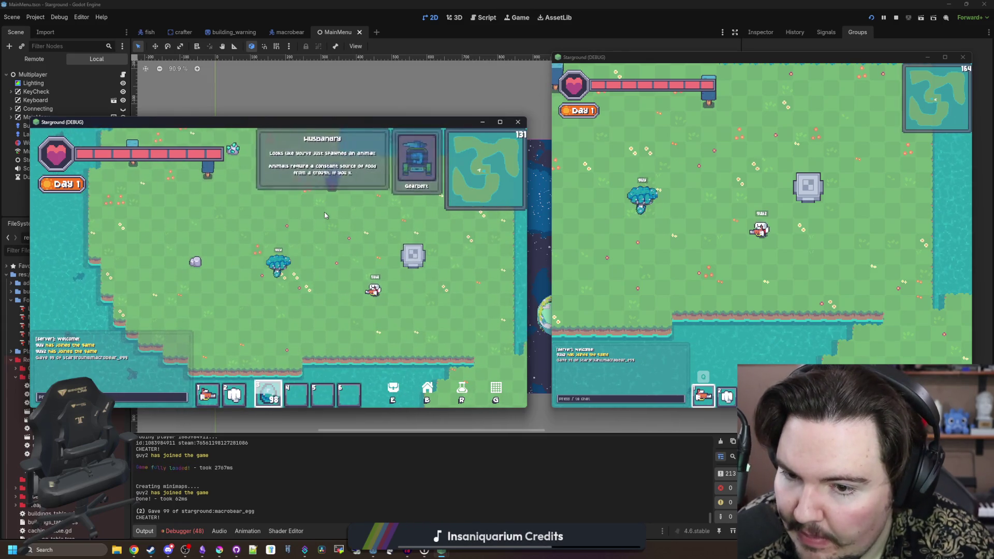
key(w)
key(1)
key(d)
key(s)
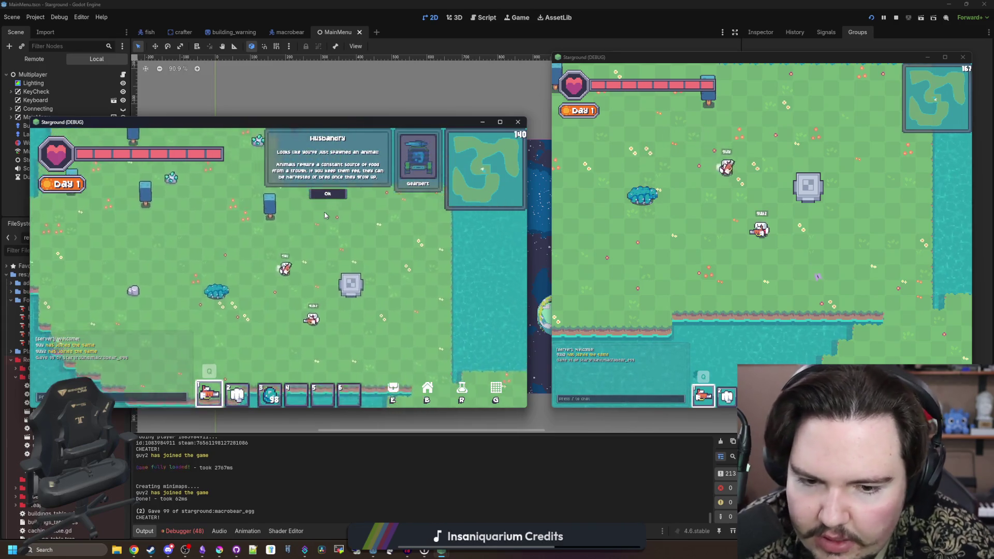
- Walk the second player toward the macrobear, then go back to the host game and the editor's debugger
click(669, 221)
key(w)
key(a)
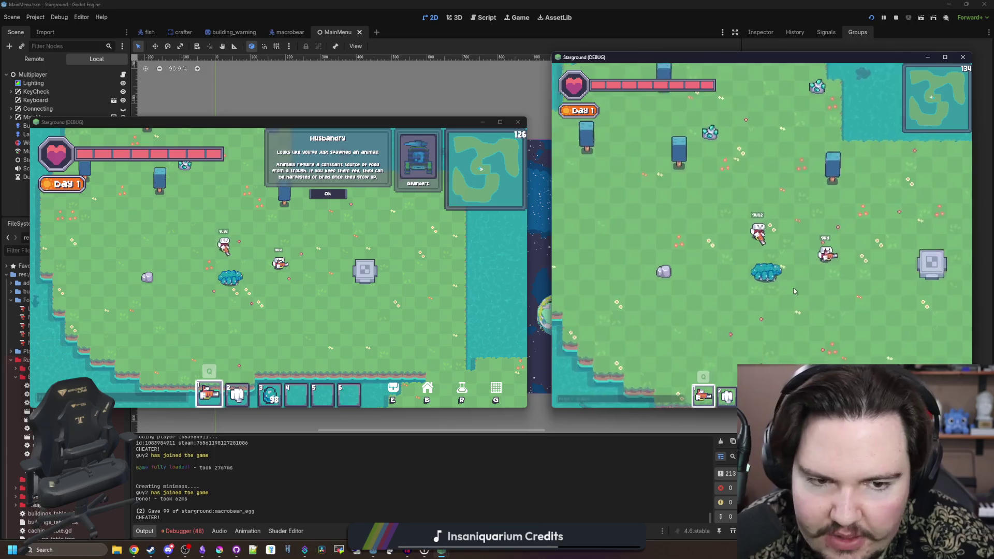
scroll(795, 291, up, 2)
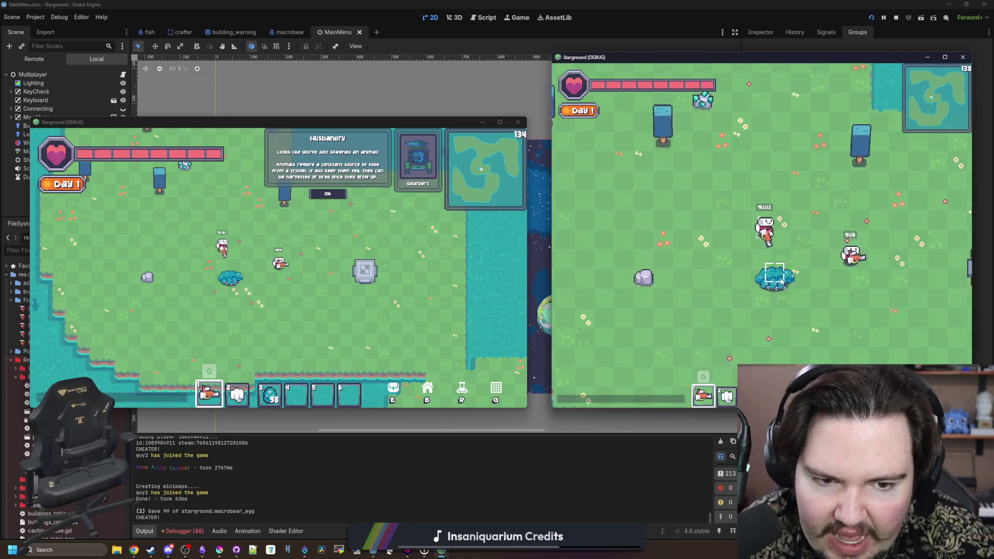
click(340, 264)
text(/)
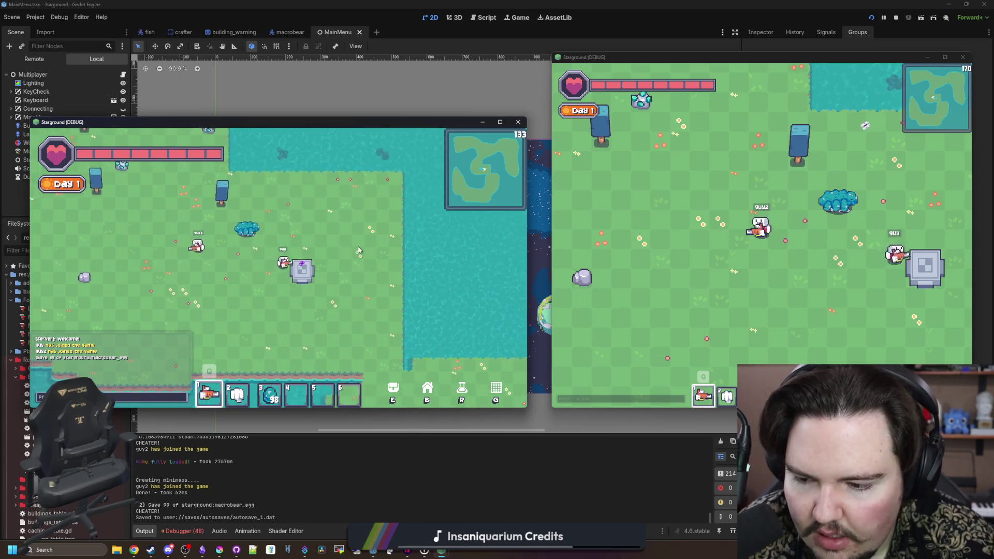
click(192, 524)
- Review the debugger errors, including Session 2's 28 RPC node-not-found errors
scroll(303, 455, down, 3)
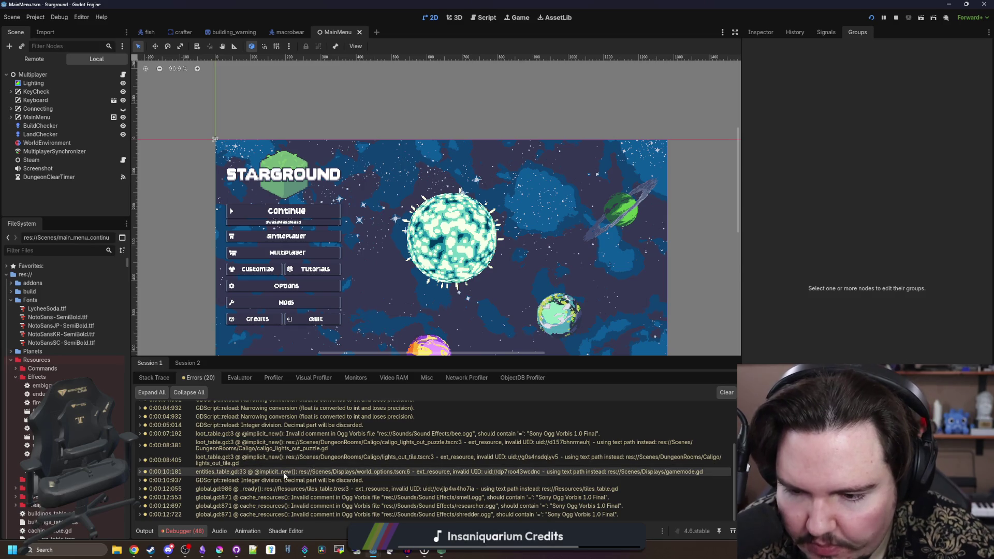
mouse_move(284, 474)
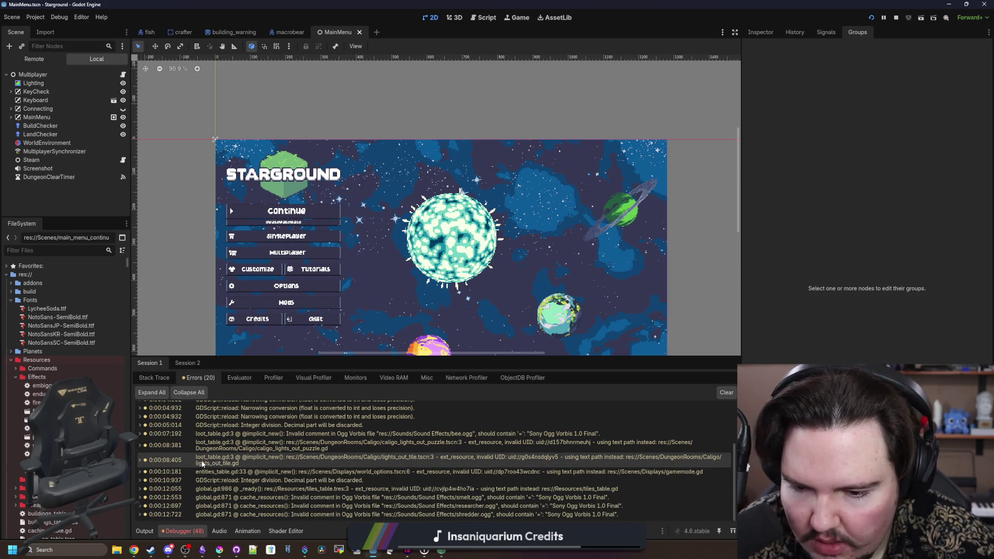
click(183, 366)
click(198, 377)
scroll(352, 449, down, 1)
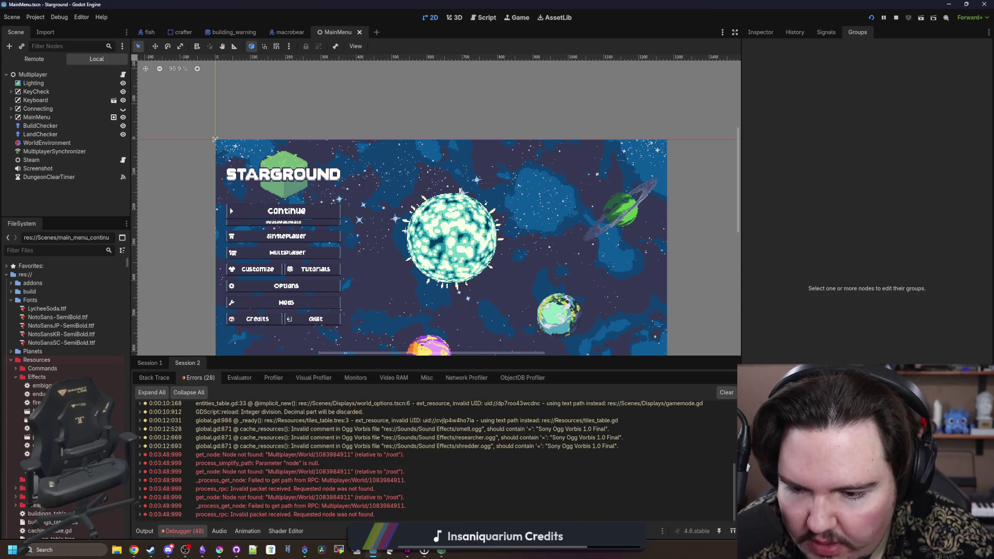
- Bring both Starground game windows back to the front
click(468, 505)
mouse_move(441, 550)
click(402, 505)
- Walk the host player and then the second player left and down, then back up and right
key(a)
key(s)
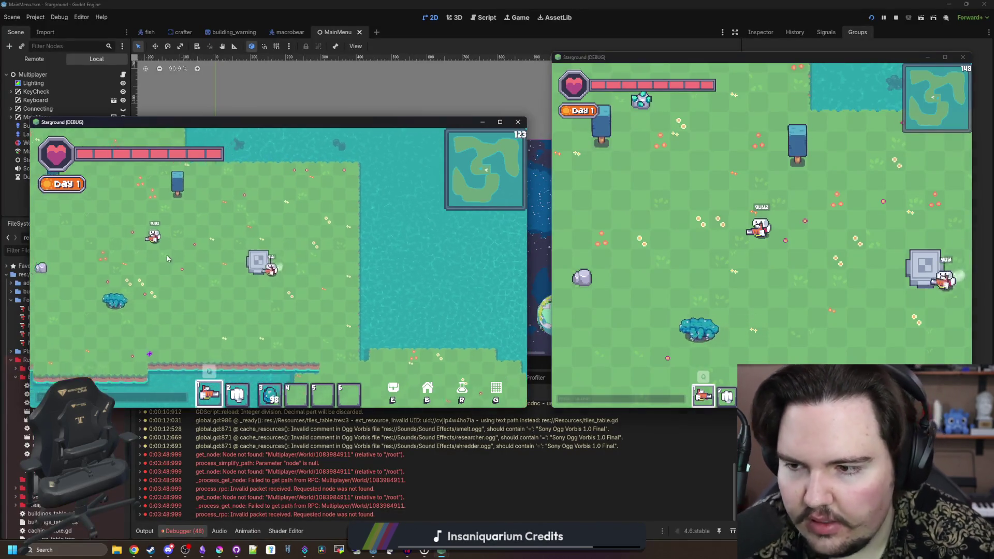
key(a)
key(s)
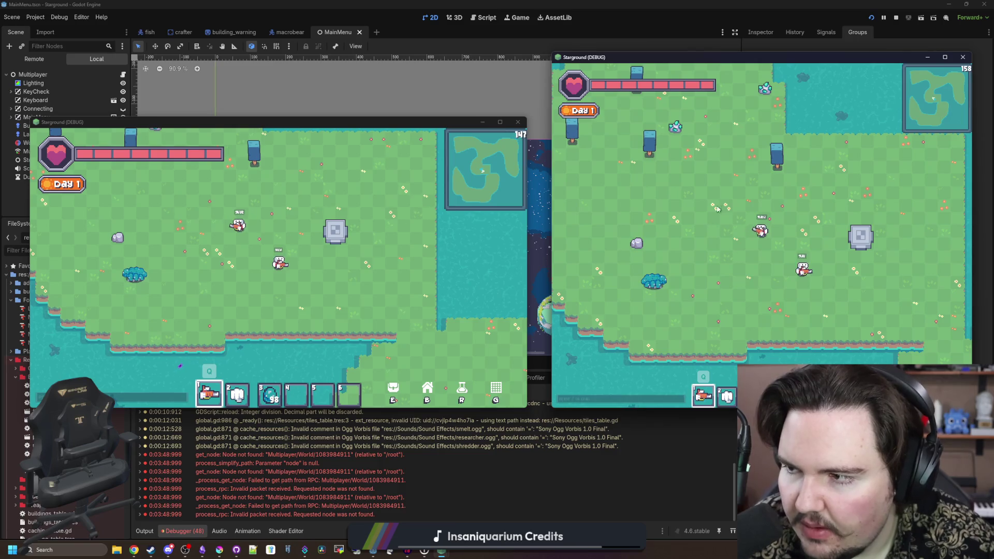
key(w)
key(d)
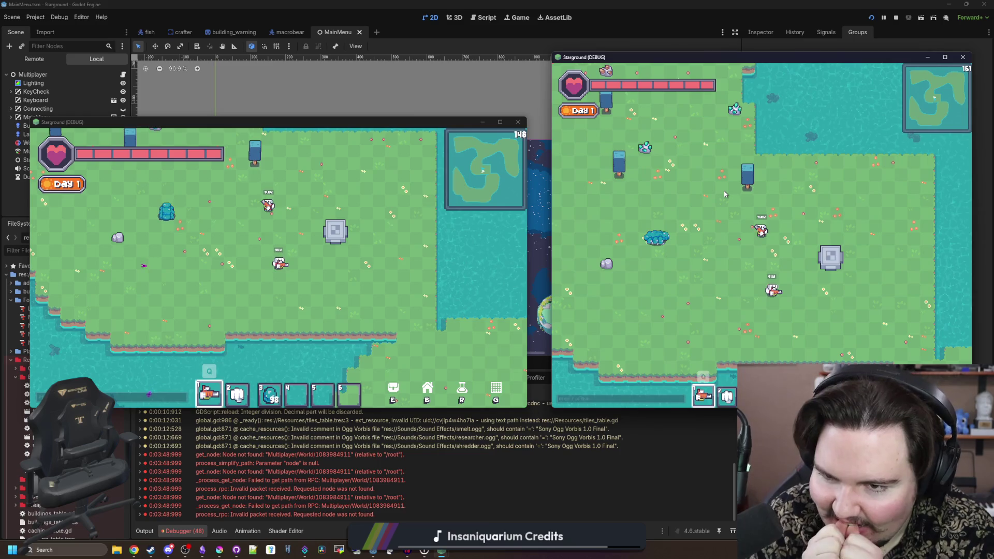
key(a)
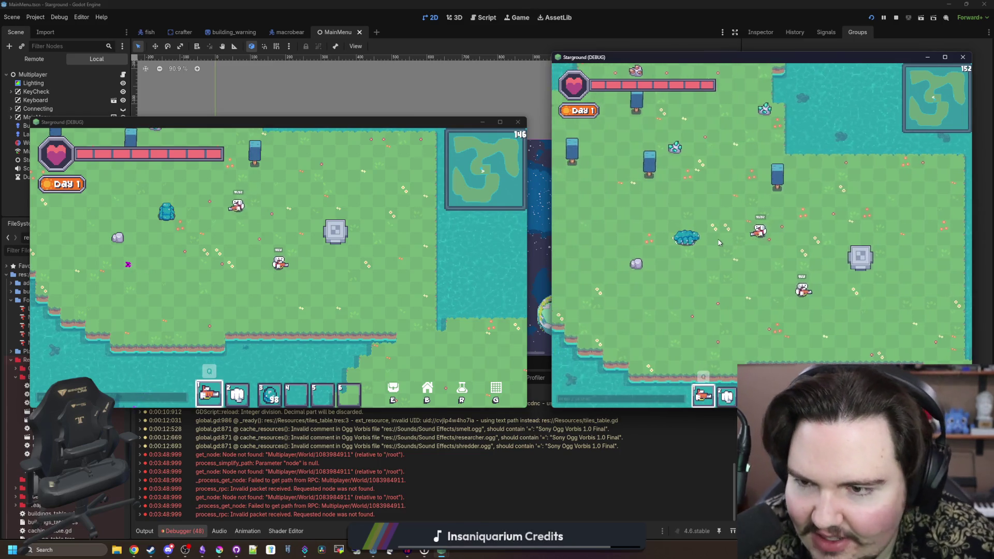
- Focus the host window and walk its player around, then beside the other player and to the water edge
click(272, 257)
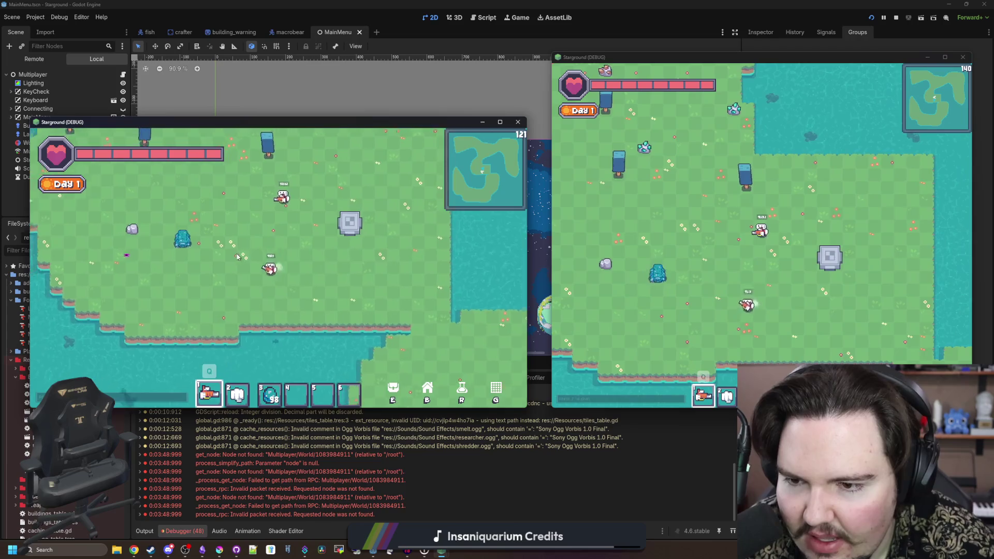
key(a)
key(w)
key(a)
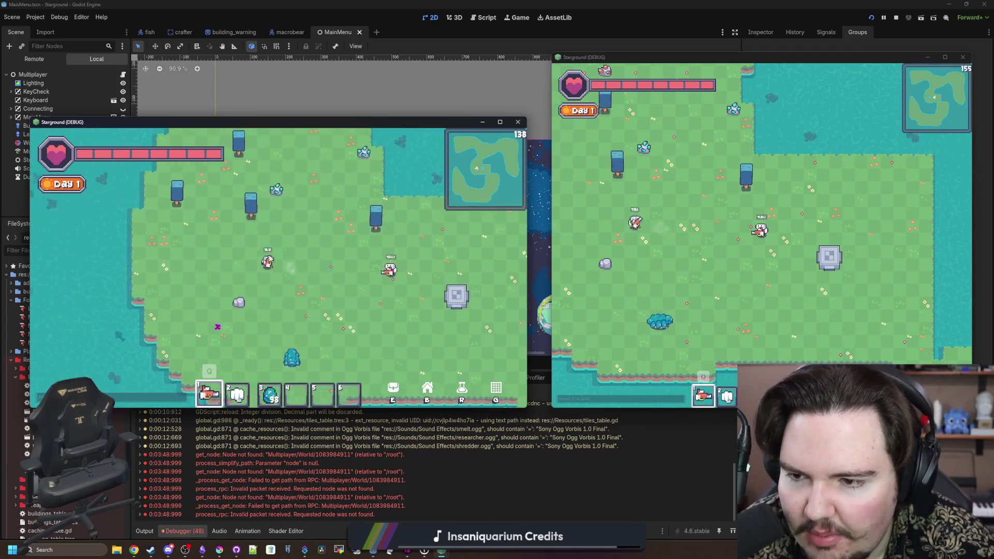
key(s)
key(w)
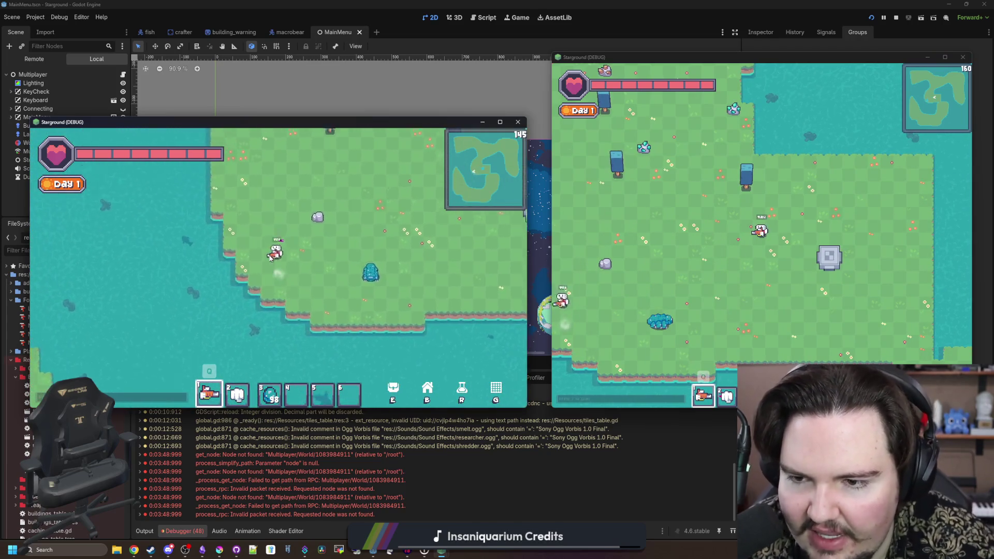
key(w)
key(d)
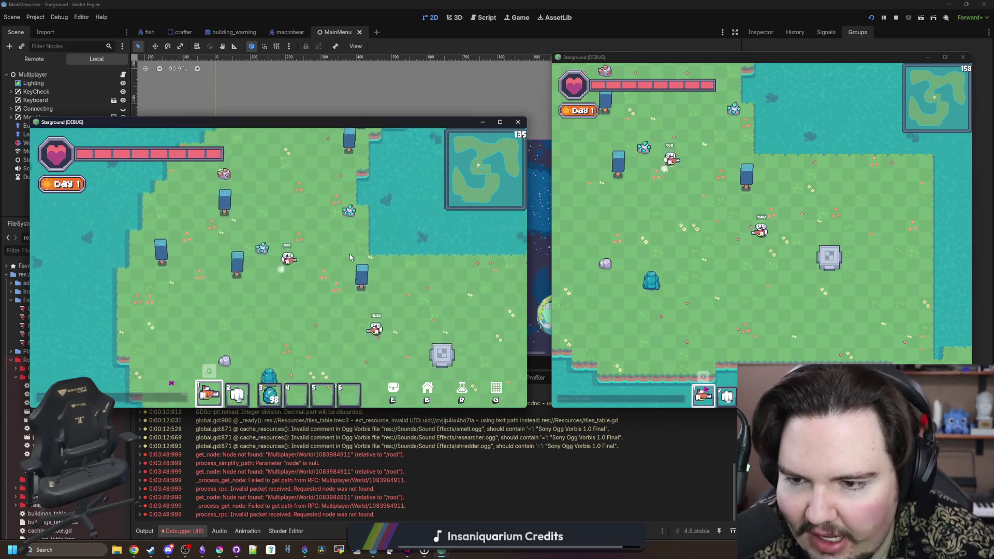
key(s)
key(d)
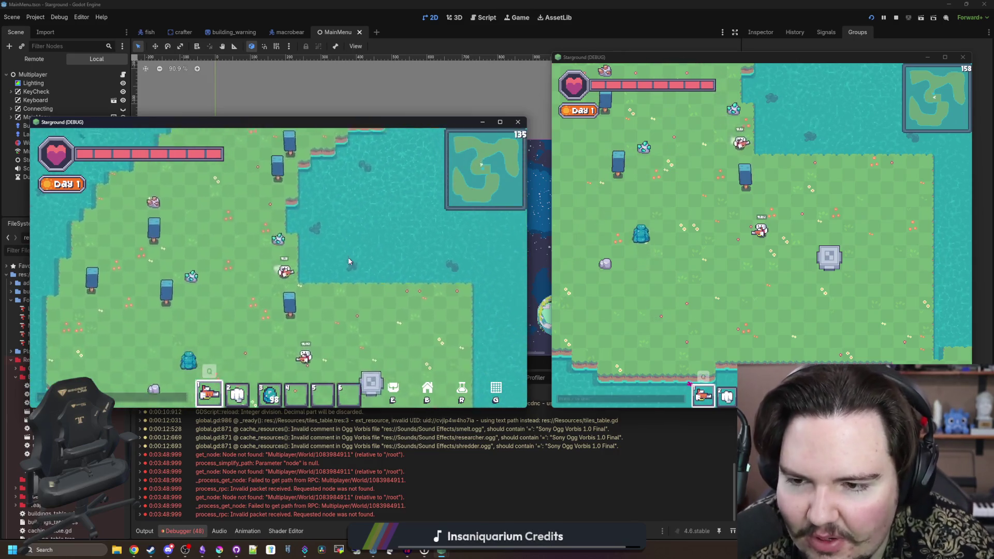
key(a)
key(w)
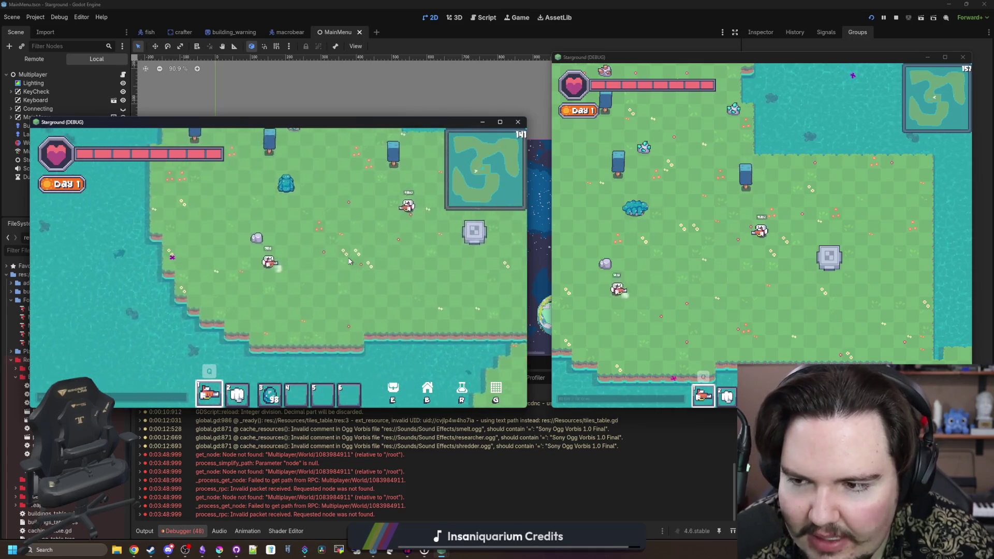
- Keep walking the left player around the island, then move the right window's player left and up
key(d)
key(w)
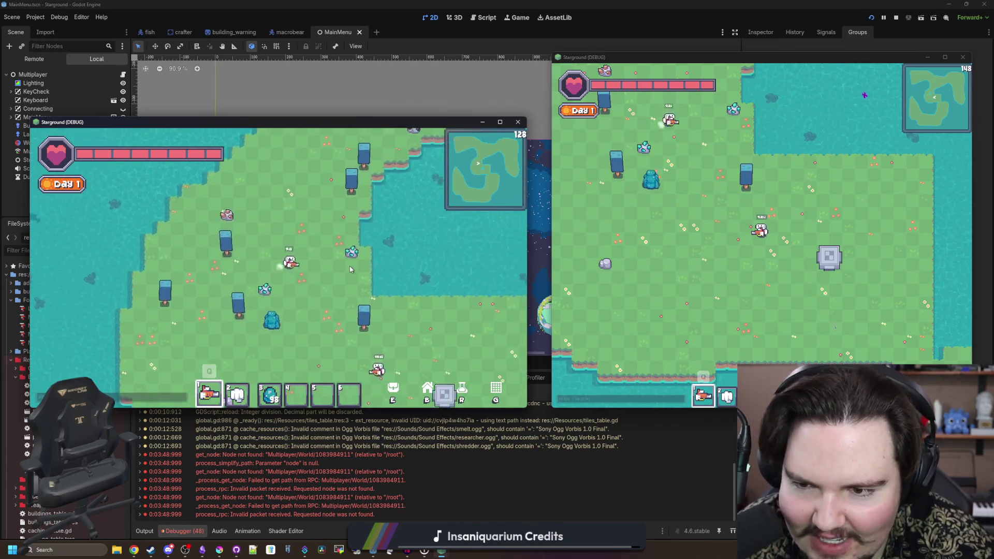
key(s)
key(a)
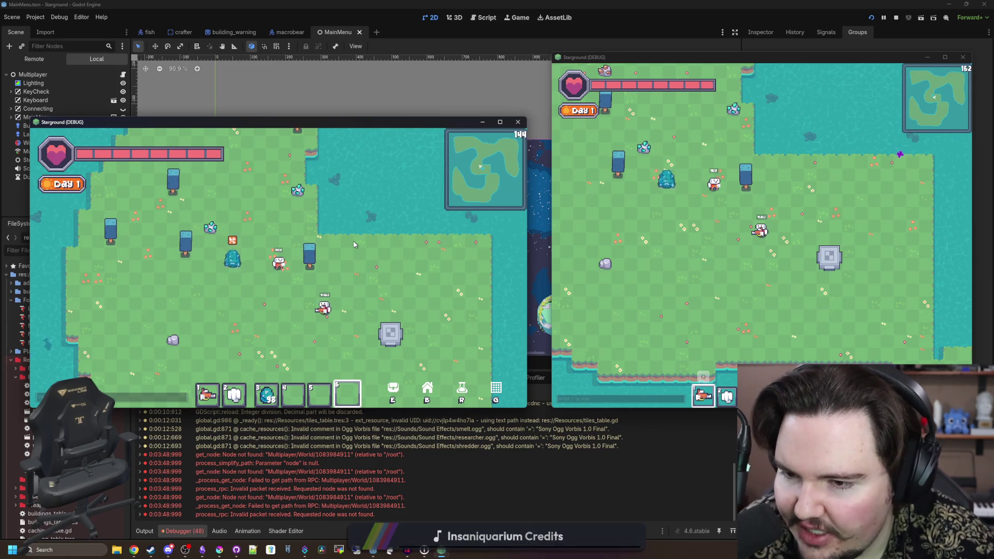
key(s)
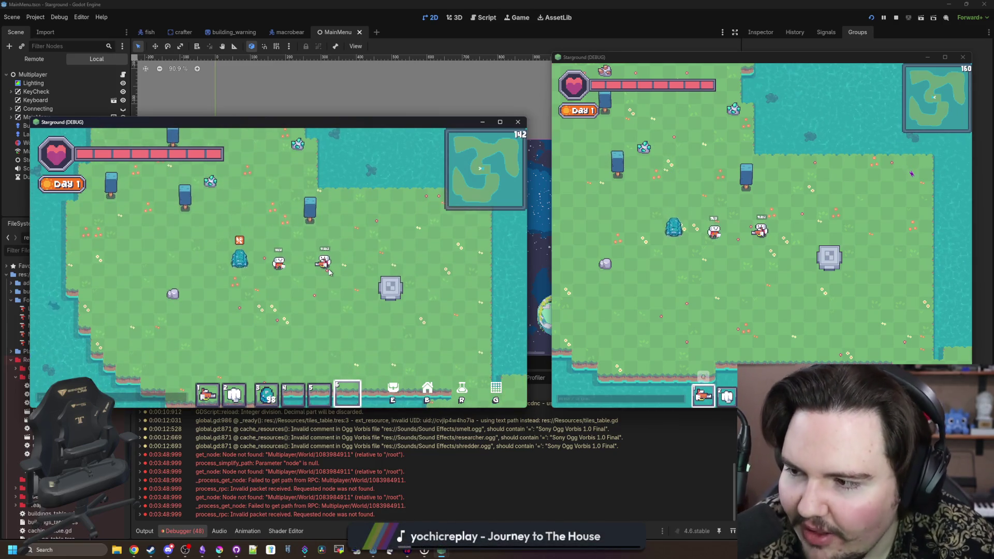
key(d)
key(s)
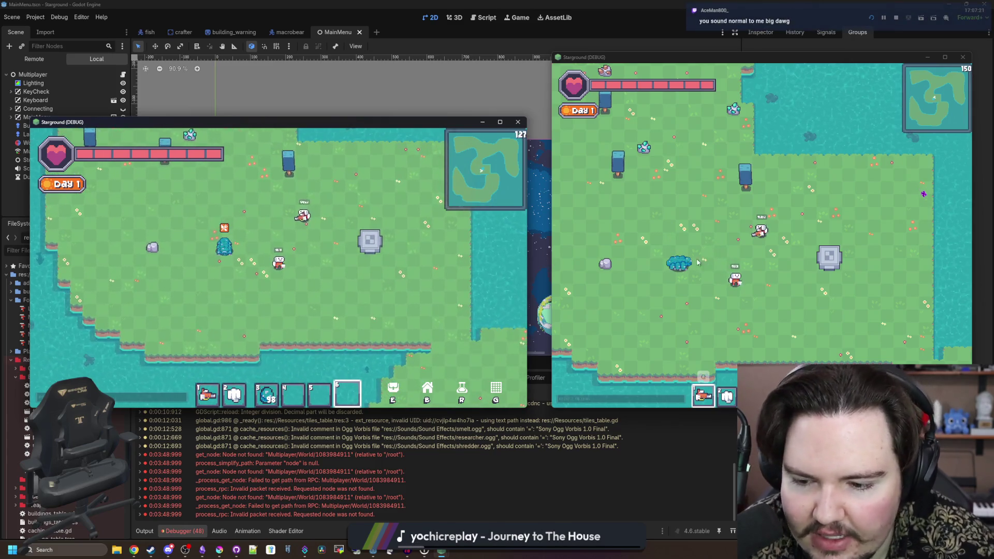
key(a)
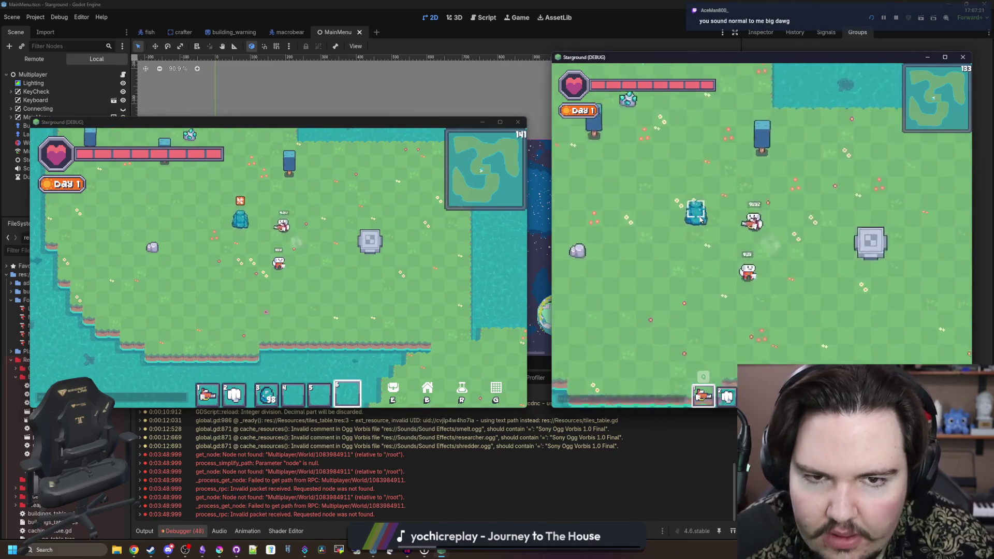
key(w)
key(d)
- Switch focus between the left and right game windows, walking each player toward the other
click(332, 269)
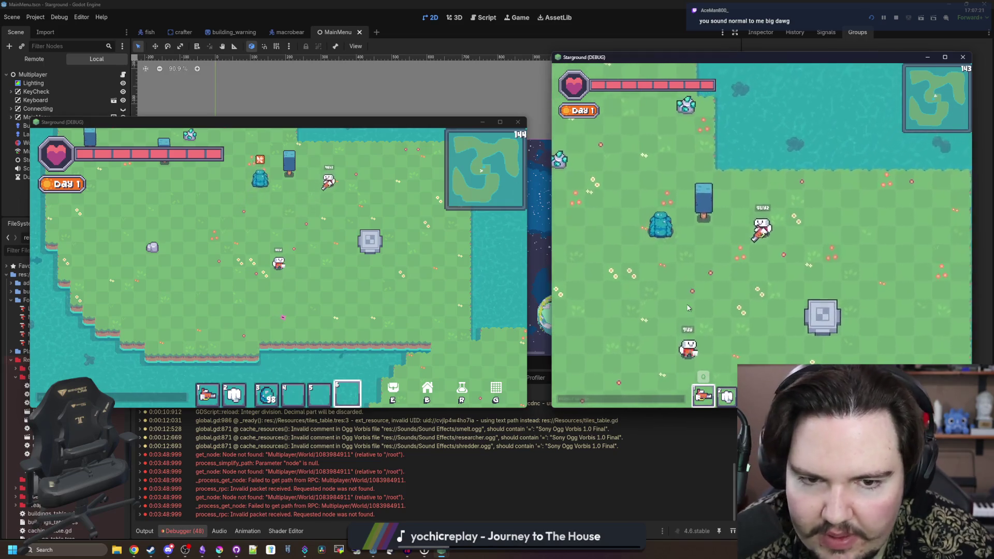
key(w)
key(d)
click(661, 258)
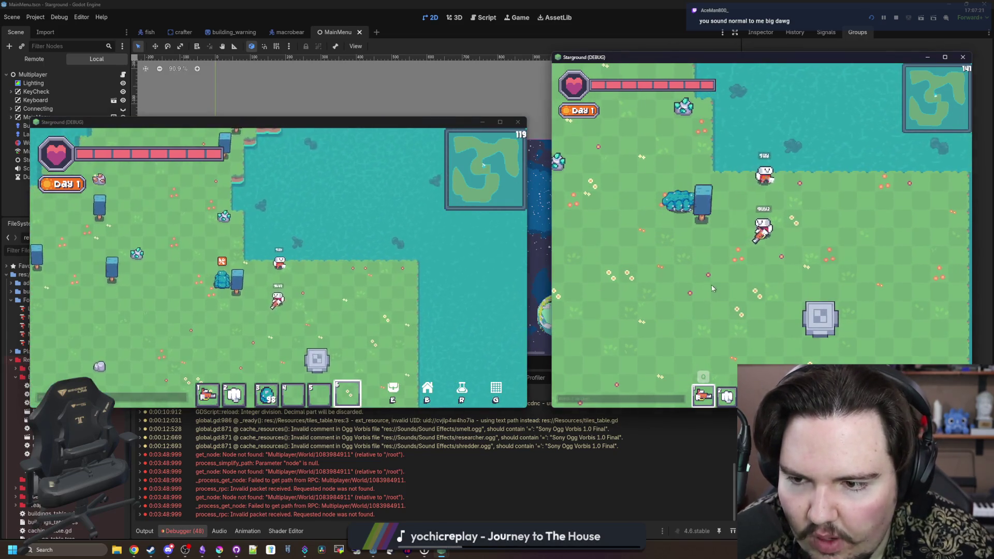
key(d)
key(a)
key(s)
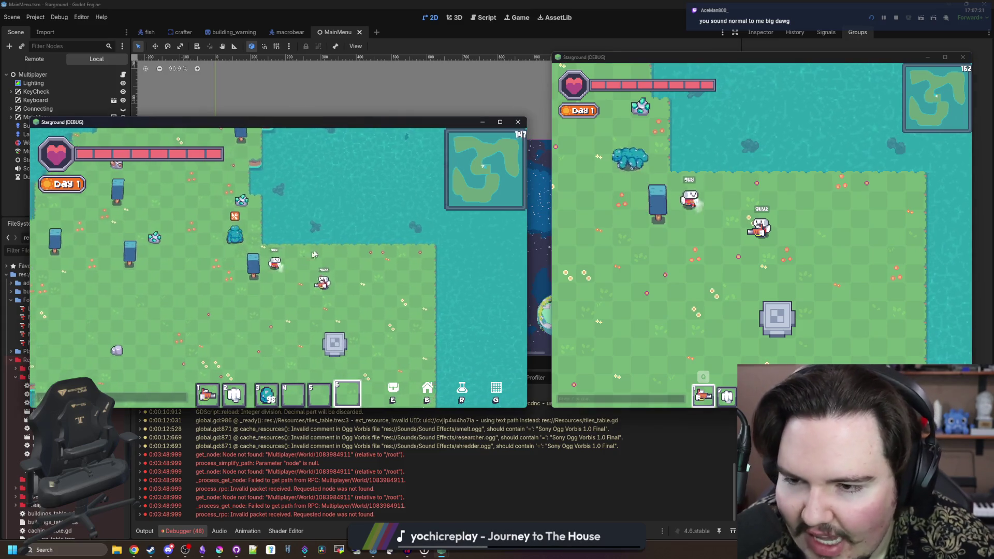
key(w)
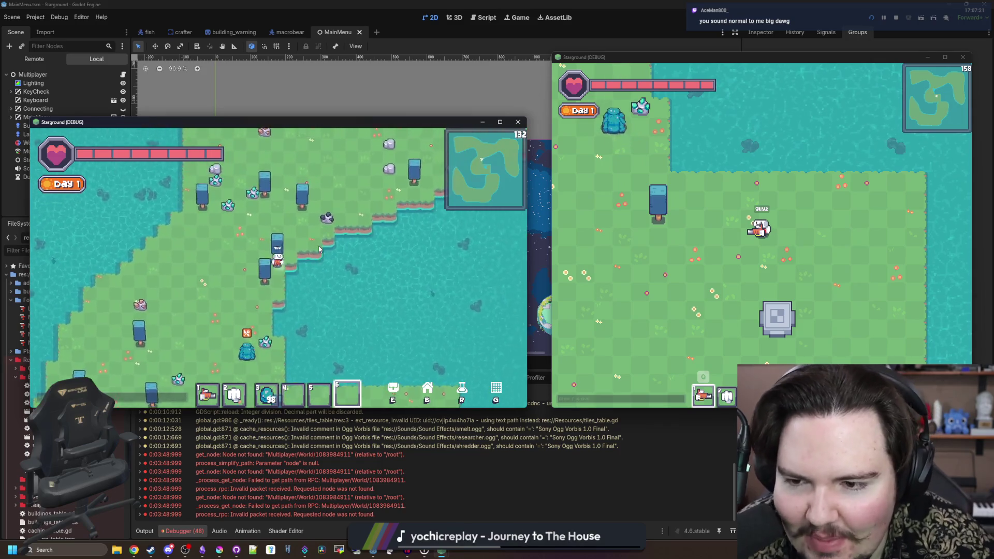
key(s)
click(686, 218)
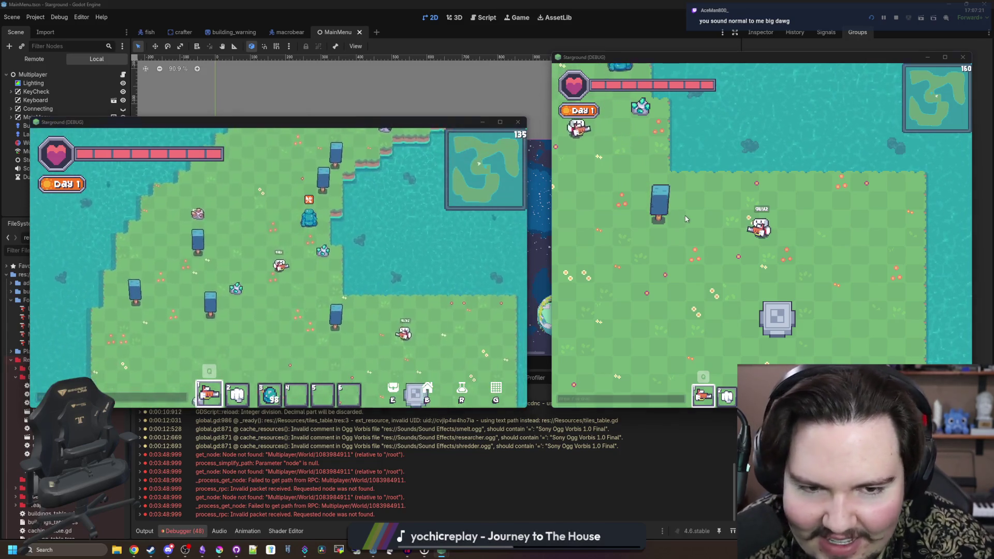
- Walk the right and left players around, then refocus the right game window and move its player
key(w)
key(a)
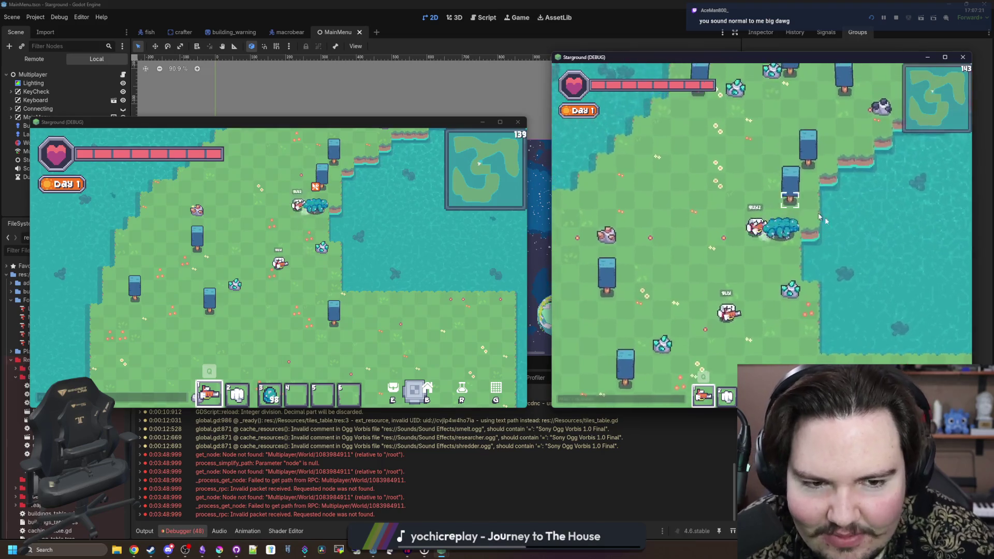
key(s)
key(a)
key(d)
key(s)
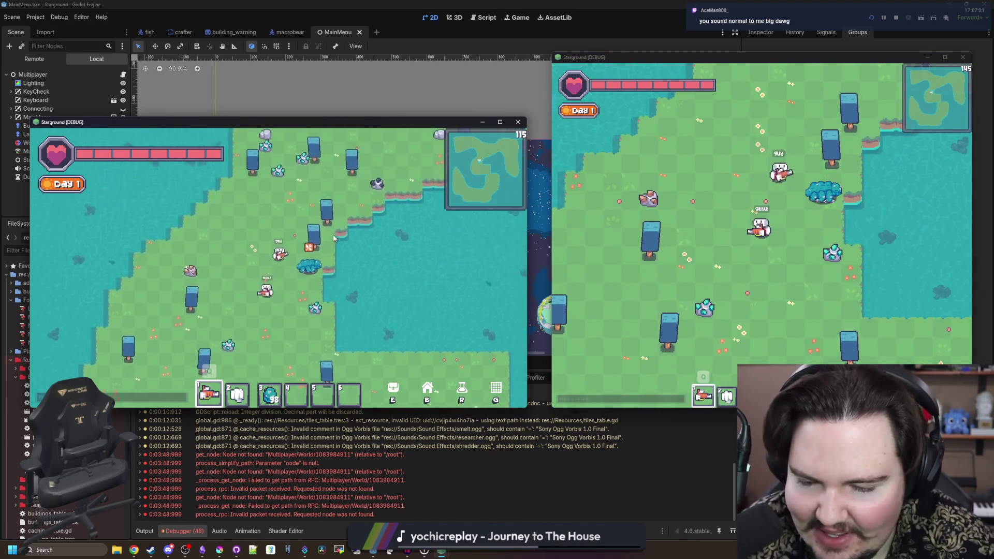
key(w)
key(a)
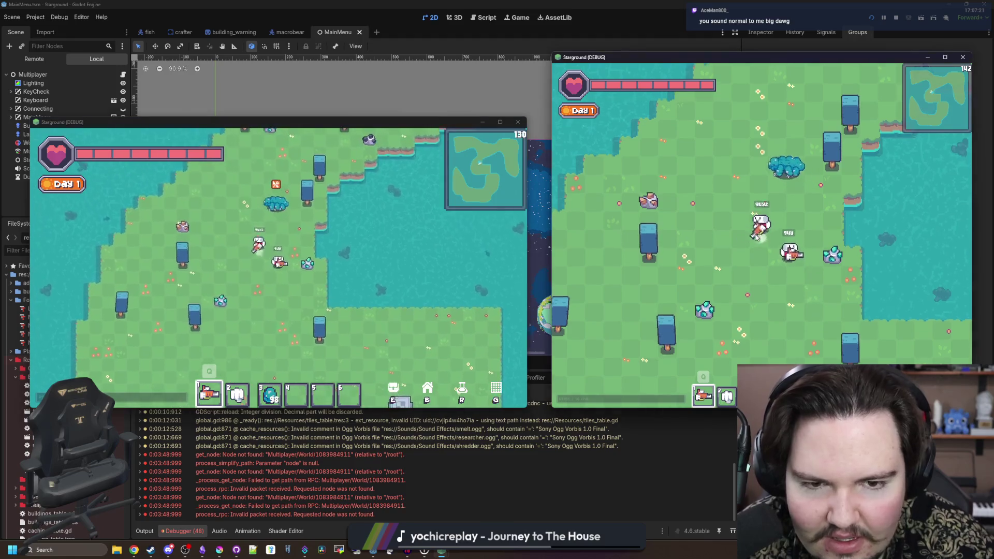
click(782, 221)
key(w)
key(a)
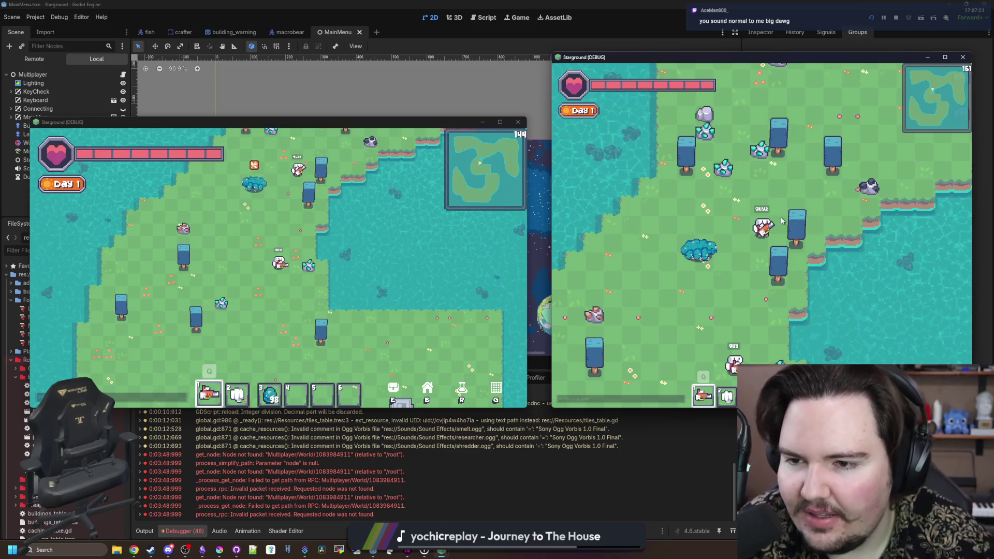
- Walk the left player up-right, down-left and back up-right across the island
key(w)
key(d)
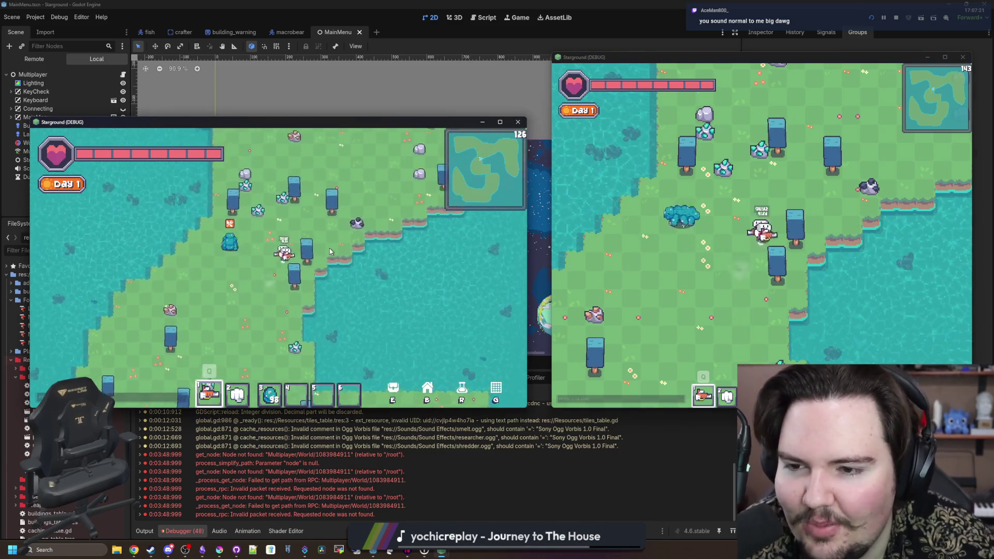
key(s)
key(a)
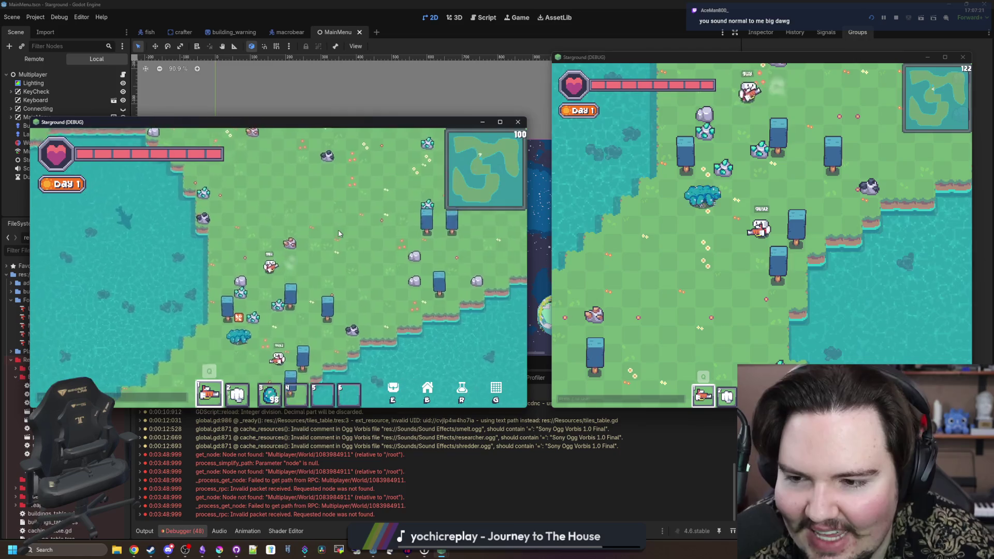
key(w)
key(d)
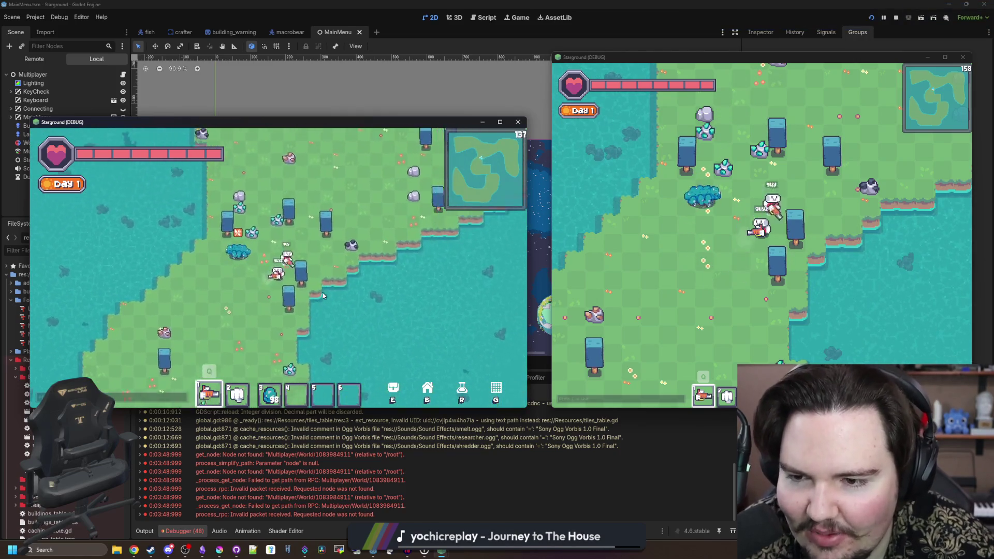
scroll(309, 284, up, 1)
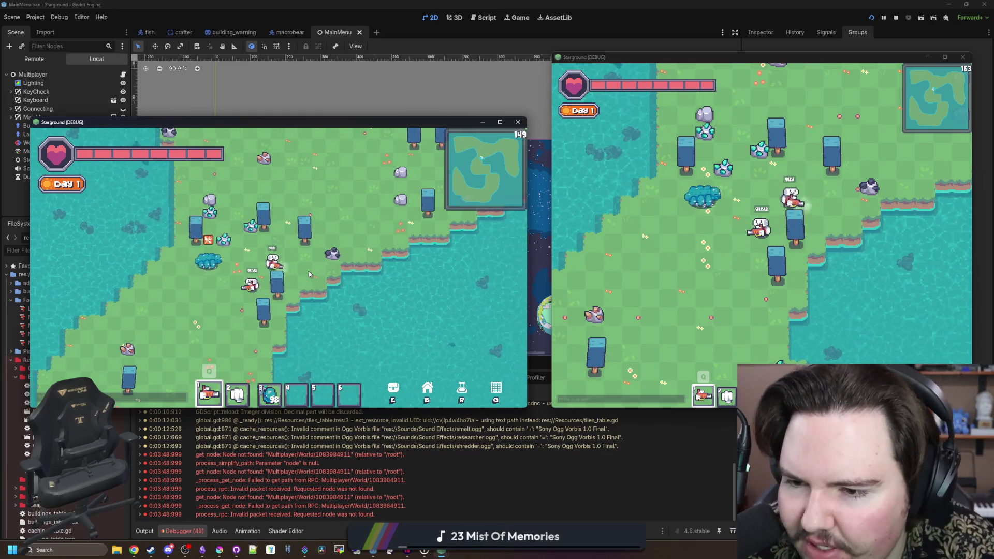
- Walk the left player down, past the bush and rocks, to the far shore
key(a)
key(s)
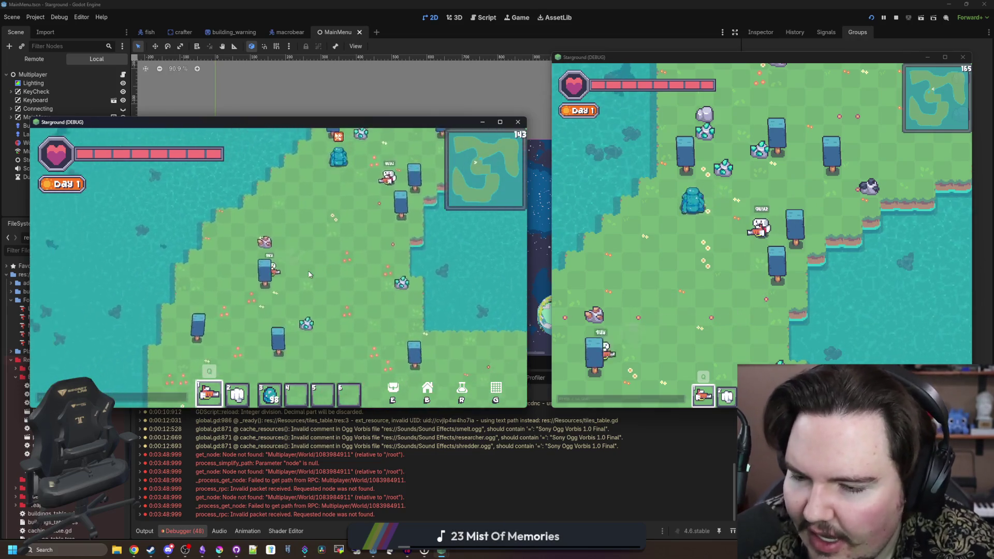
key(s)
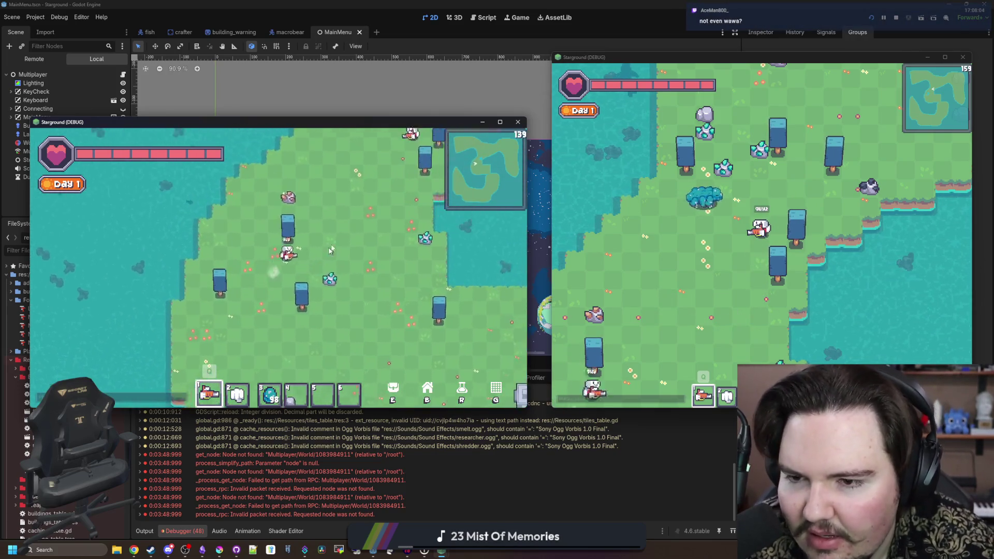
key(w)
key(d)
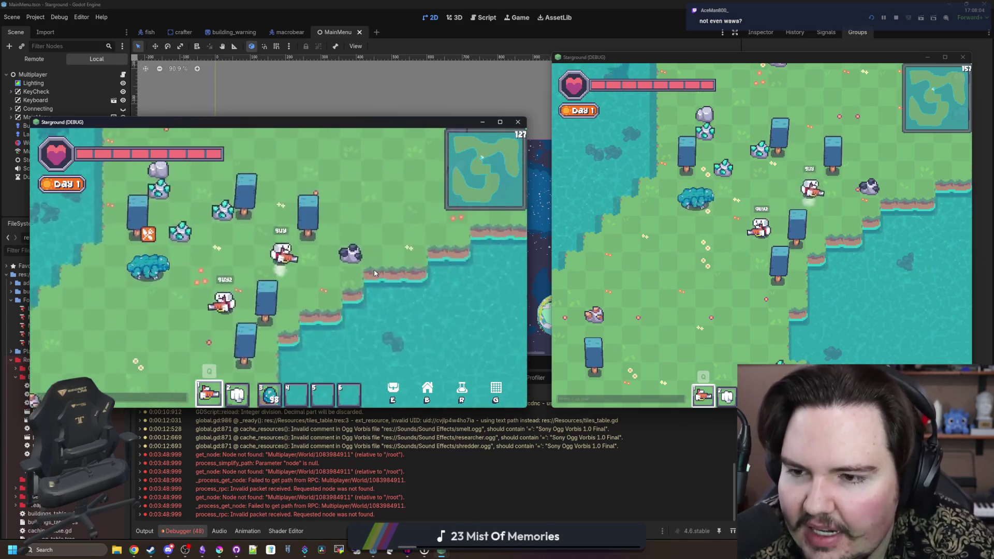
key(w)
key(a)
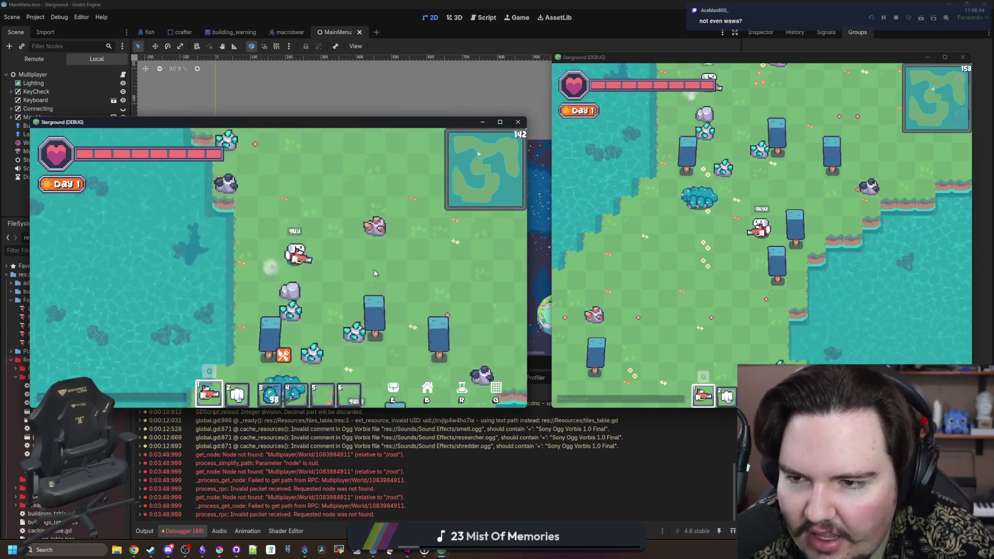
key(w)
key(d)
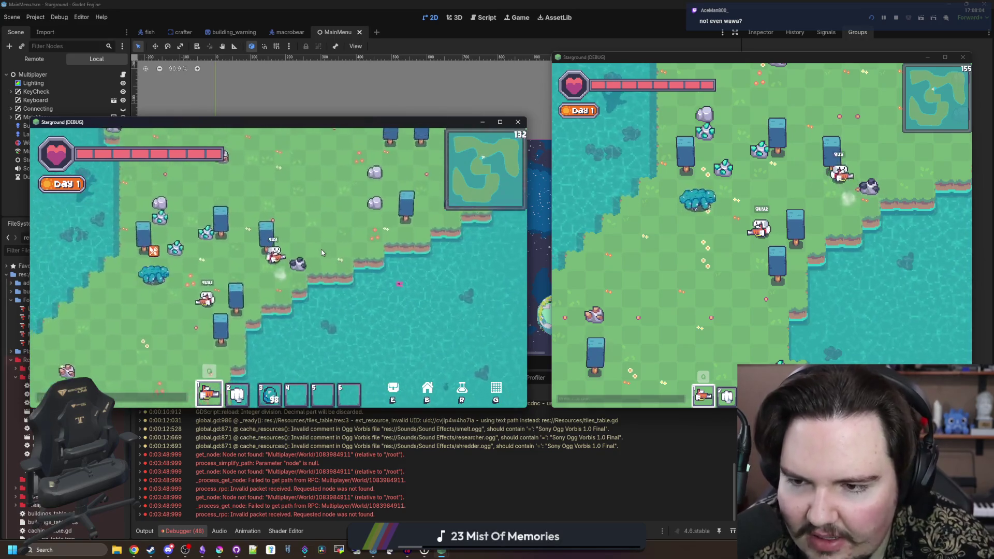
- Walk the left player along the shore, down to the lower shore and back
key(d)
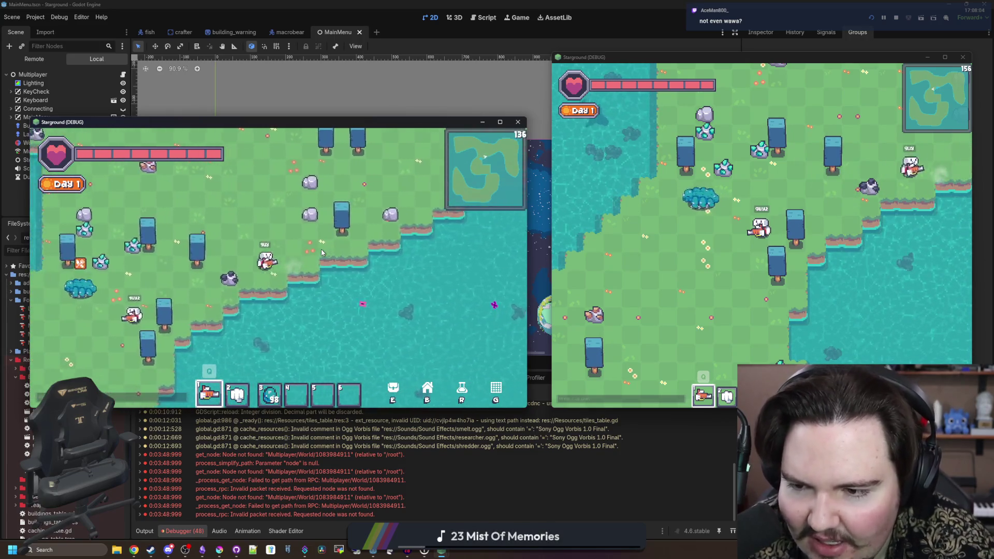
key(a)
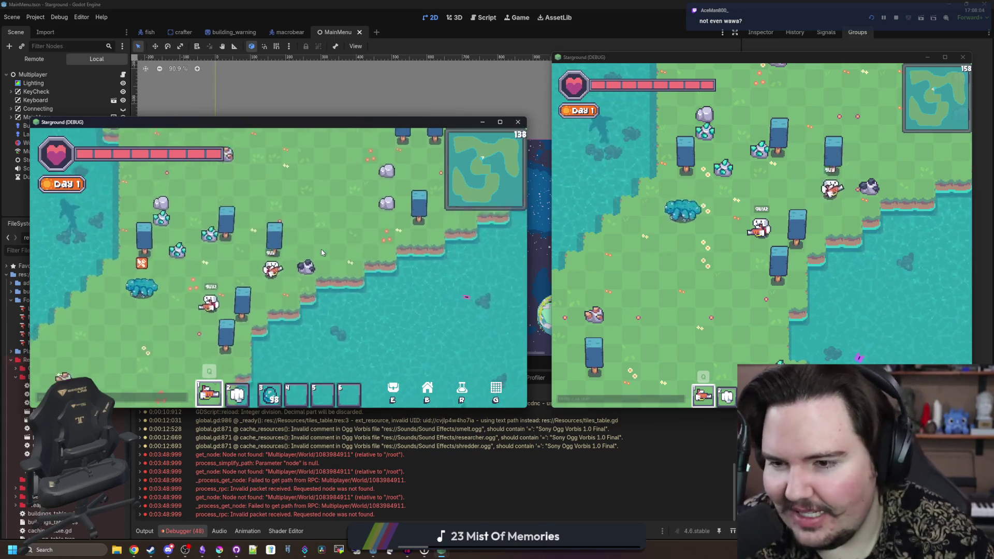
key(s)
key(a)
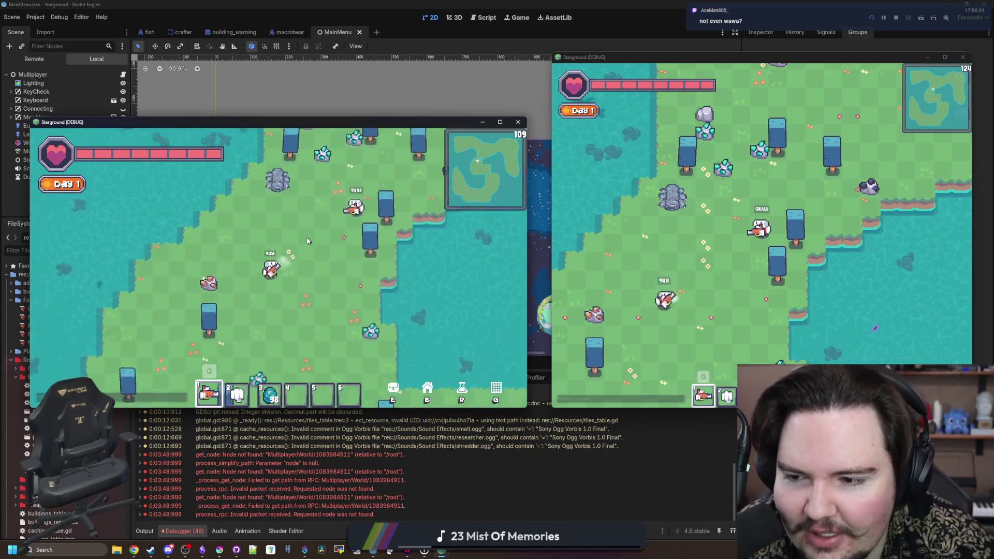
key(w)
key(a)
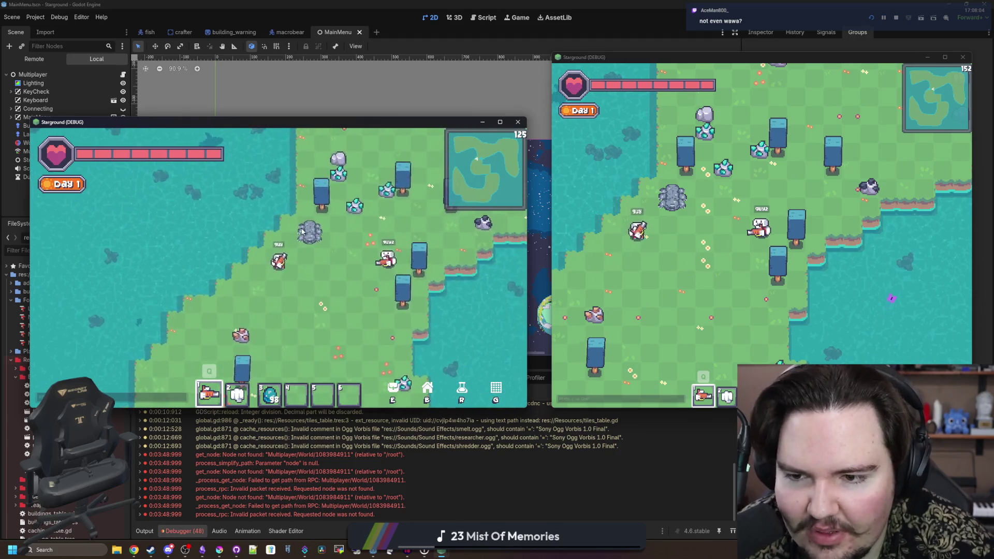
key(d)
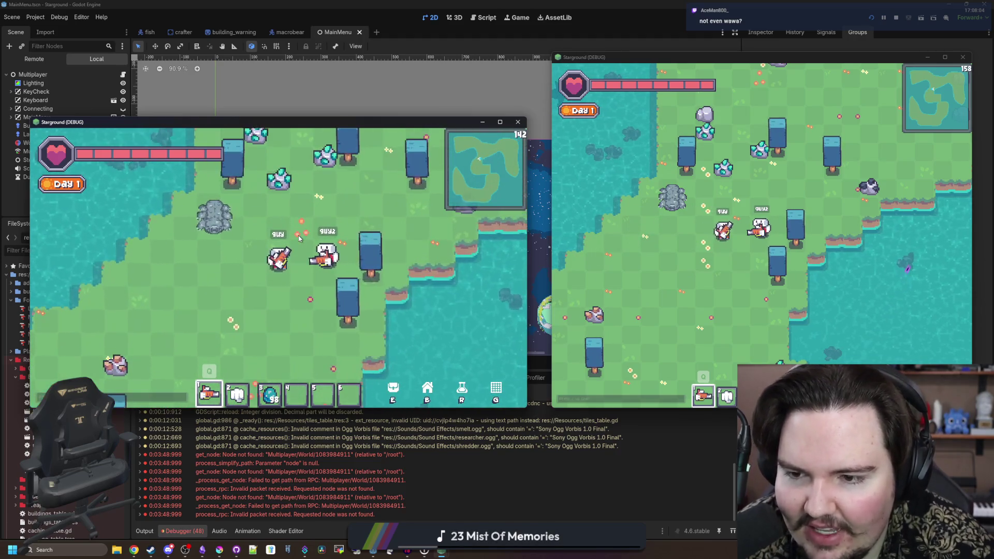
- Stop both game instances, review the first session's error log, and bring both game windows forward
key(F8)
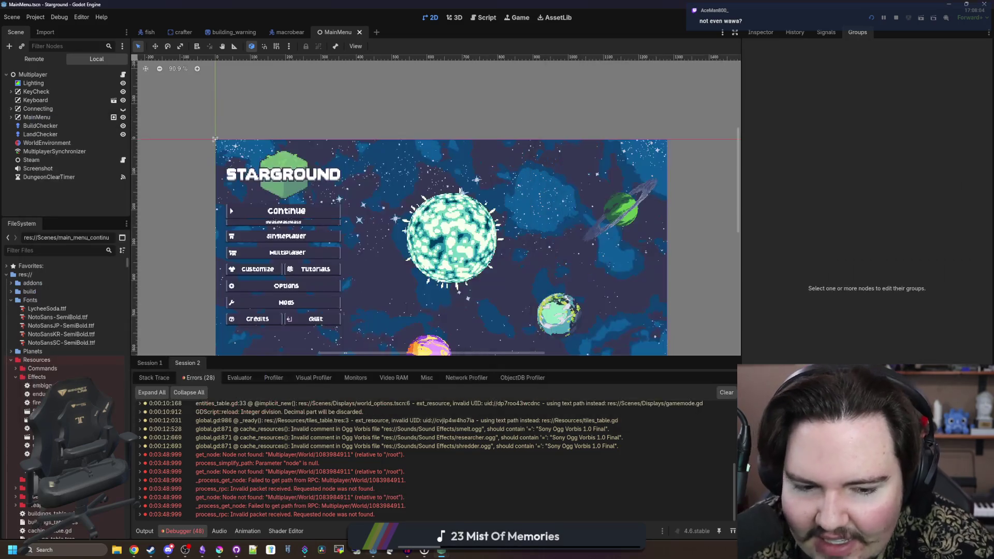
click(141, 362)
scroll(429, 500, up, 5)
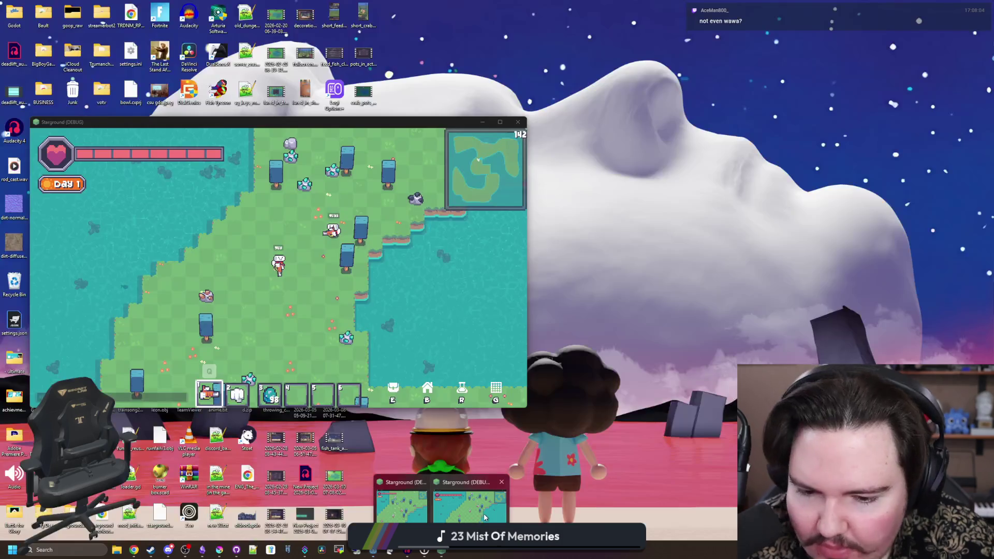
click(401, 499)
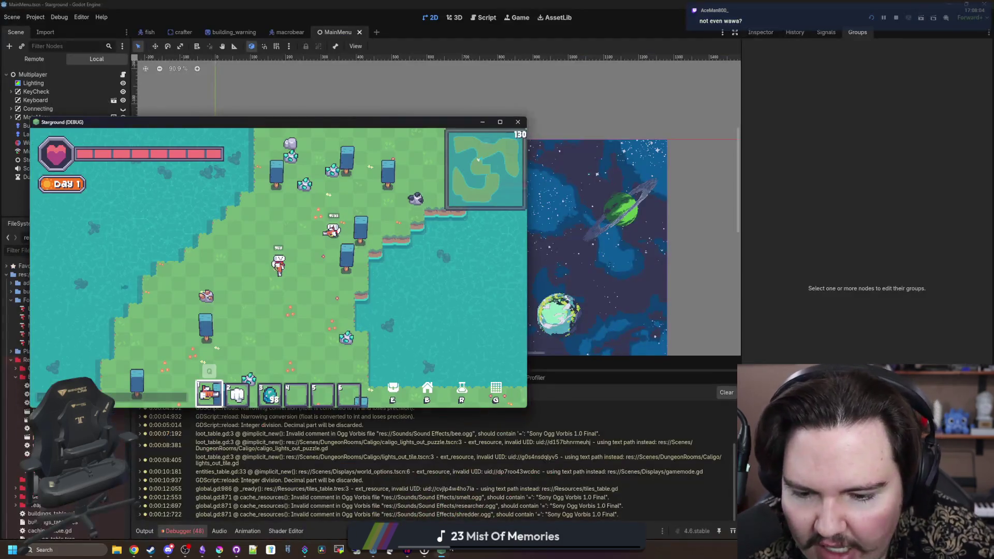
click(469, 499)
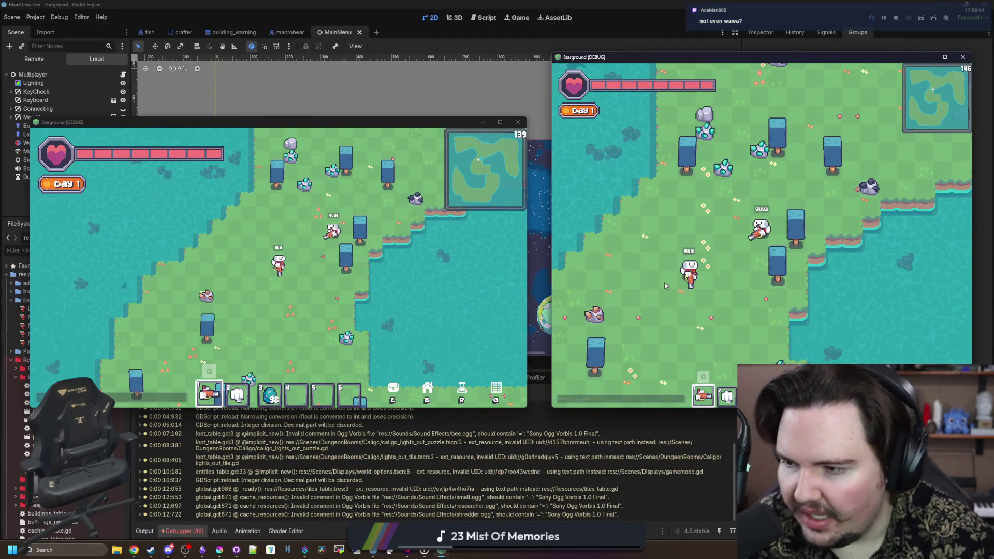
- Walk the player around and far away from the other player, then back toward it
key(w)
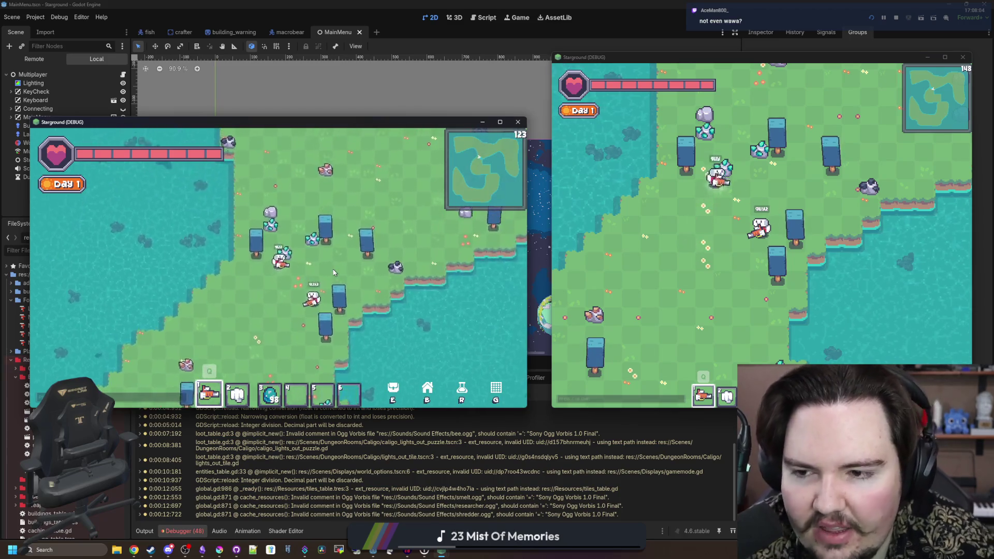
key(s+d)
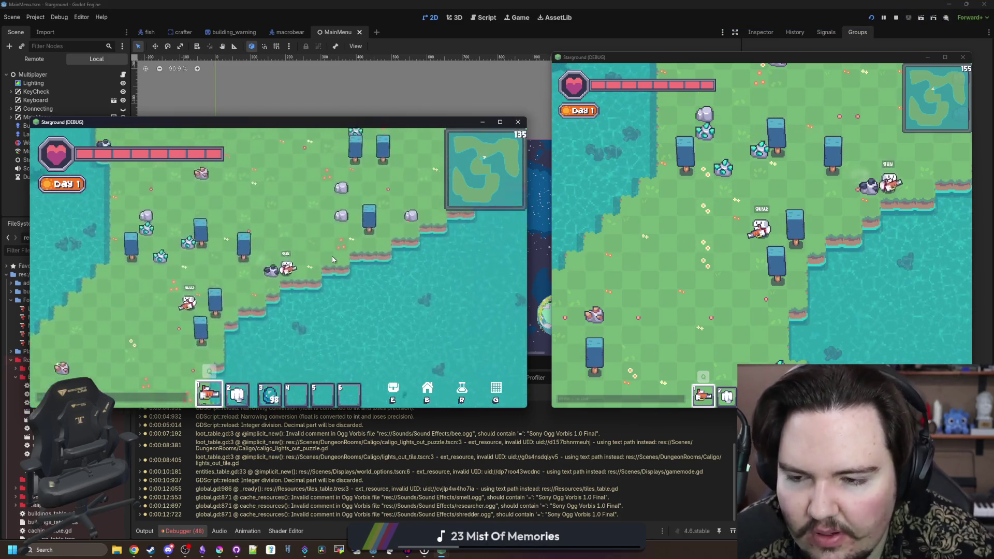
key(s+a)
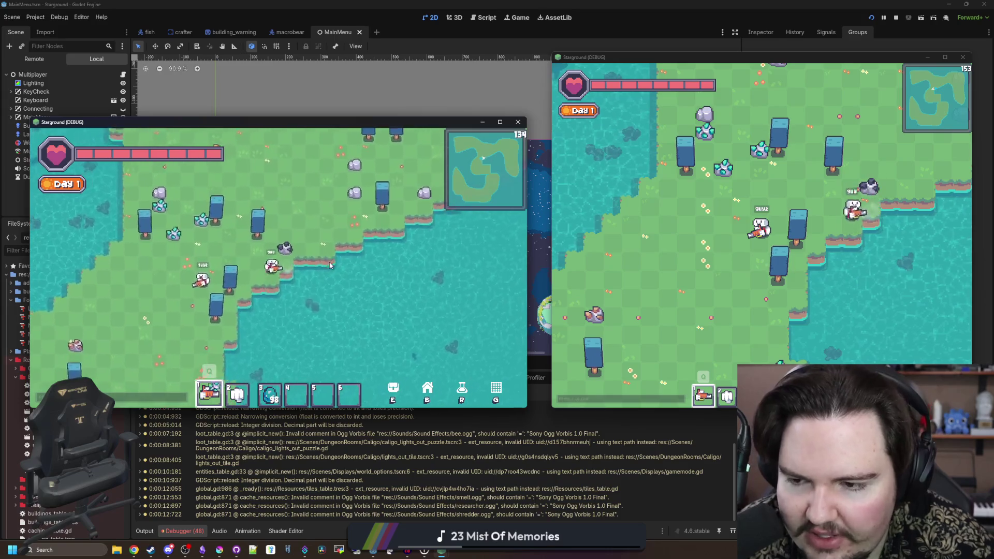
key(w)
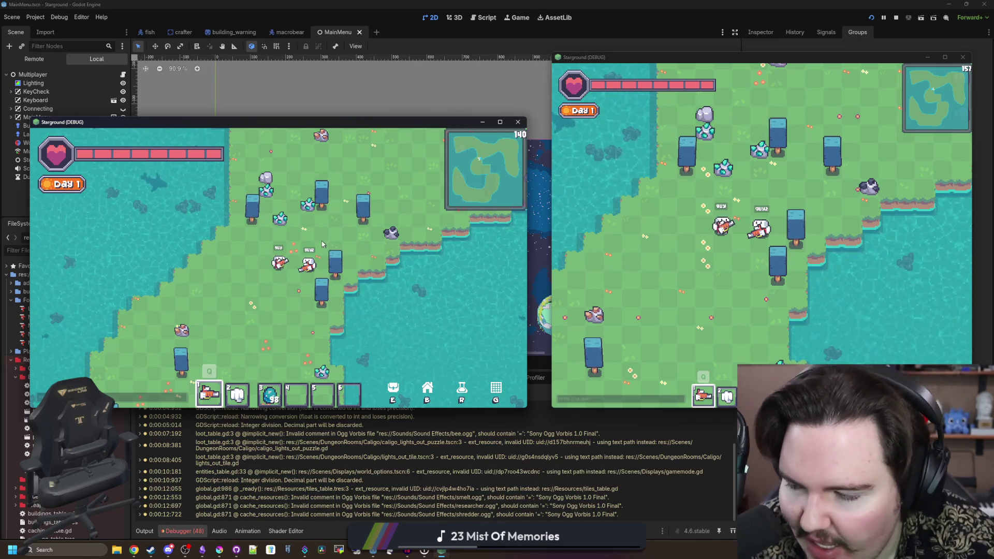
key(s)
key(a)
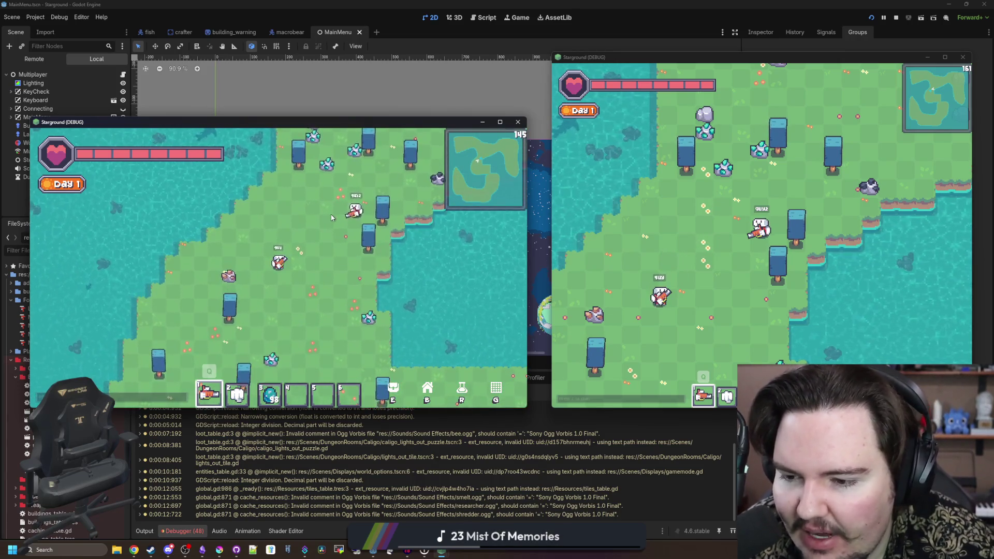
key(s)
key(a)
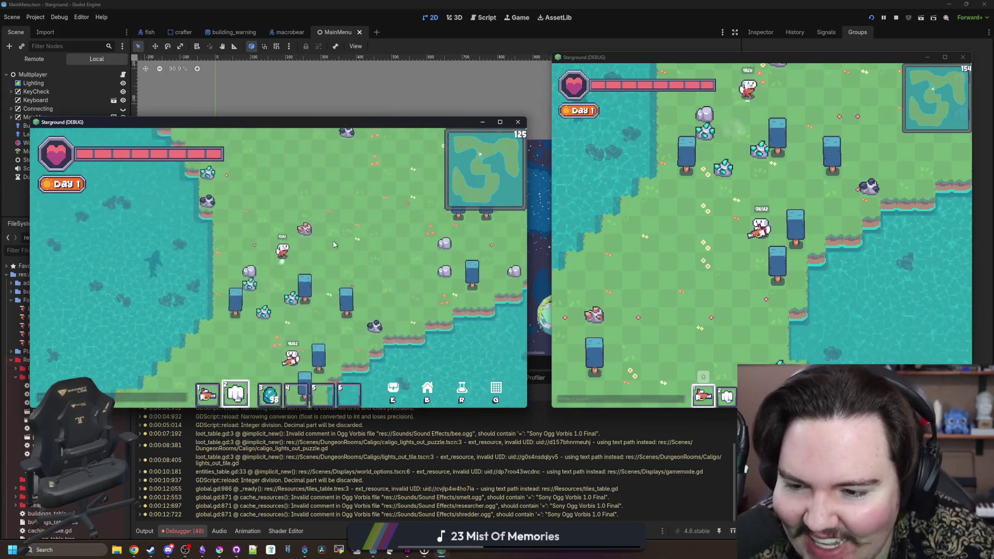
key(w)
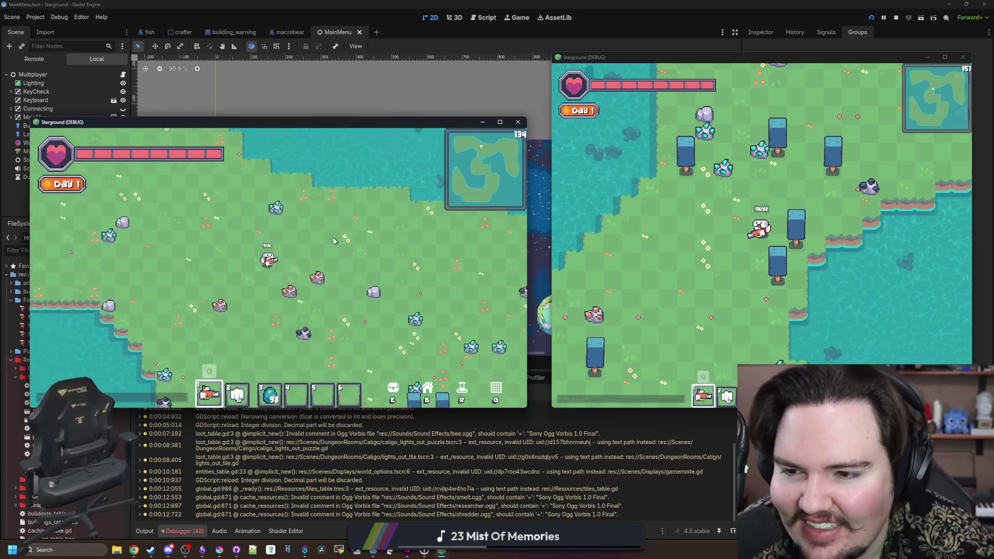
key(s)
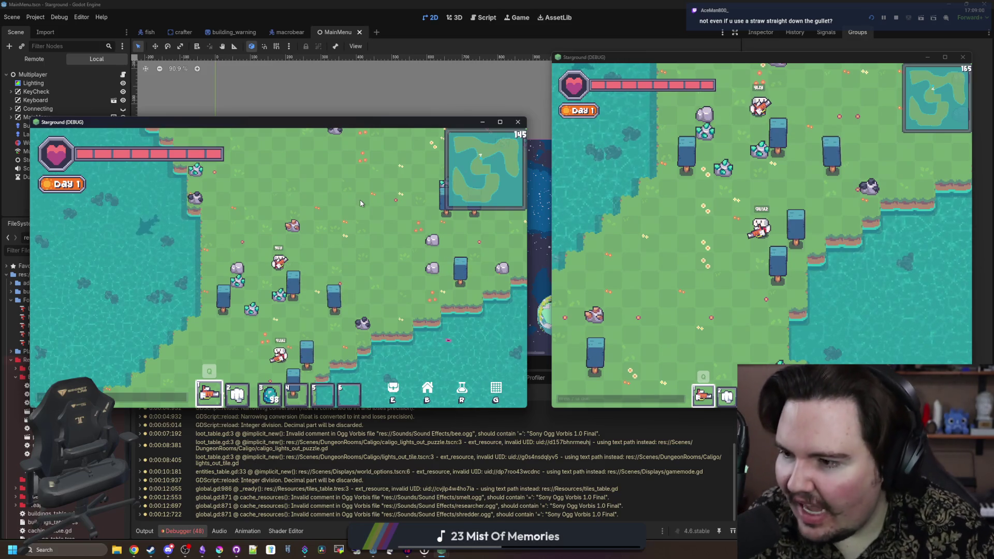
- Walk the player north to a new area, then back until it stands beside the other player
key(w)
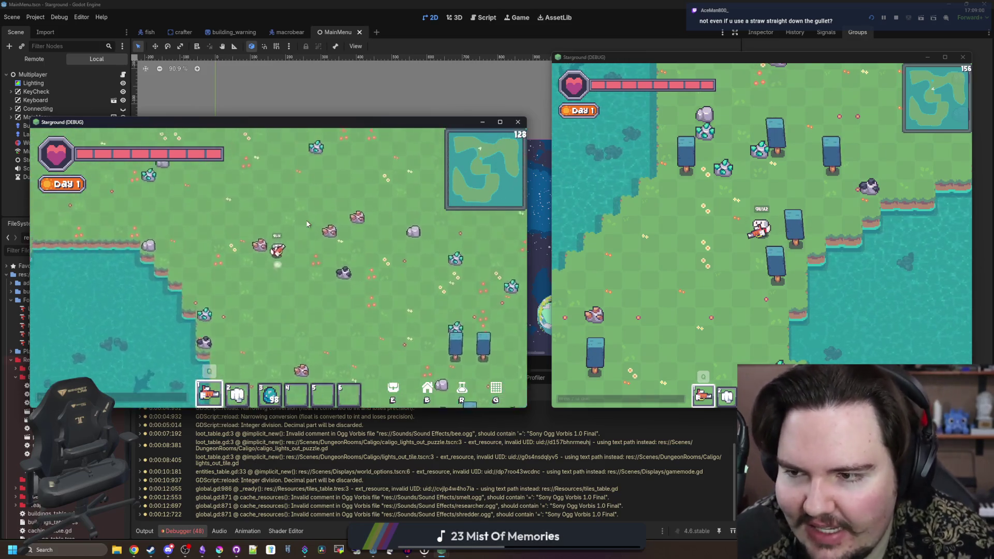
key(s)
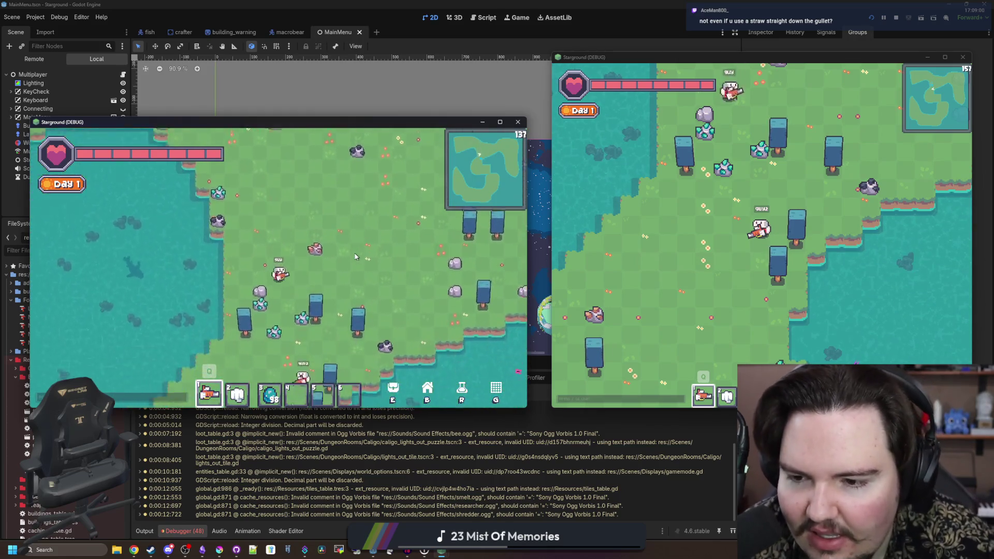
key(a)
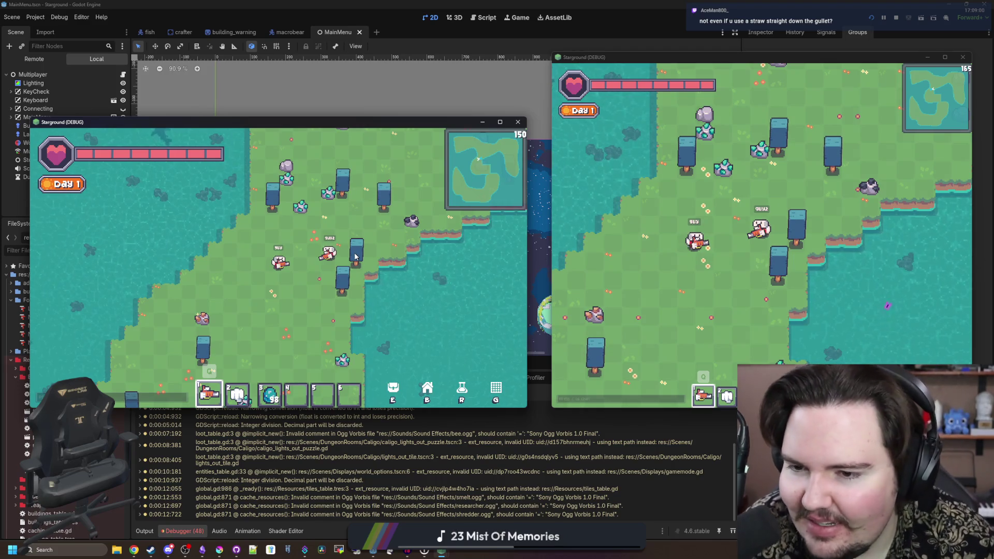
key(w)
key(d)
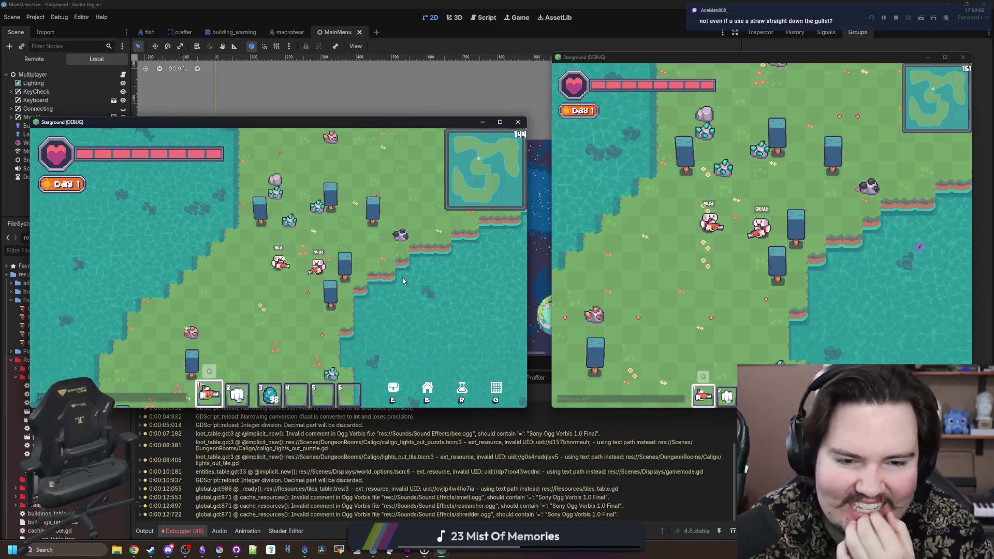
key(d)
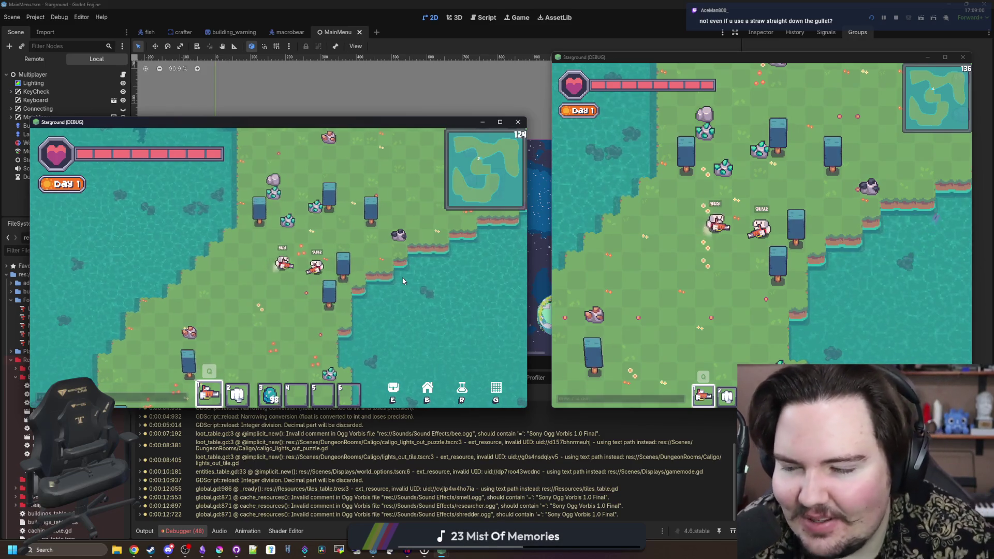
key(a)
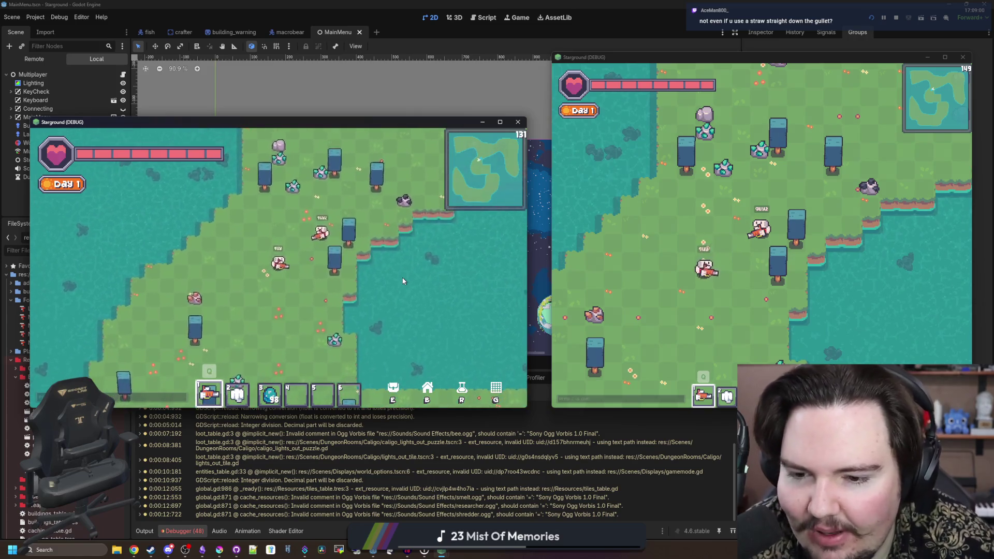
key(d)
scroll(383, 277, up, 3)
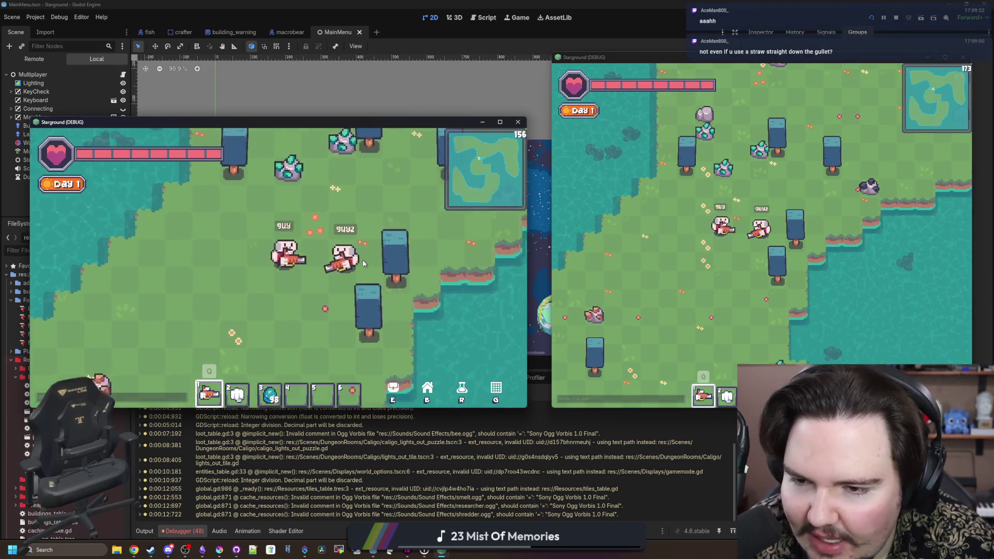
- Walk the player past the other one, switch to hotbar slot 2, then back to the gun in slot 1
key(d)
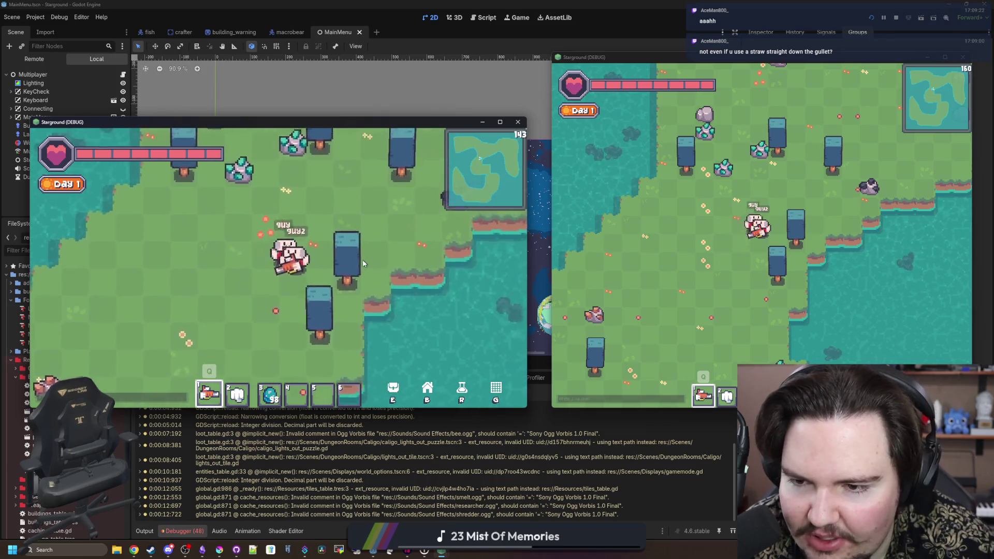
key(a)
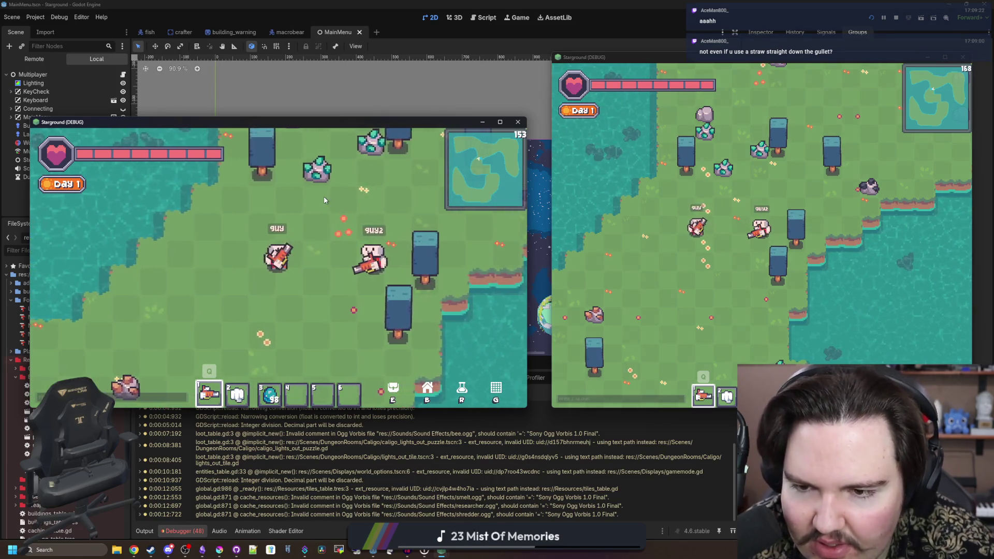
scroll(370, 249, down, 2)
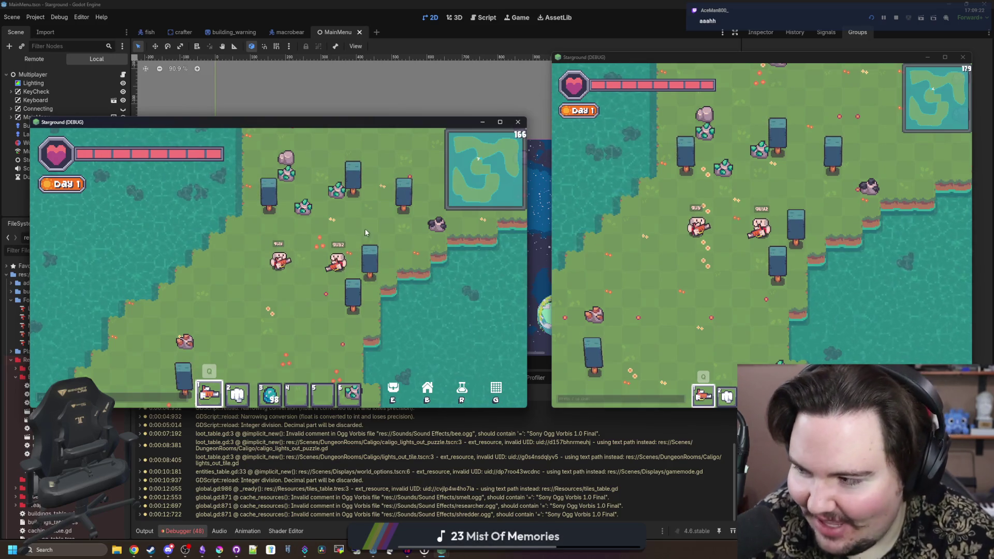
key(2)
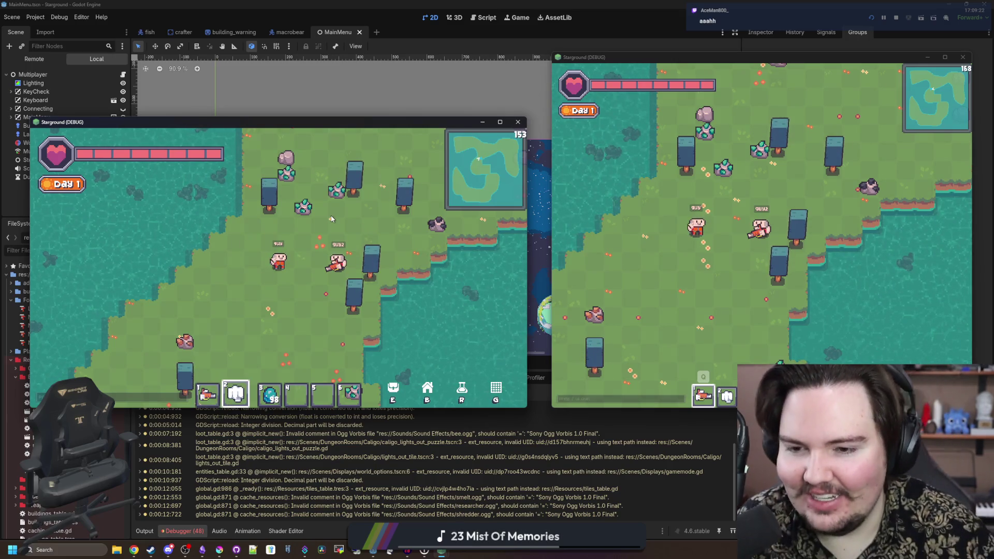
key(1)
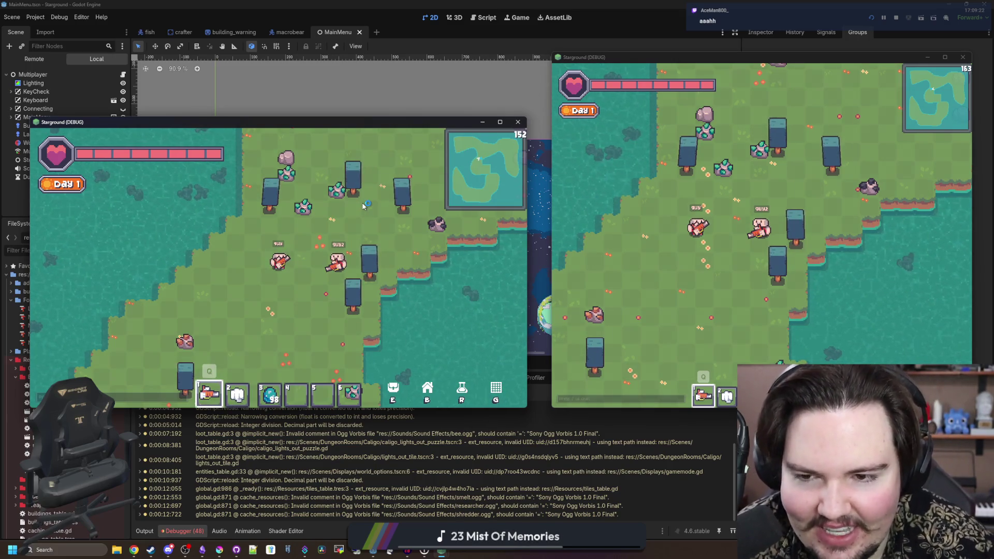
- Walk the player south and west away from the other player, then north and back south-east
key(s)
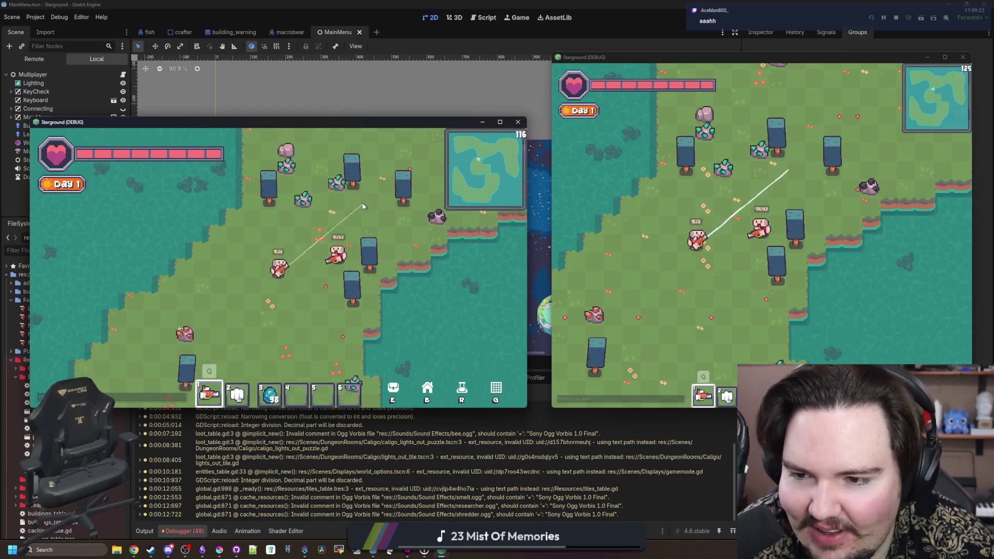
key(a)
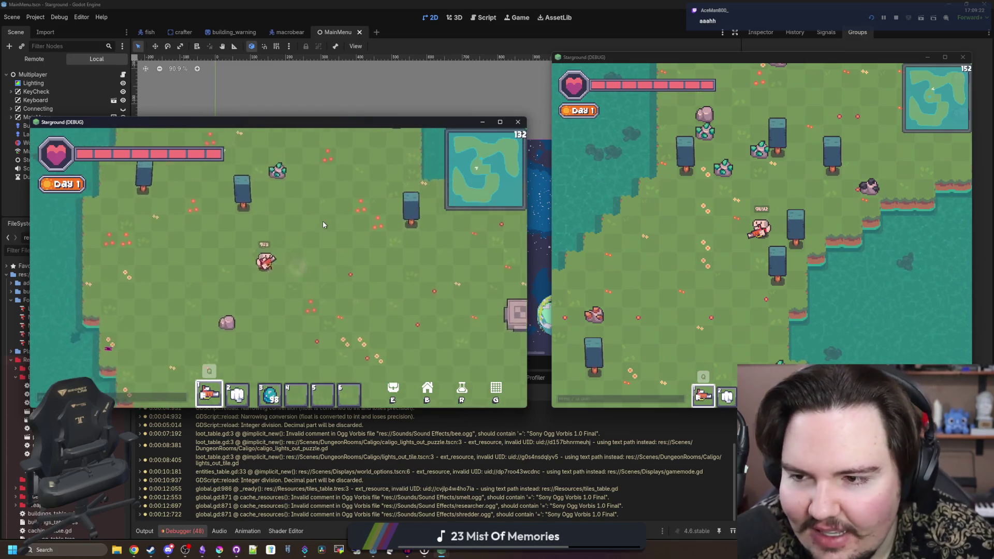
key(w)
key(d)
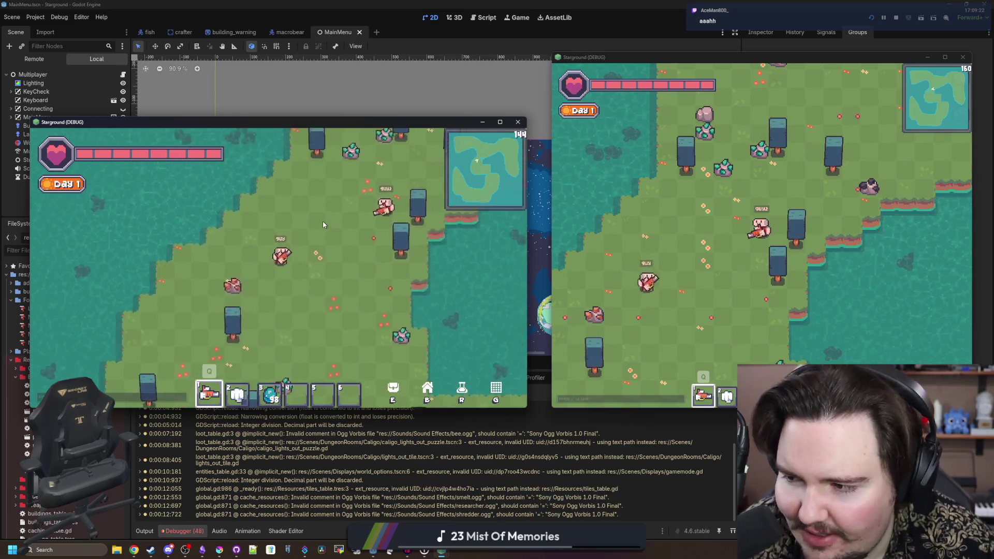
key(w)
key(a)
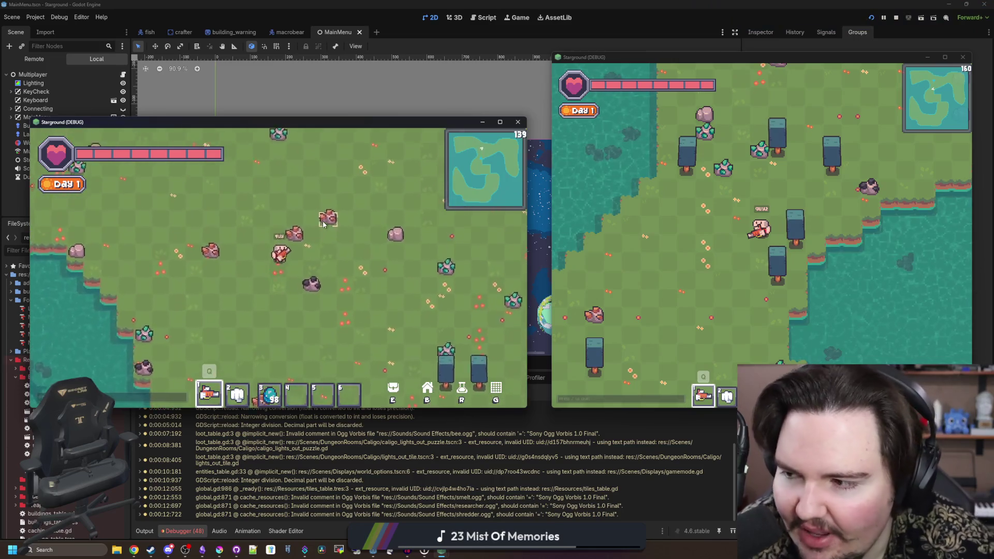
key(w)
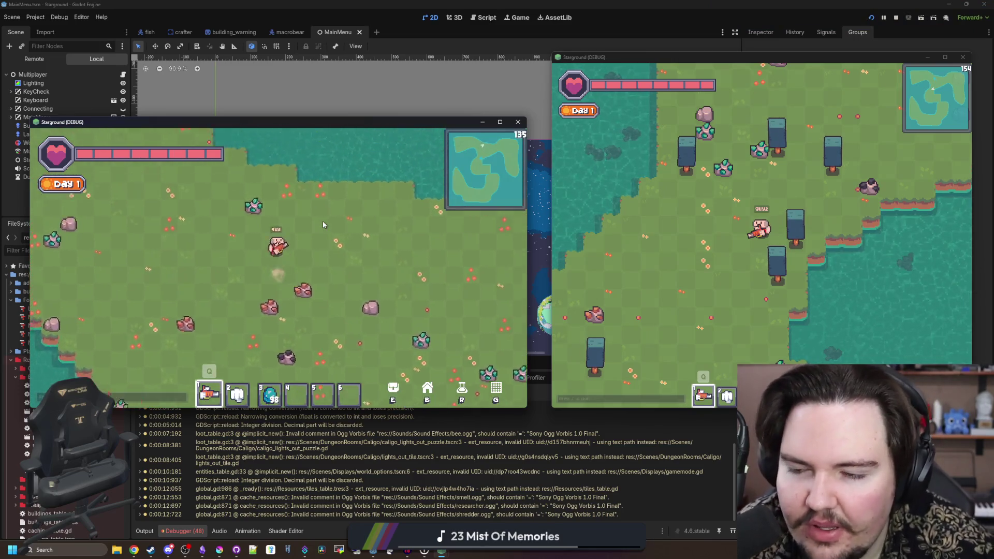
key(s)
key(d)
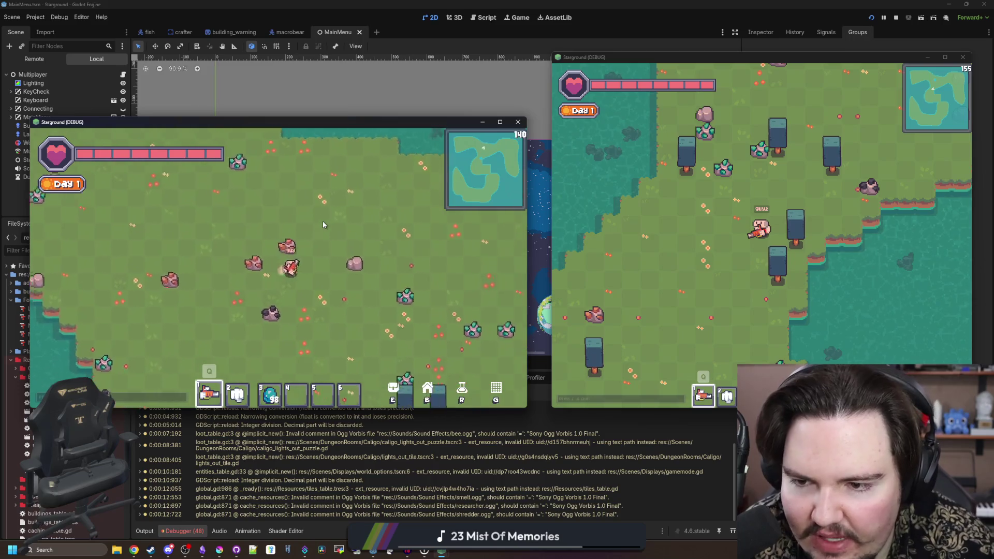
- Walk the player west, south and north, then toward the second player
key(a)
key(s)
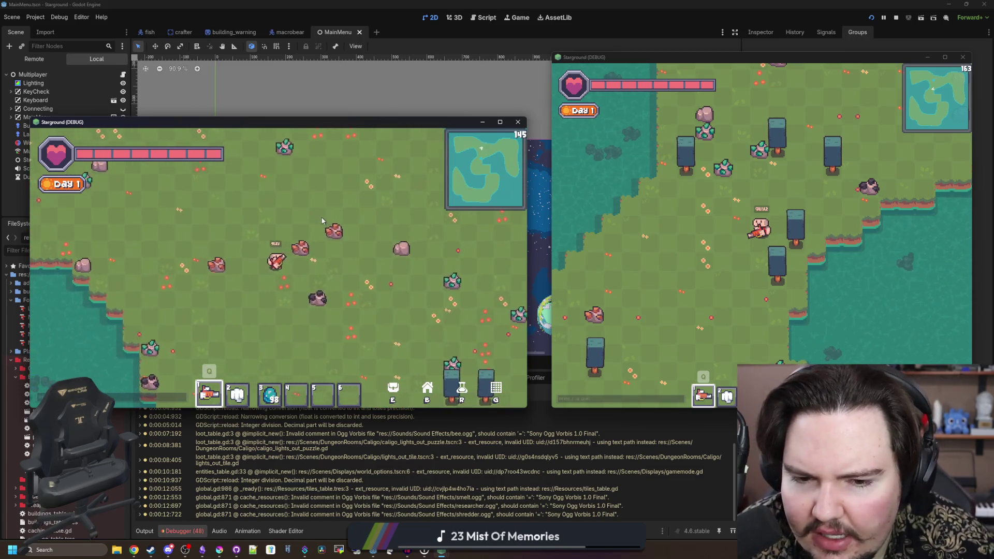
key(a)
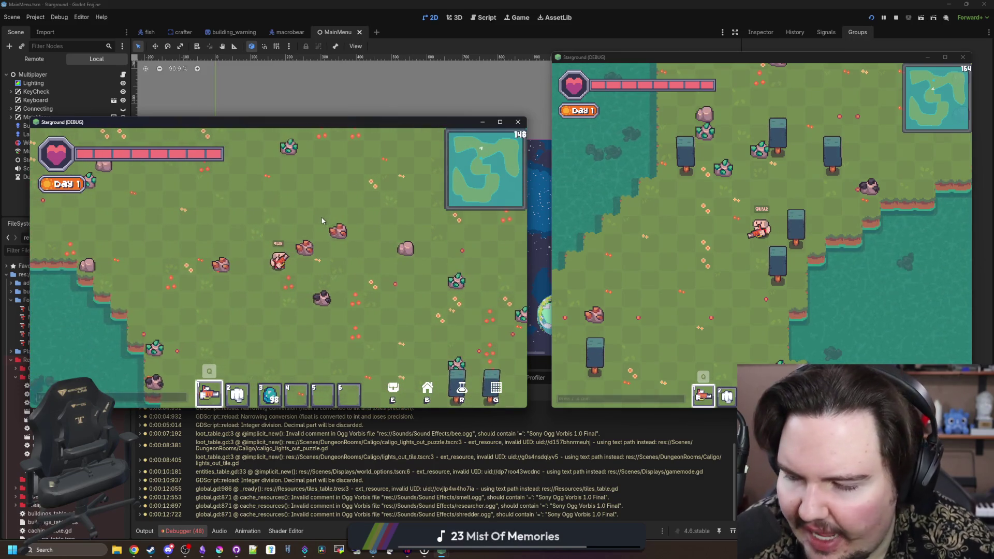
key(s)
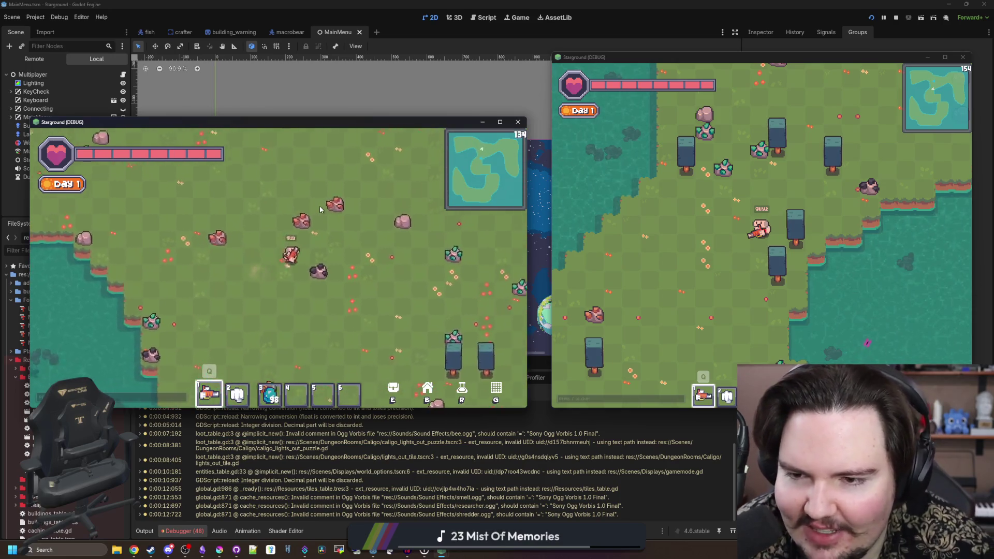
key(w)
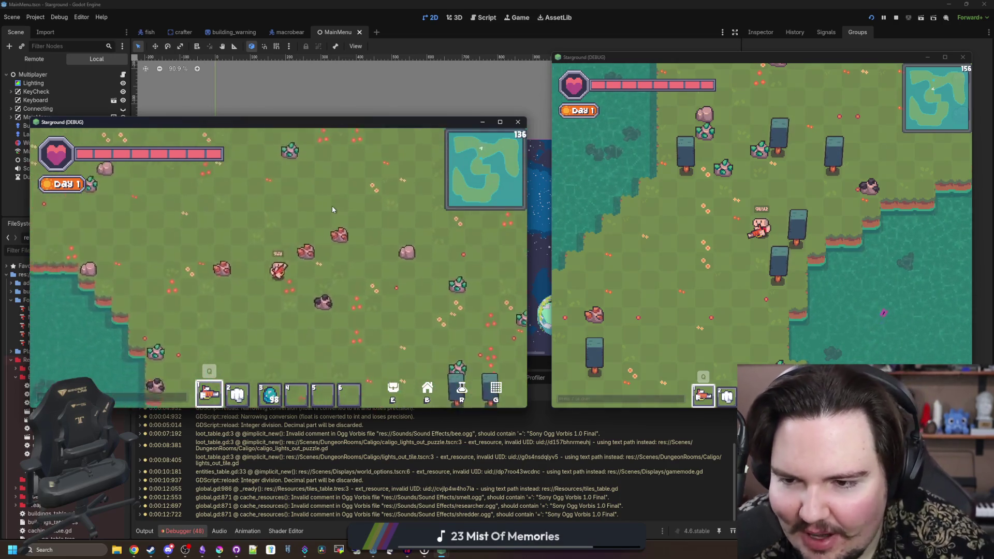
key(w)
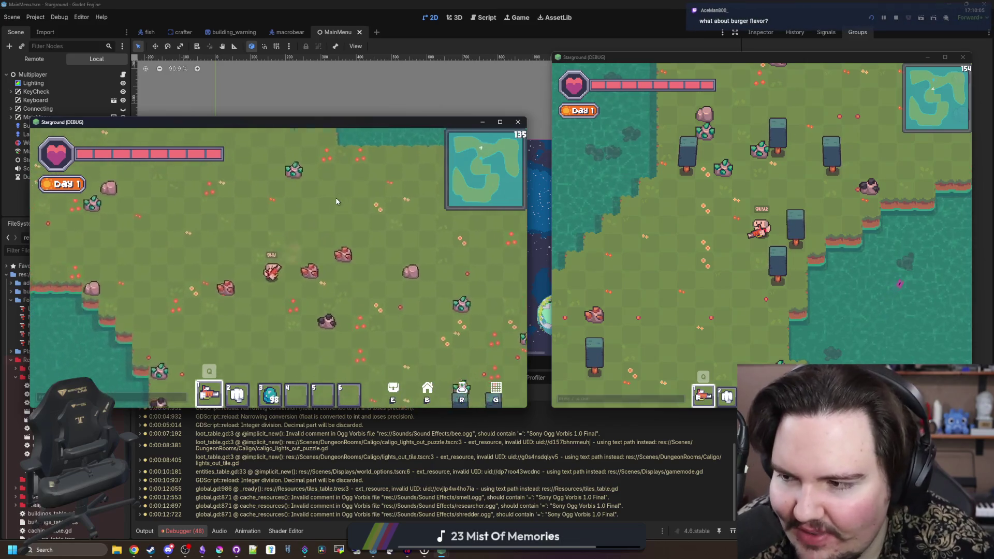
key(s)
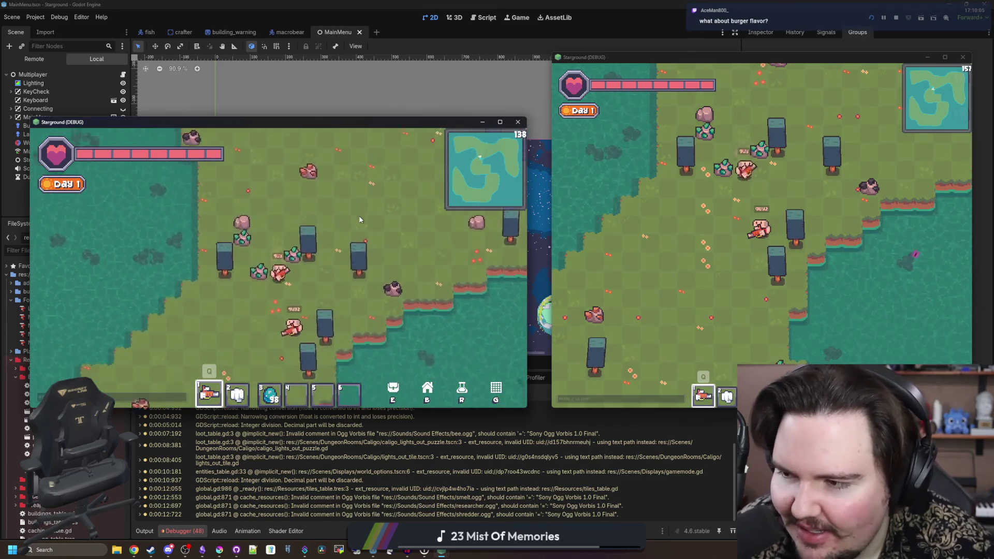
key(s)
key(a)
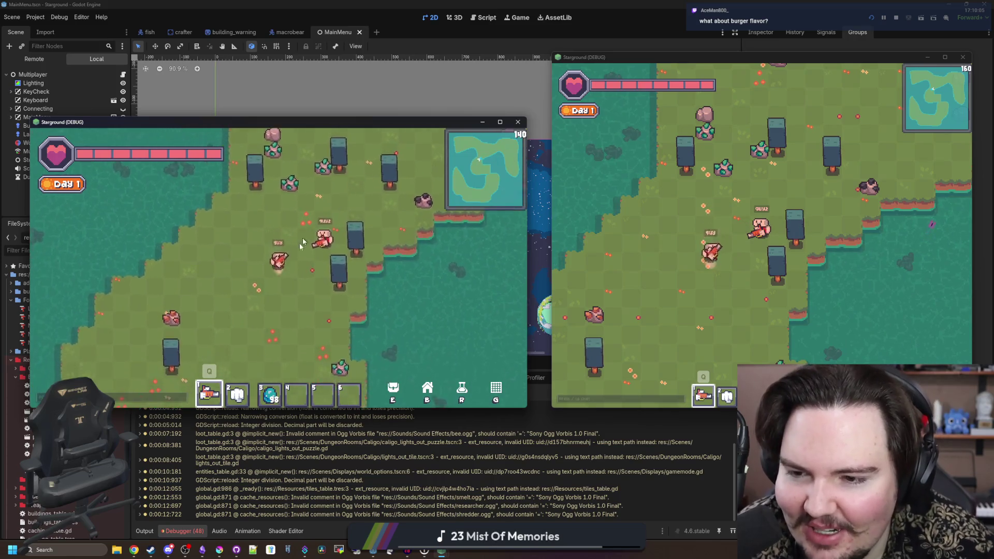
key(w)
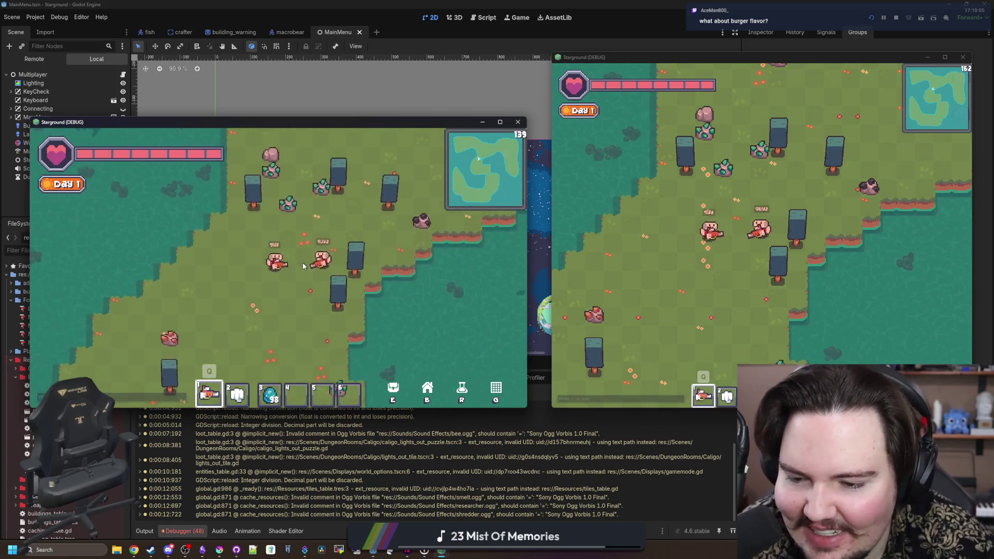
- Walk the player west and fire a beam toward the other player
key(a)
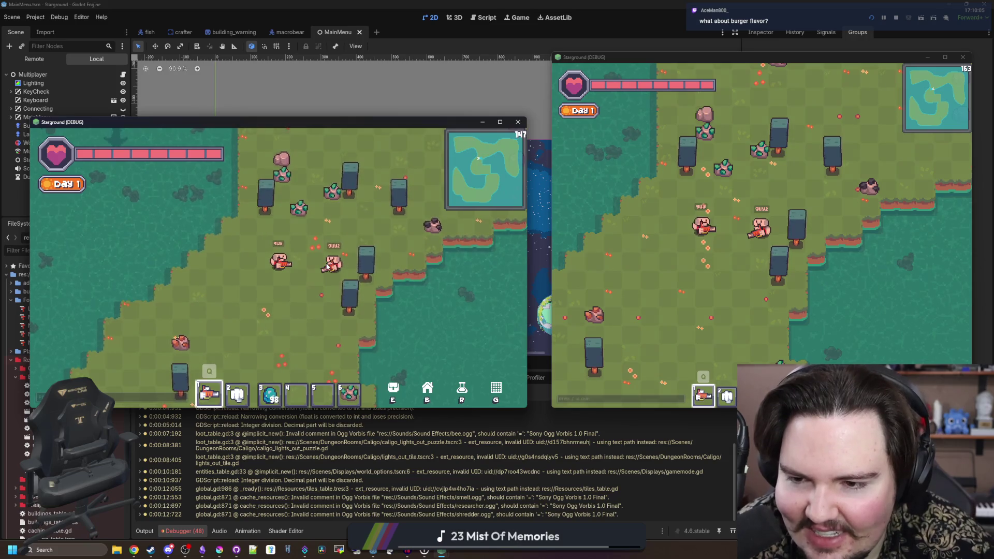
key(a)
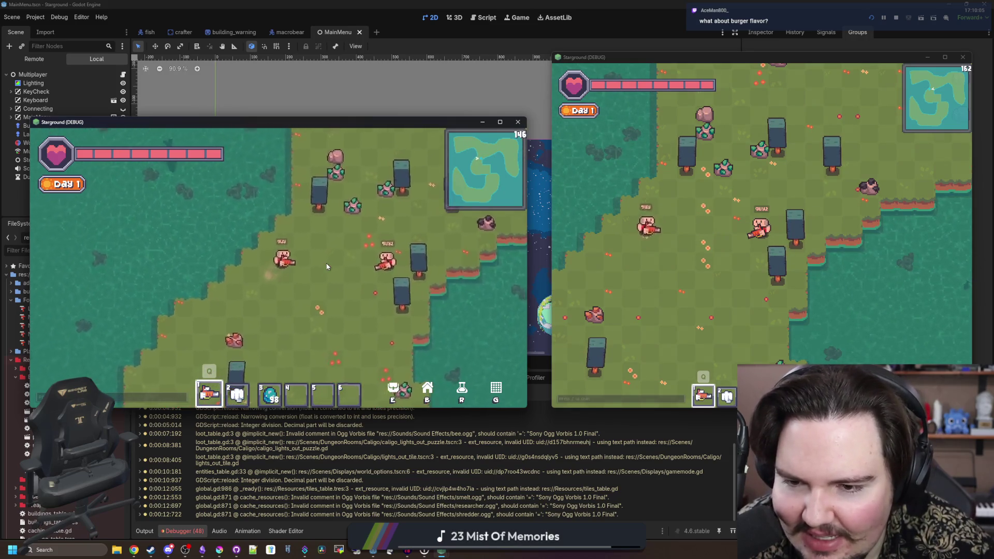
key(d)
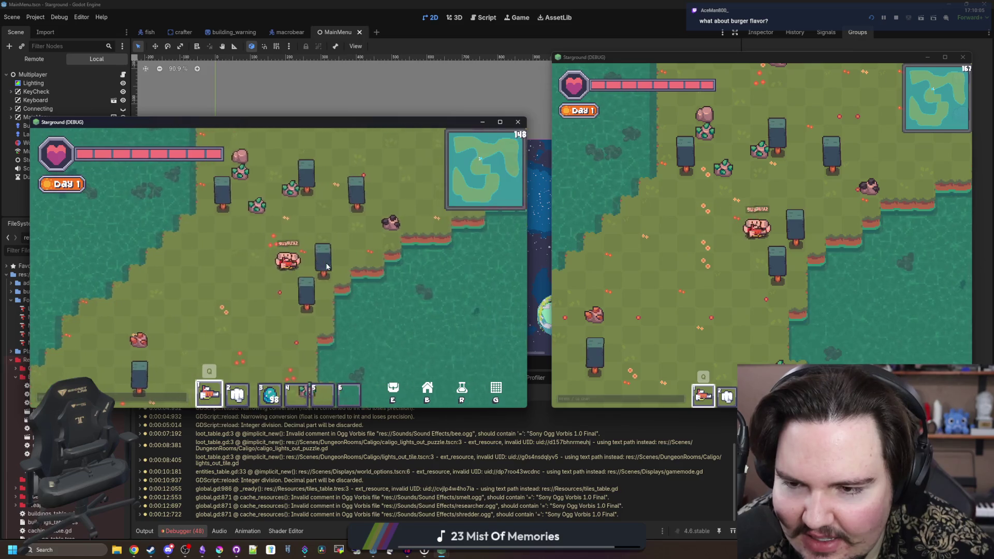
key(a)
click(326, 266)
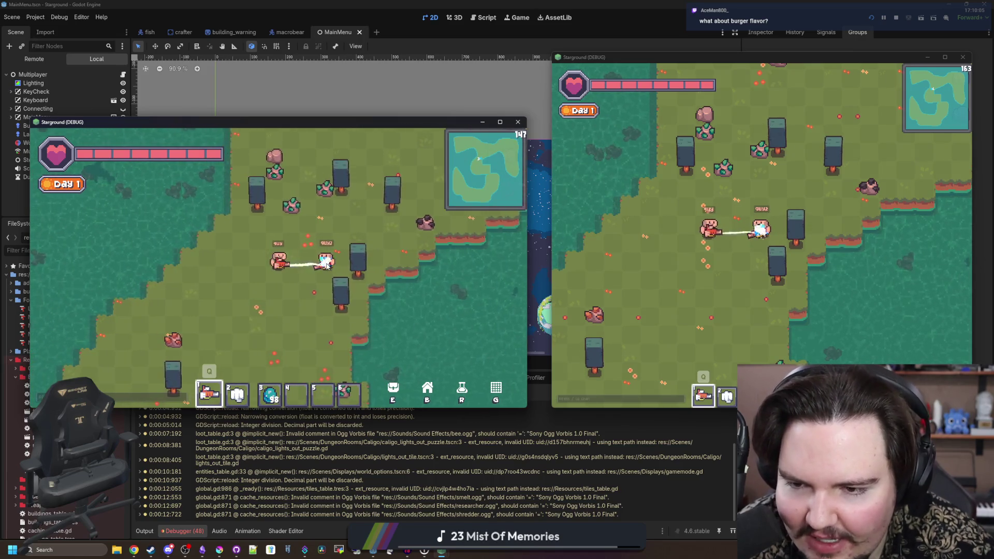
key(a)
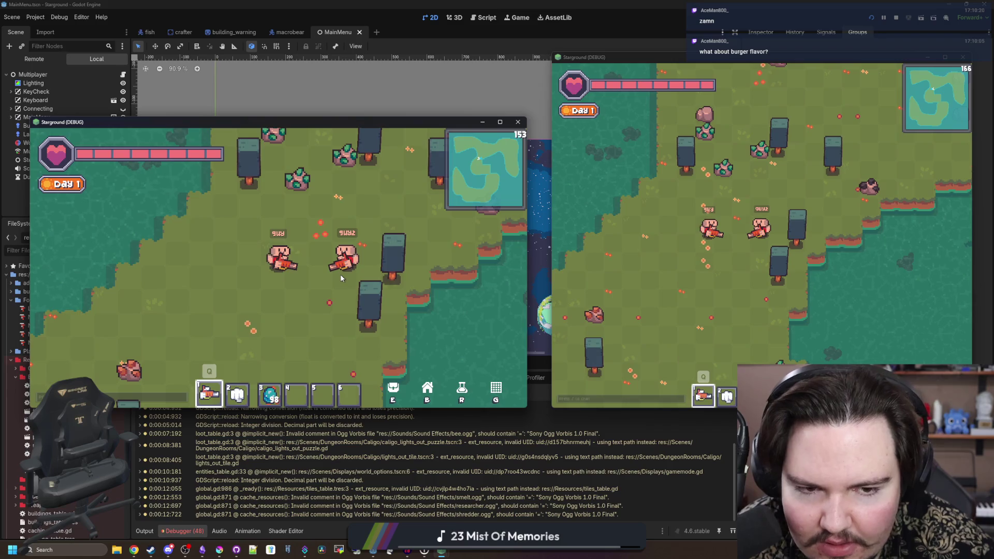
scroll(338, 273, up, 1)
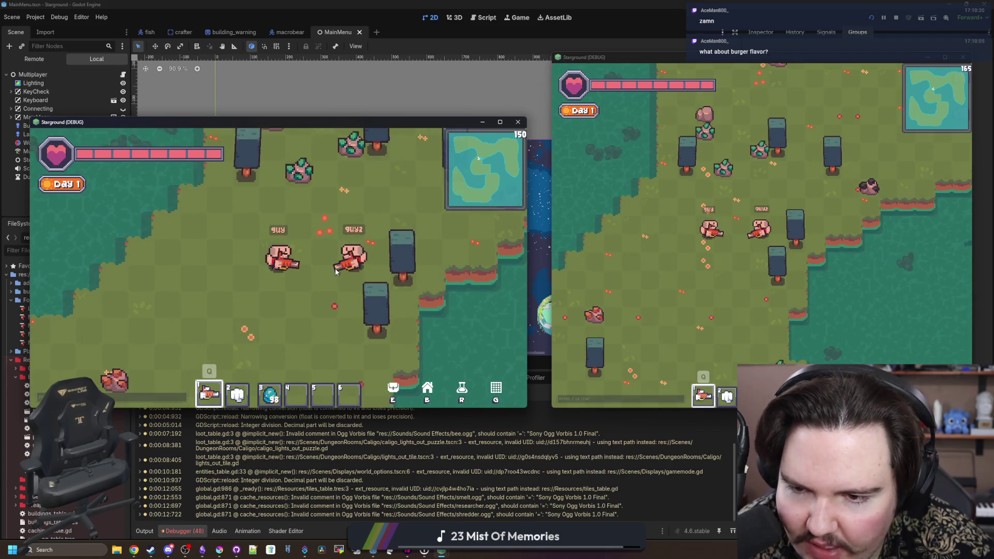
- Select the bush item in hotbar slot 3 and place a bush on the ground
key(s)
key(a)
key(4)
key(3)
click(313, 288)
- Walk the player up-right, then stop both running debug game instances
key(w)
key(d)
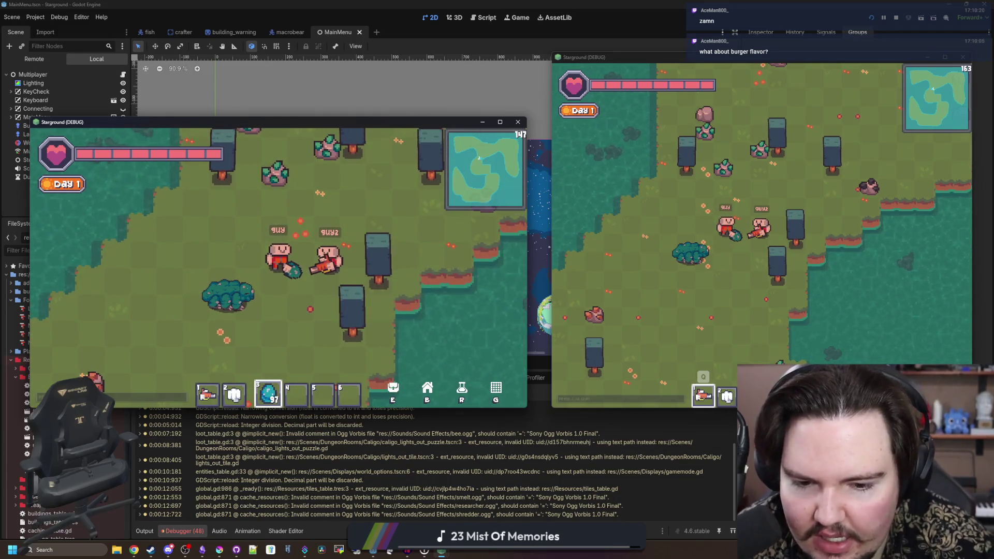
key(F8)
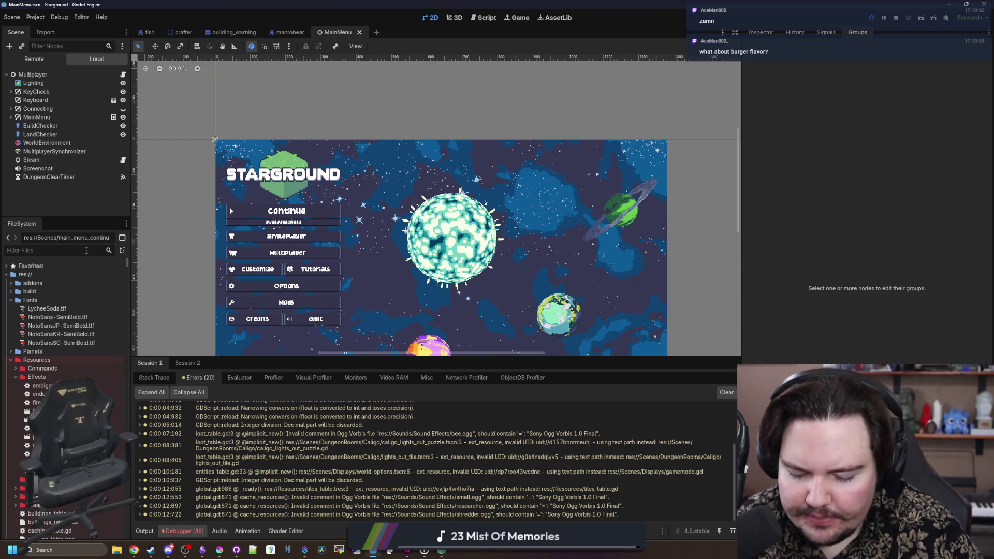
- Filter the FileSystem for 'animal' and open animal.gd with an enlarged code area
click(86, 250)
text(animal)
double_click(40, 291)
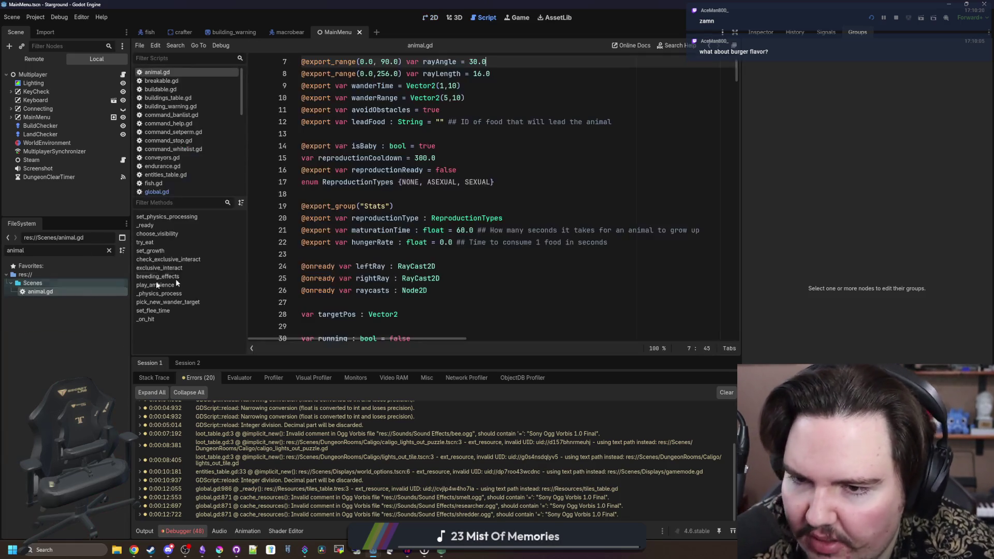
drag(413, 368, 414, 422)
- Select and review the synchronizer setup and player visibility loop on lines 136–141
scroll(445, 330, down, 12)
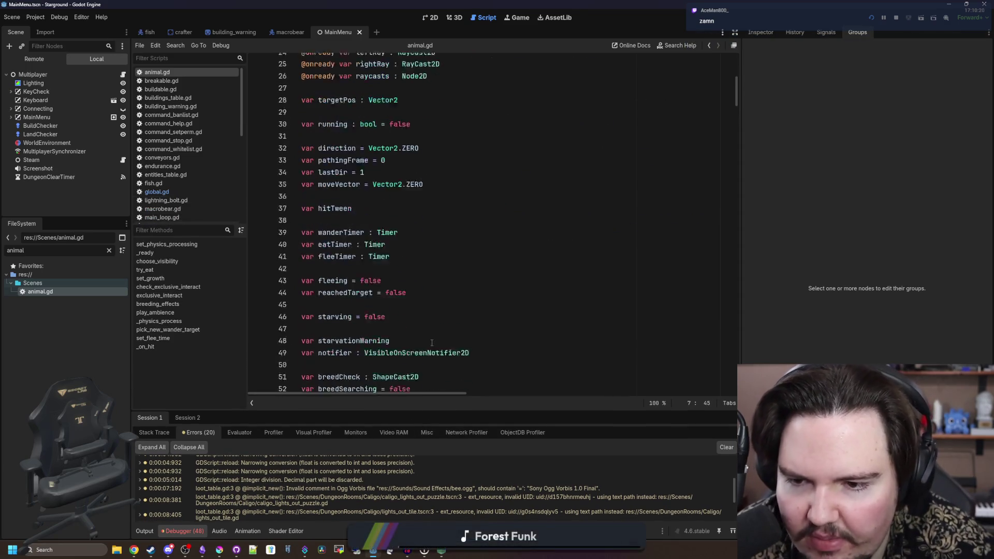
scroll(445, 330, down, 20)
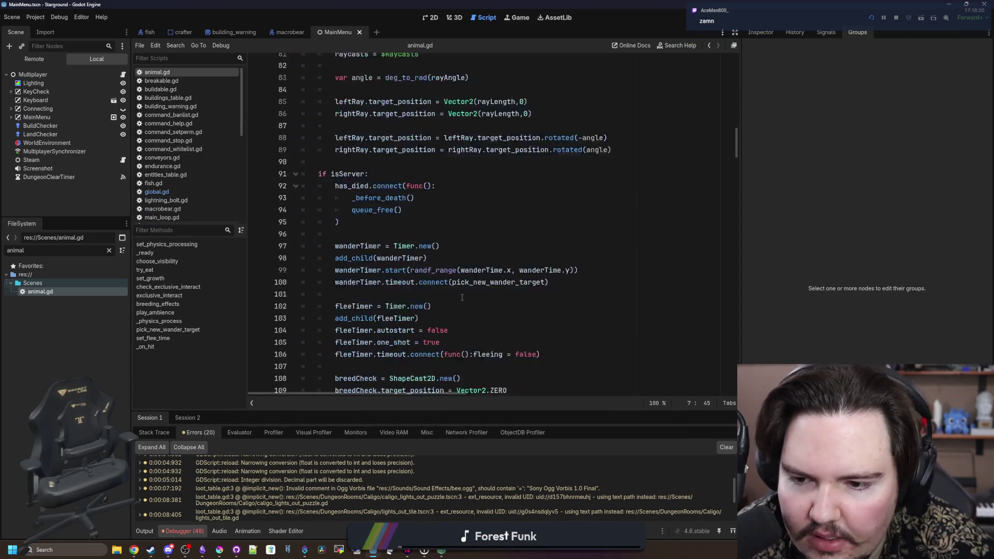
scroll(462, 297, down, 8)
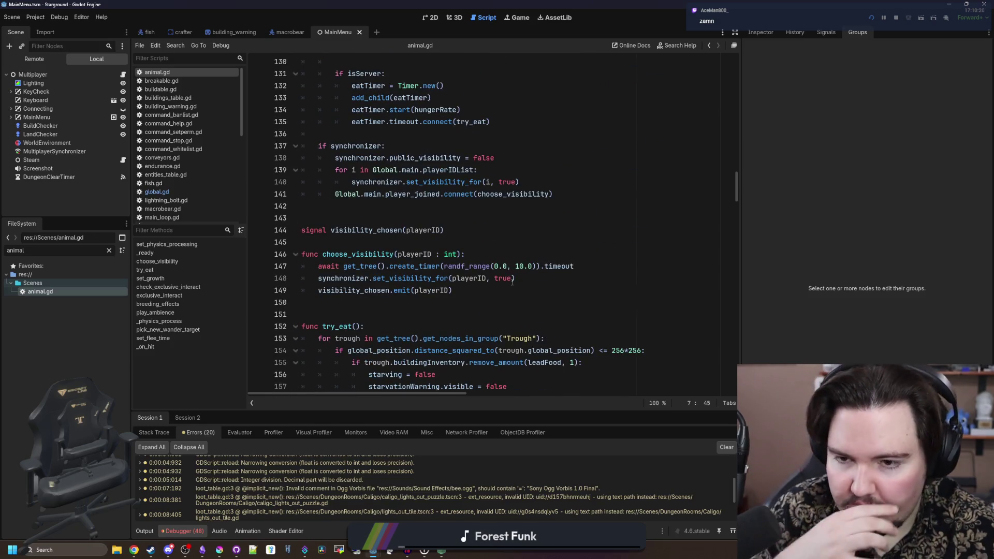
scroll(512, 282, up, 3)
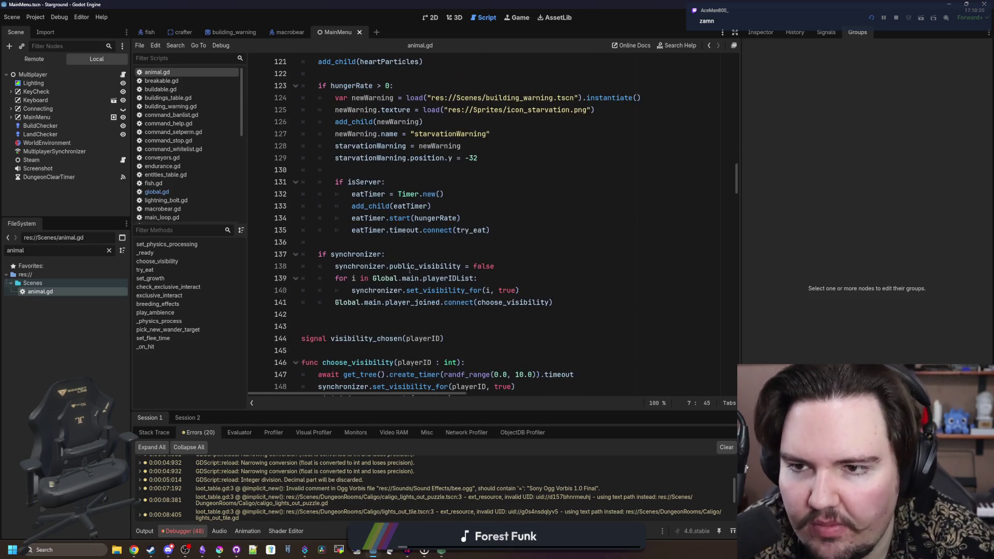
drag(592, 300, 293, 243)
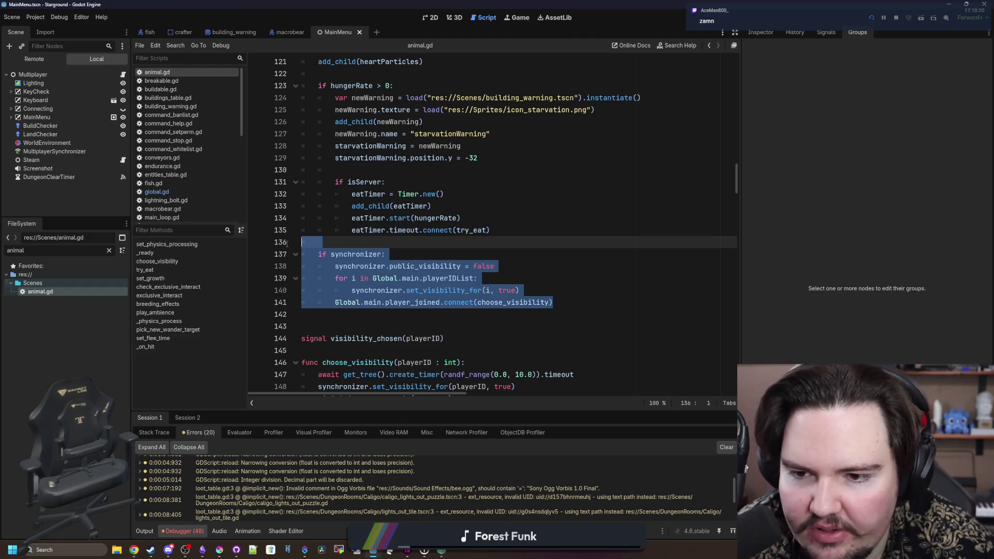
click(362, 242)
drag(366, 278, 616, 302)
click(585, 301)
- Clear the FileSystem filter and look over lines 142–143 below the synchronizer block
scroll(584, 301, down, 1)
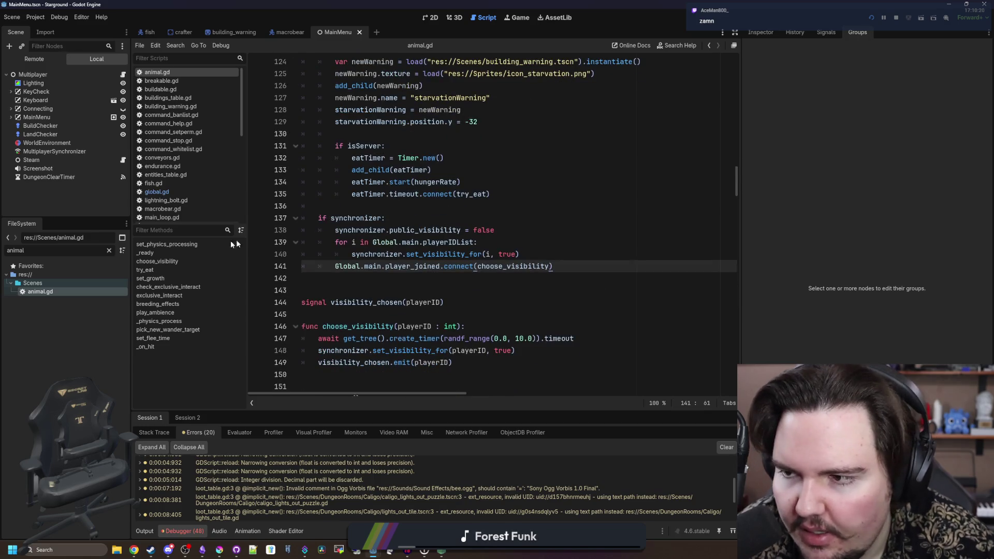
click(108, 250)
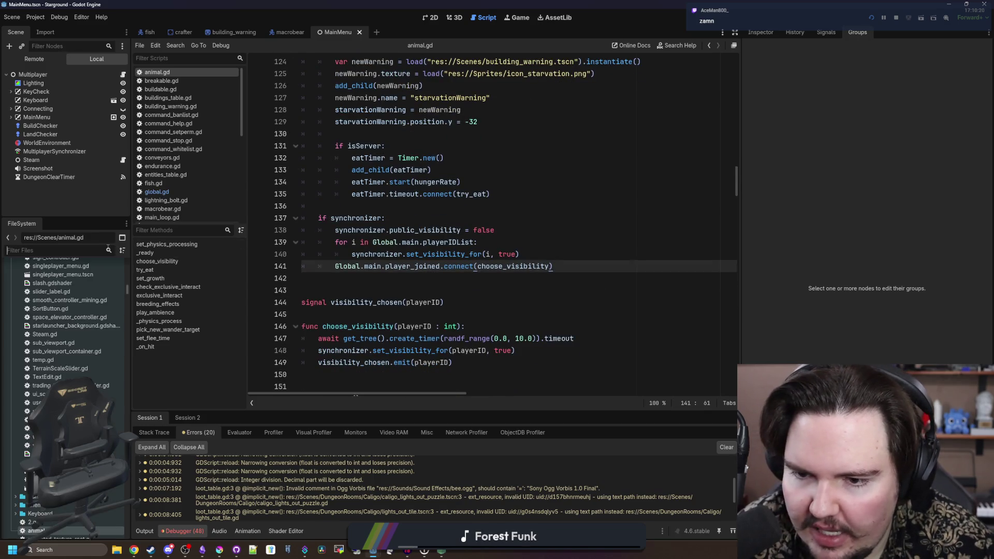
click(364, 283)
scroll(376, 285, down, 3)
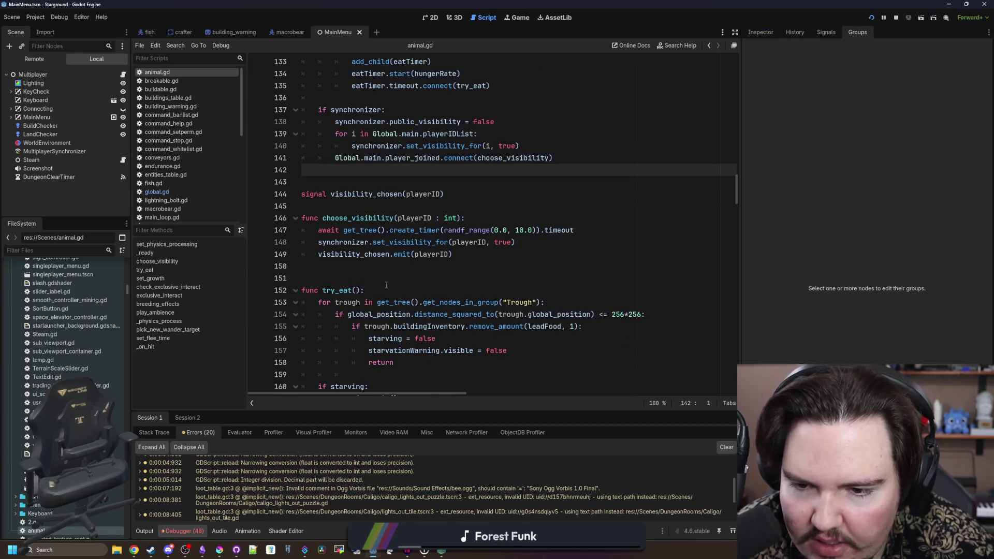
scroll(386, 284, up, 3)
click(386, 286)
scroll(369, 329, down, 4)
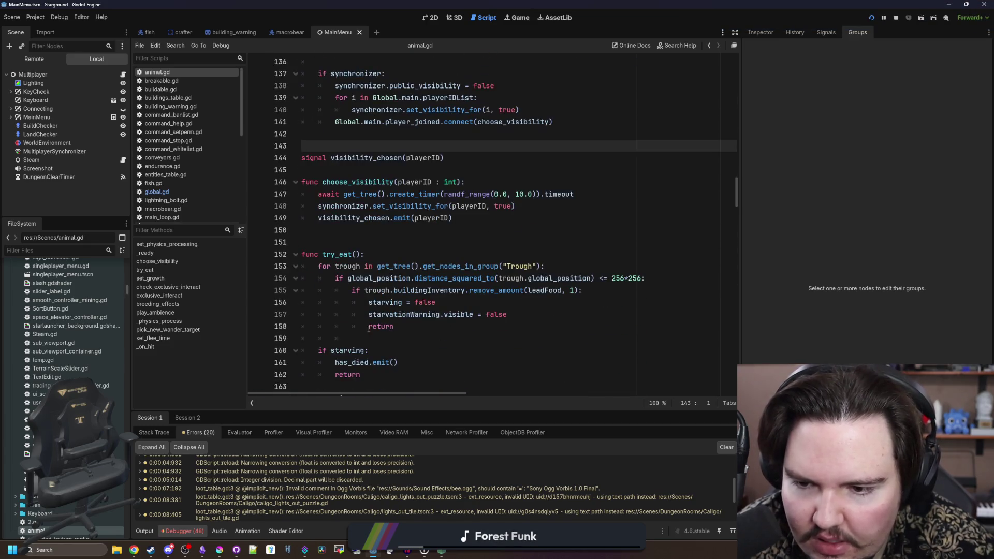
scroll(372, 347, up, 4)
scroll(417, 282, up, 3)
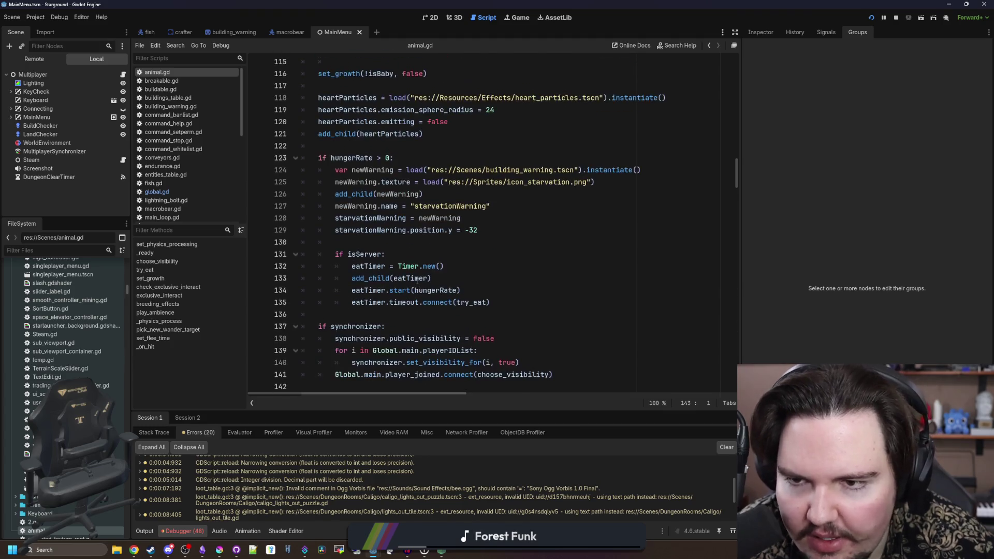
- Review the starvation-warning instantiate and texture lines 124–129 and follow the building_warning scene path
drag(332, 170, 480, 229)
click(479, 229)
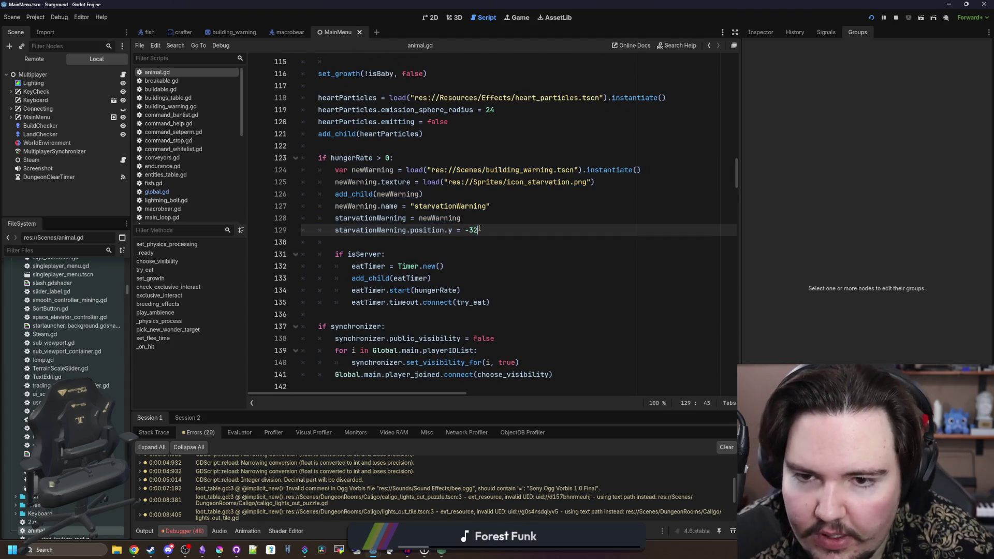
mouse_move(541, 182)
mouse_down()
mouse_move(345, 158)
mouse_move(318, 170)
mouse_up()
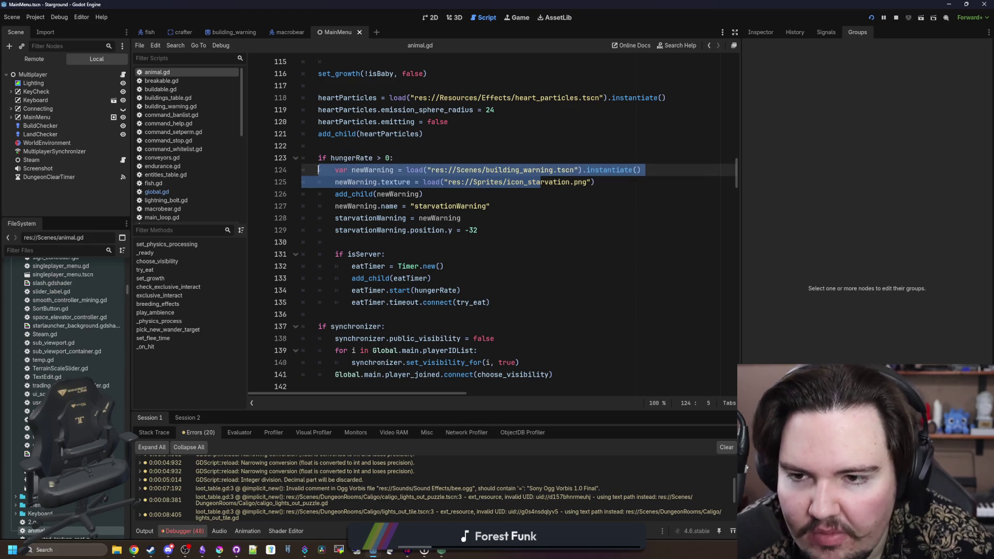
click(386, 182)
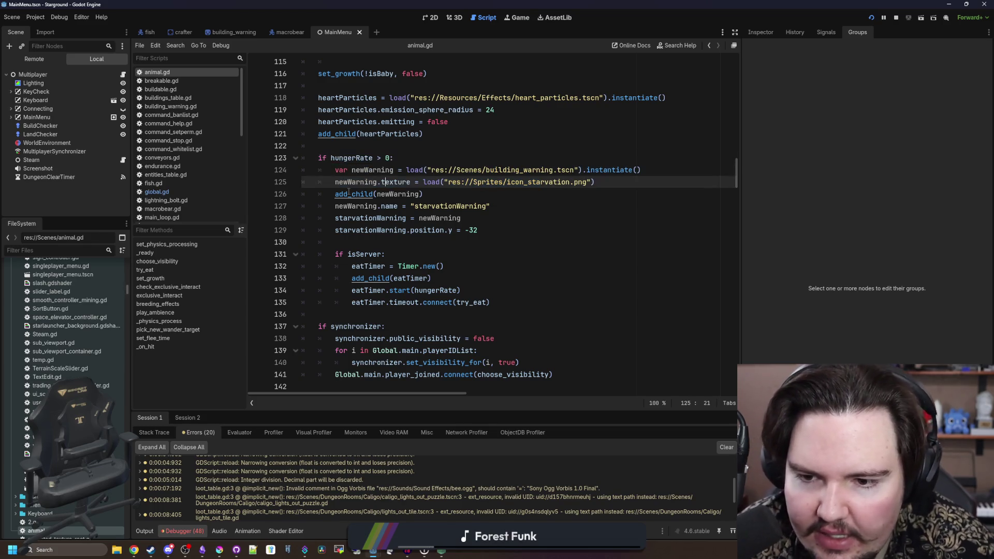
ctrl+click(526, 171)
- Review building_warning.gd, selecting its set_visibility_for call on line 10
click(382, 133)
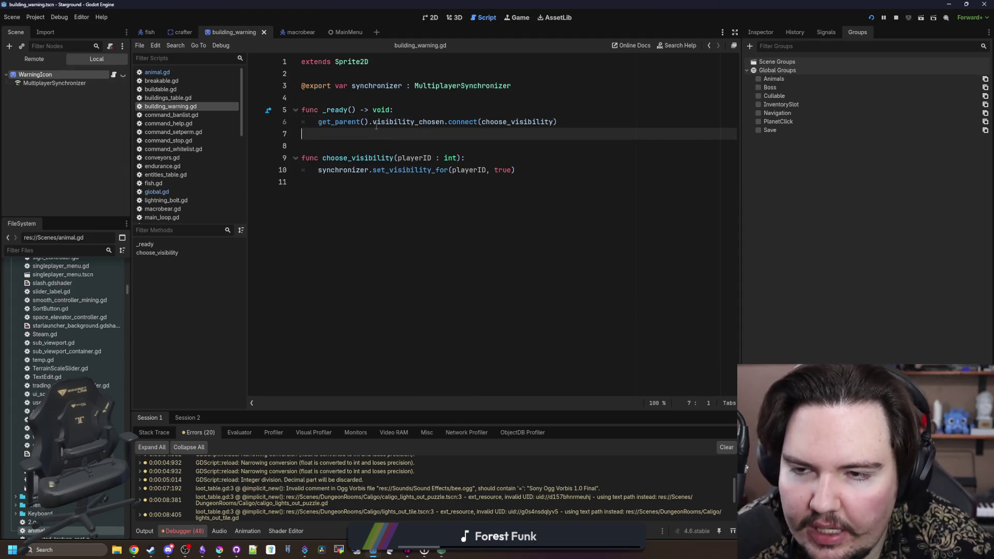
key(Up)
key(Up)
key(Up)
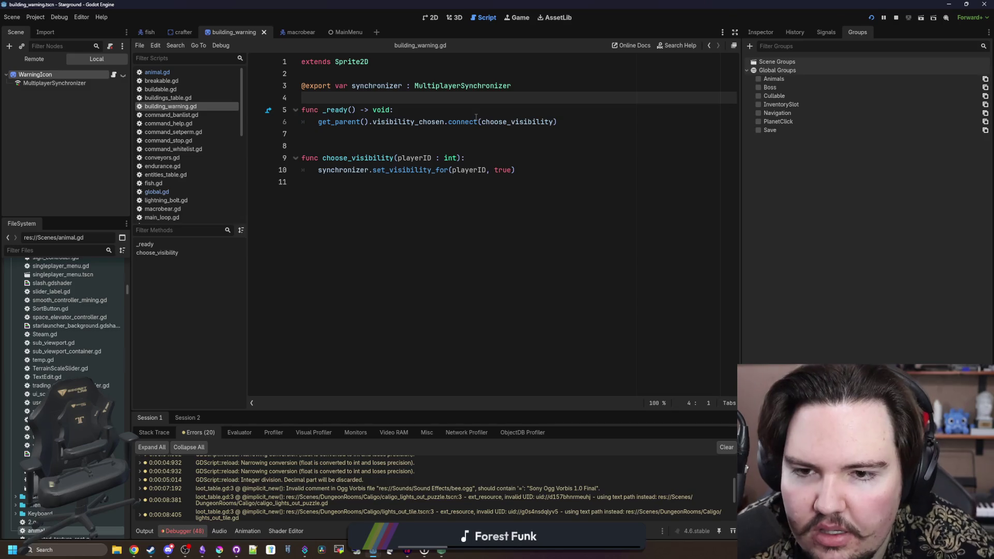
click(463, 134)
click(462, 141)
key(Up)
drag(319, 171, 453, 171)
- Show the MultiplayerSynchronizer's replication settings, then return to animal.gd at line 129
click(54, 82)
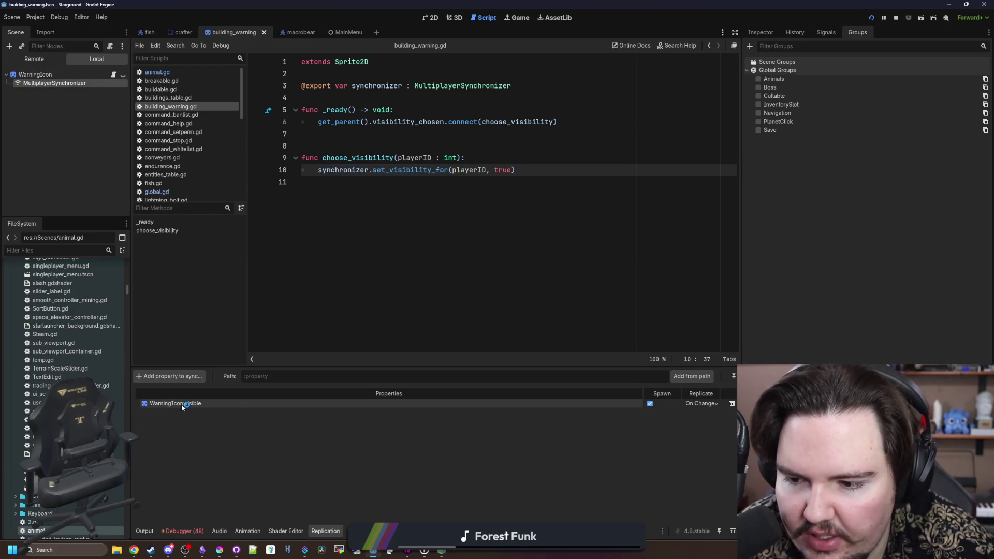
click(414, 198)
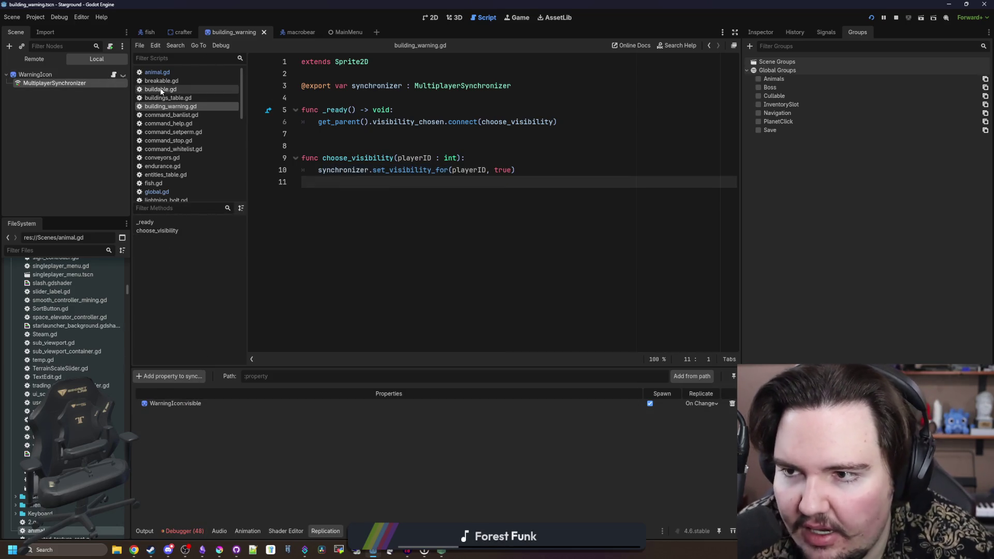
click(157, 72)
click(419, 229)
- Search animal.gd for newWarning
scroll(396, 230, down, 4)
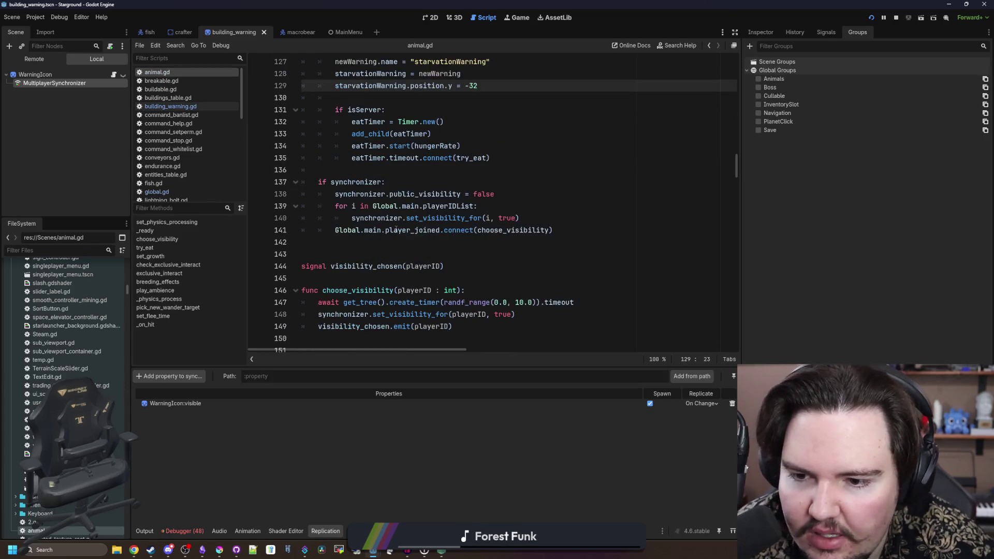
click(364, 249)
scroll(362, 246, down, 5)
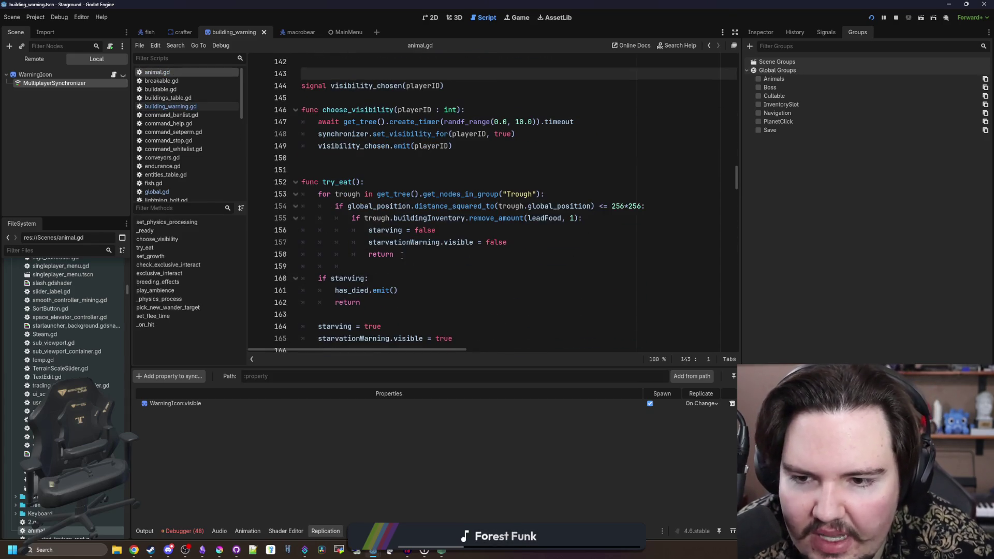
scroll(402, 255, up, 4)
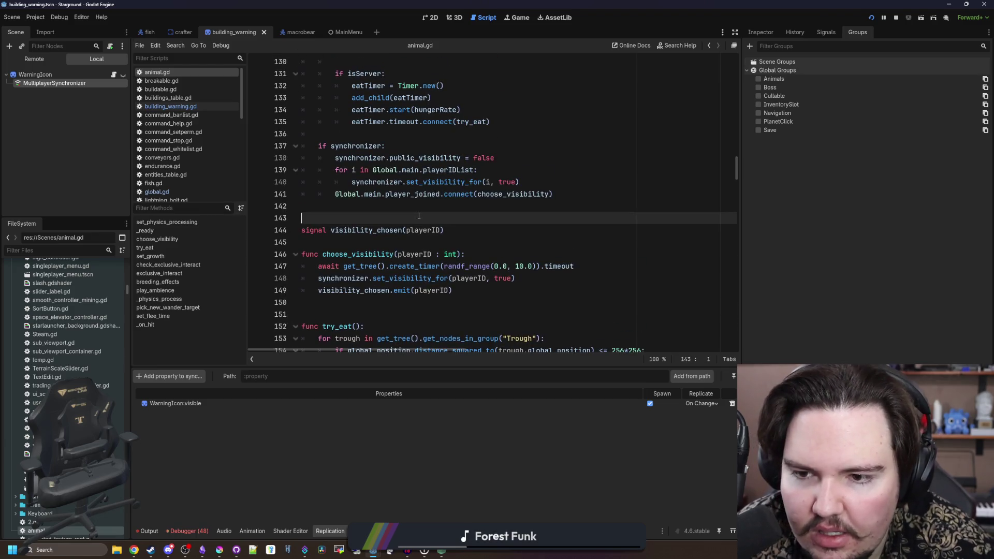
key(ctrl+f)
scroll(419, 216, up, 5)
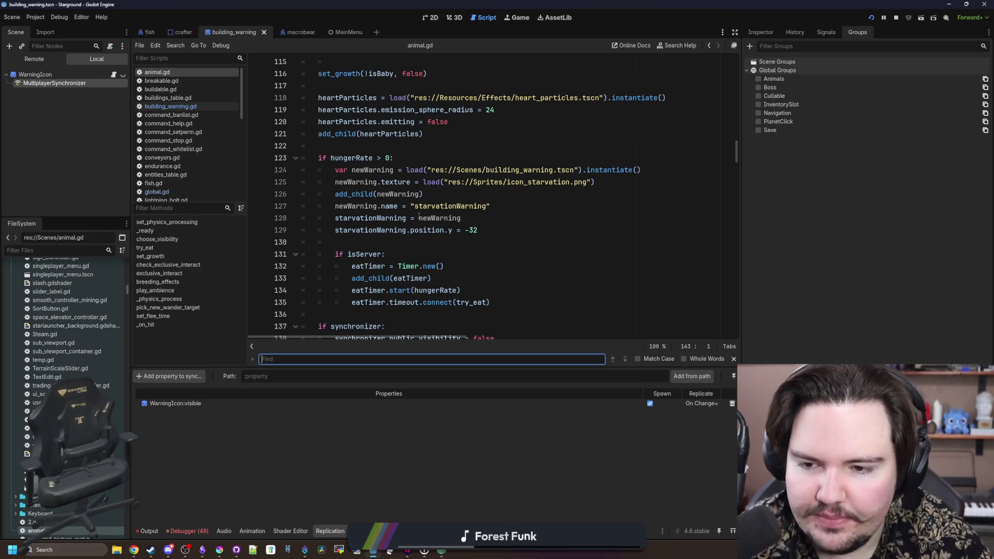
text(new)
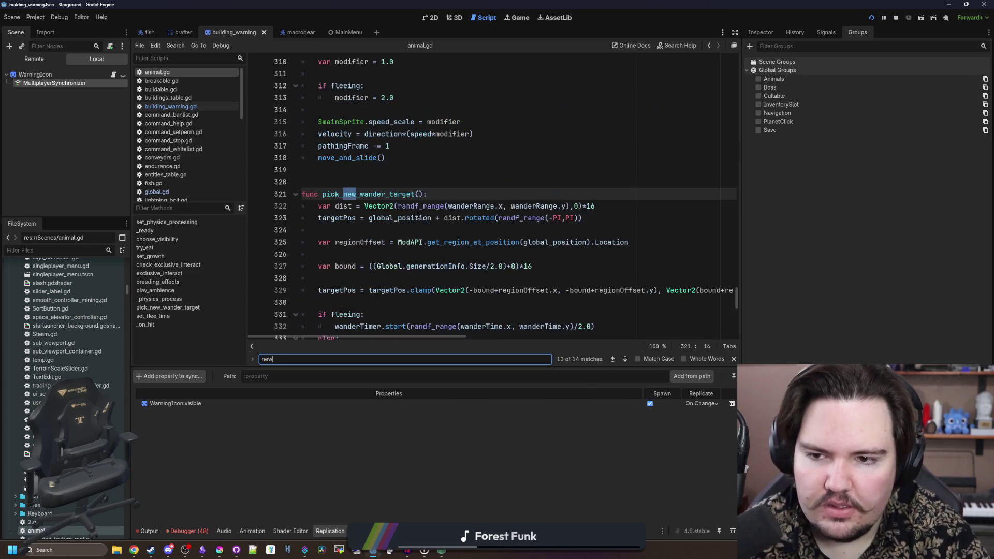
text(Warning)
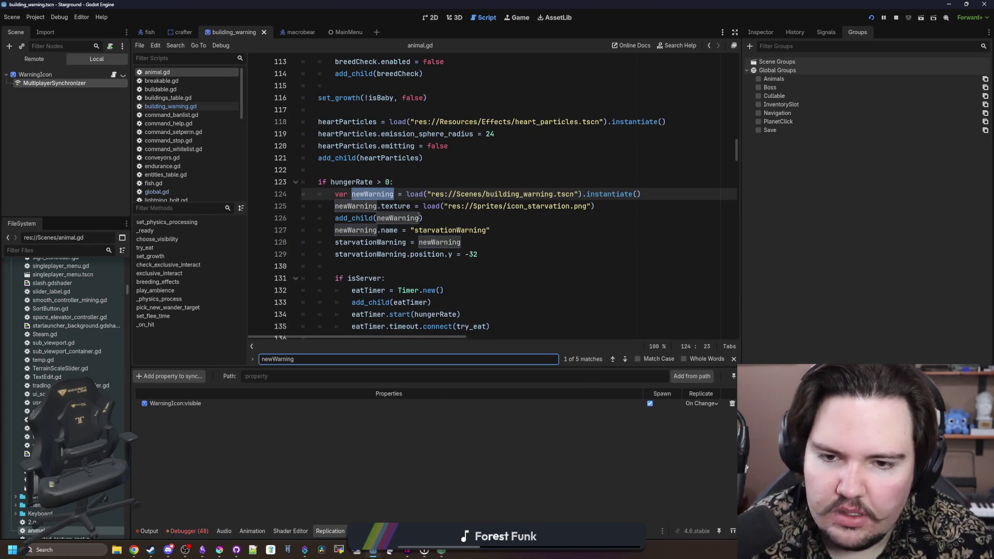
scroll(474, 229, down, 1)
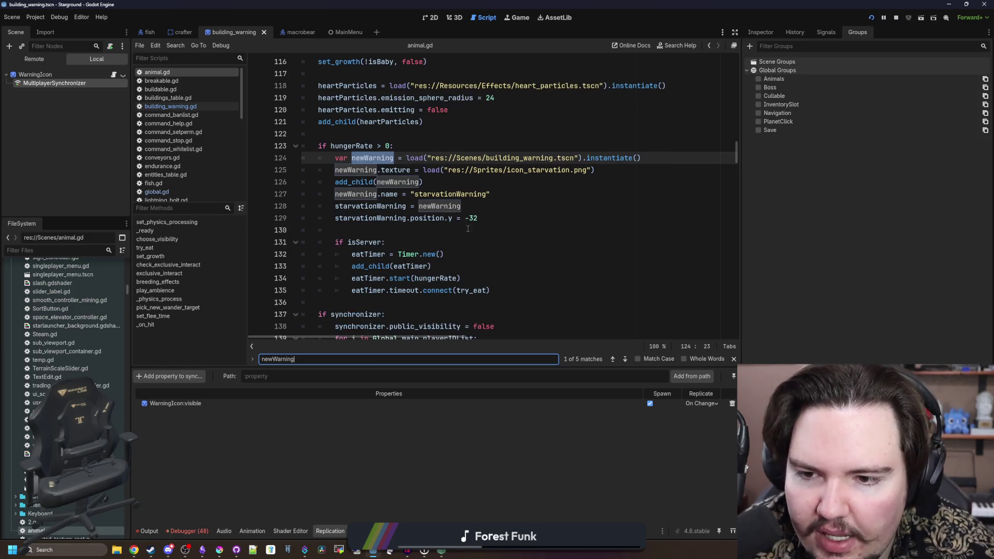
- Search for starvationWarning and inspect lines 165 and 163
click(395, 232)
key(ctrl+f)
text(starvationWar)
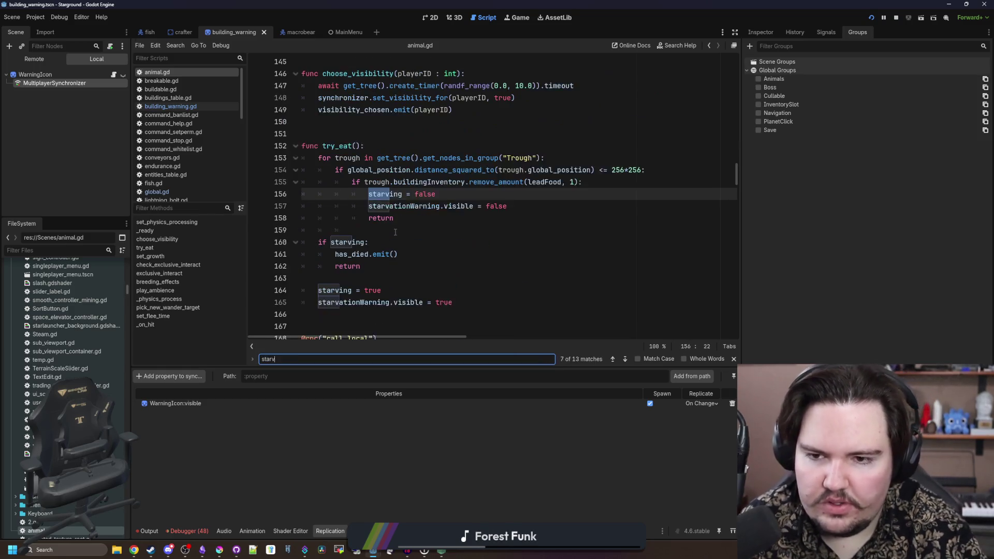
text(ning)
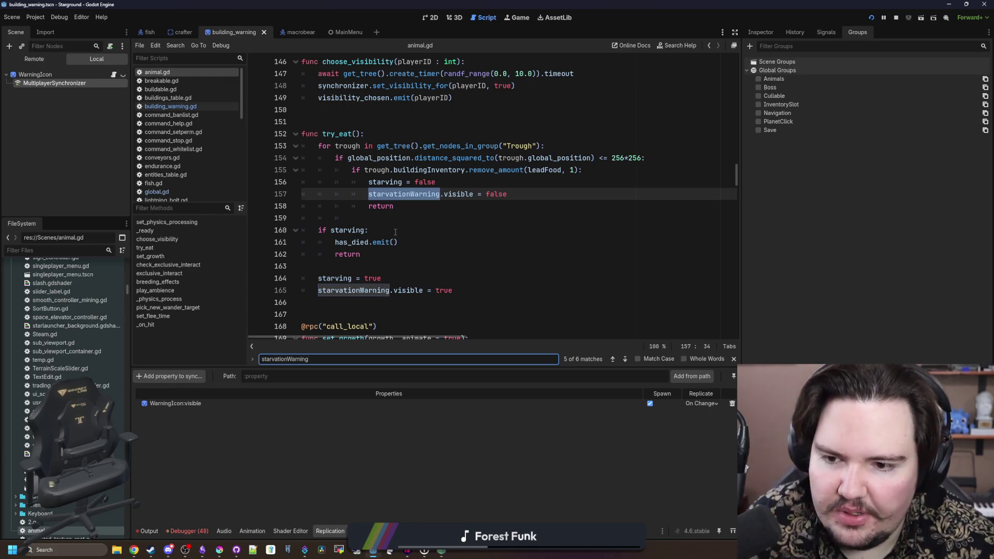
click(507, 295)
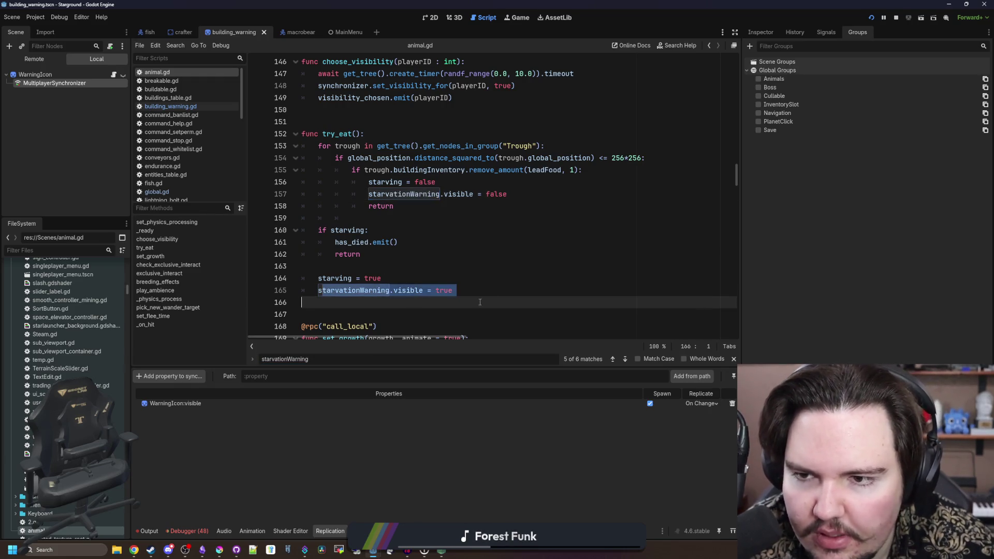
click(360, 266)
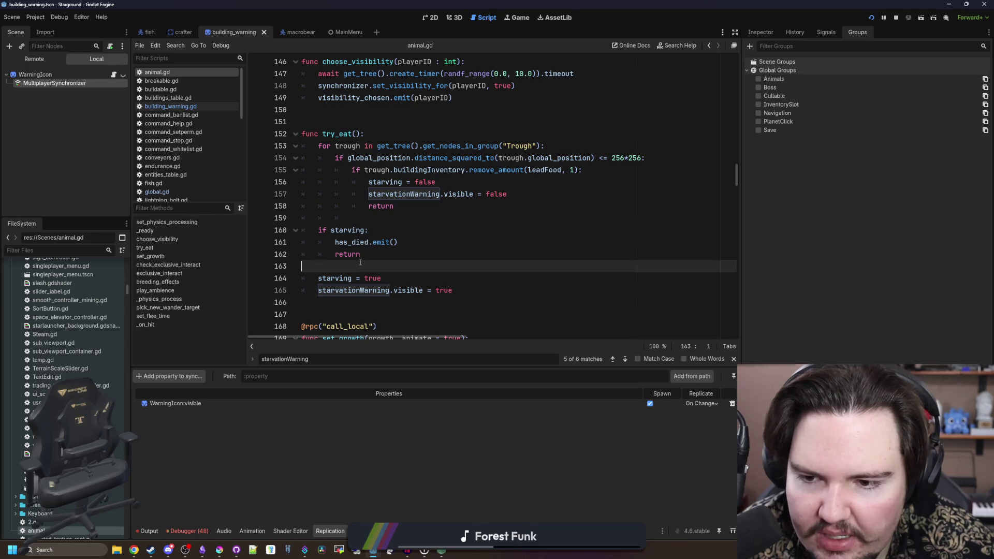
- View the running game's remote scene tree and its Game view
click(57, 73)
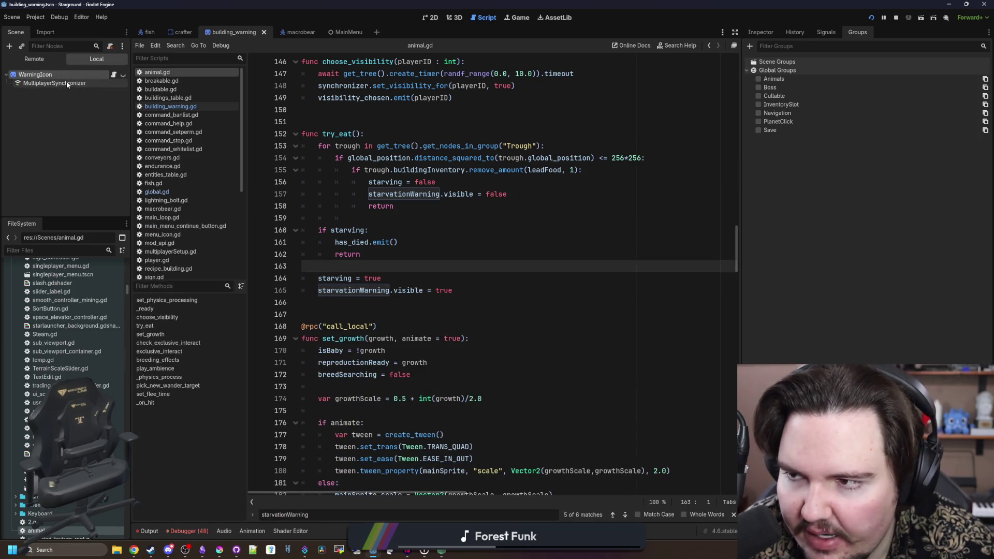
click(67, 83)
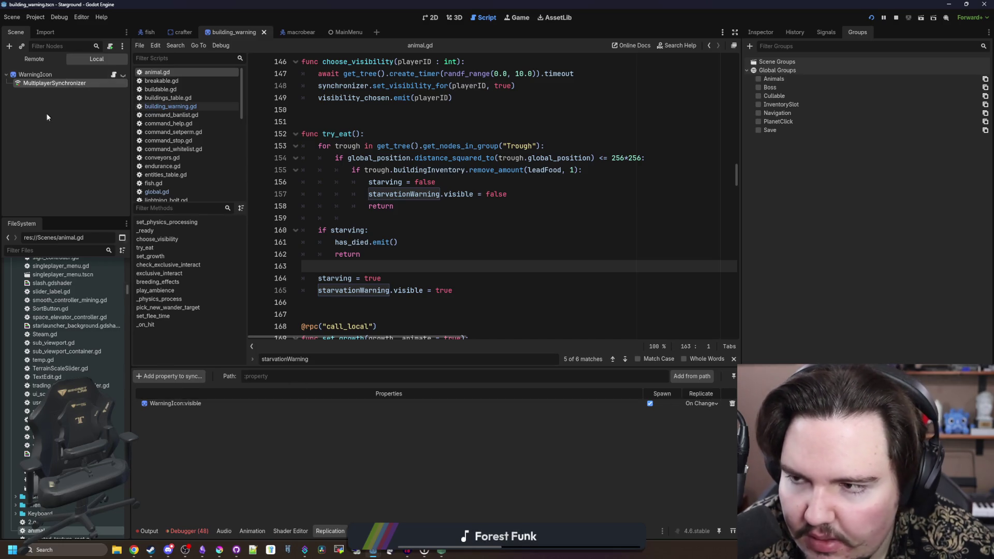
click(34, 59)
click(505, 20)
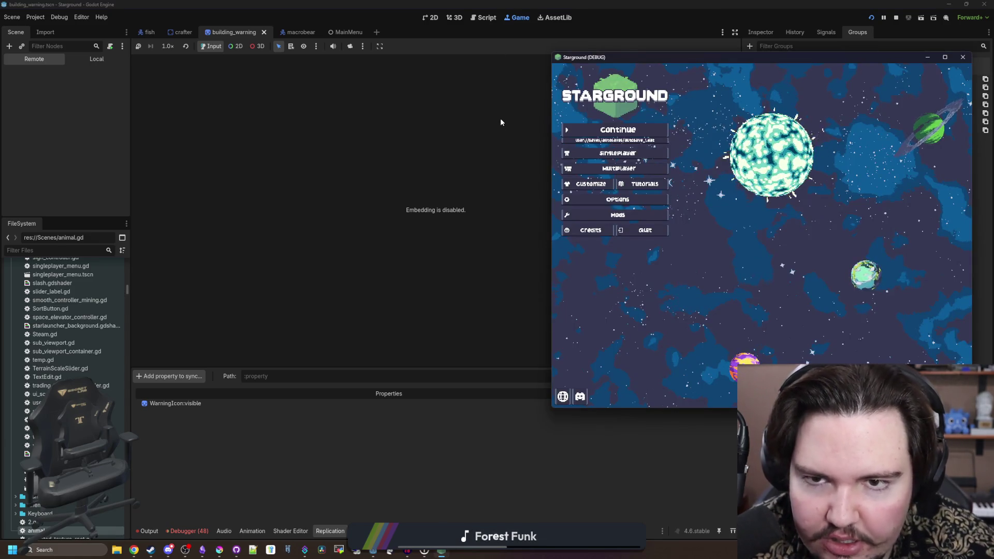
- Stop and rerun the project, then reopen animal.gd in the editor
click(897, 18)
click(875, 18)
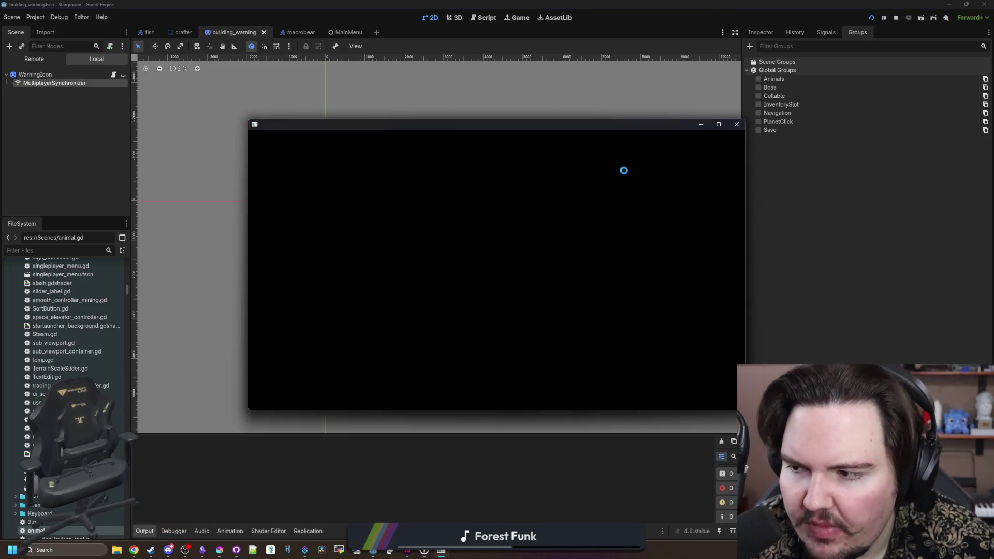
click(155, 163)
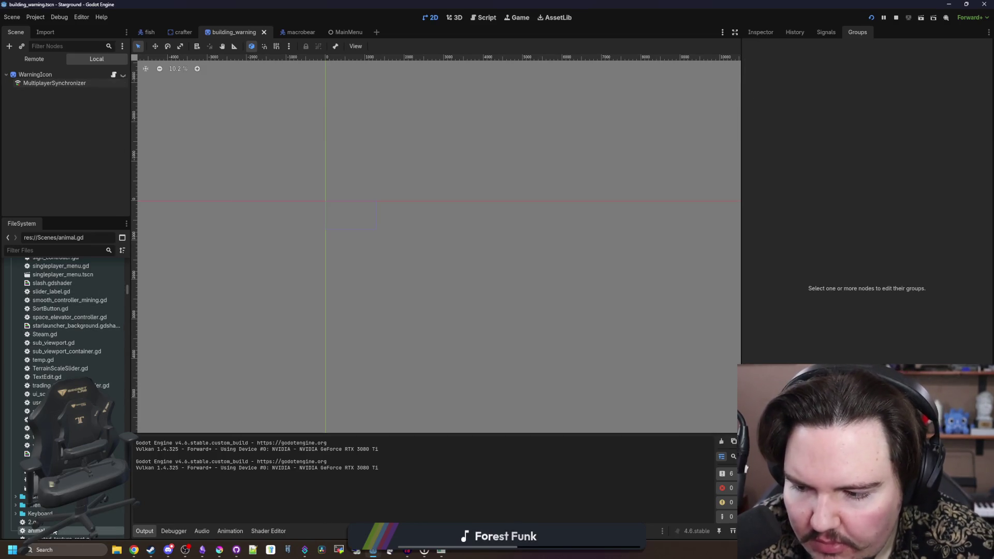
double_click(55, 533)
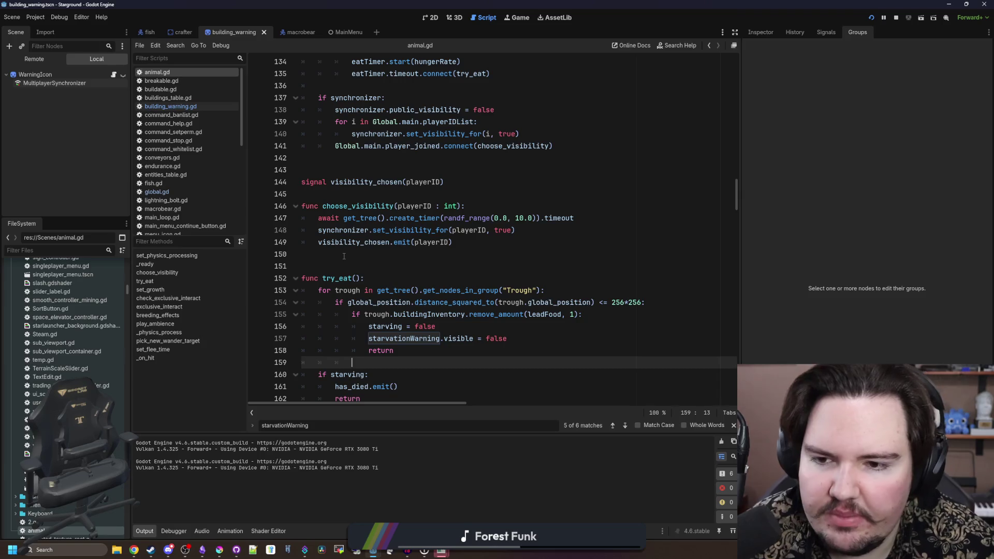
- Add print("hahhaaa") after the visibility_chosen emit on line 149 and save to relaunch
click(344, 257)
mouse_move(483, 247)
mouse_down()
mouse_move(340, 228)
mouse_move(313, 239)
mouse_up()
scroll(363, 259, up, 1)
click(463, 233)
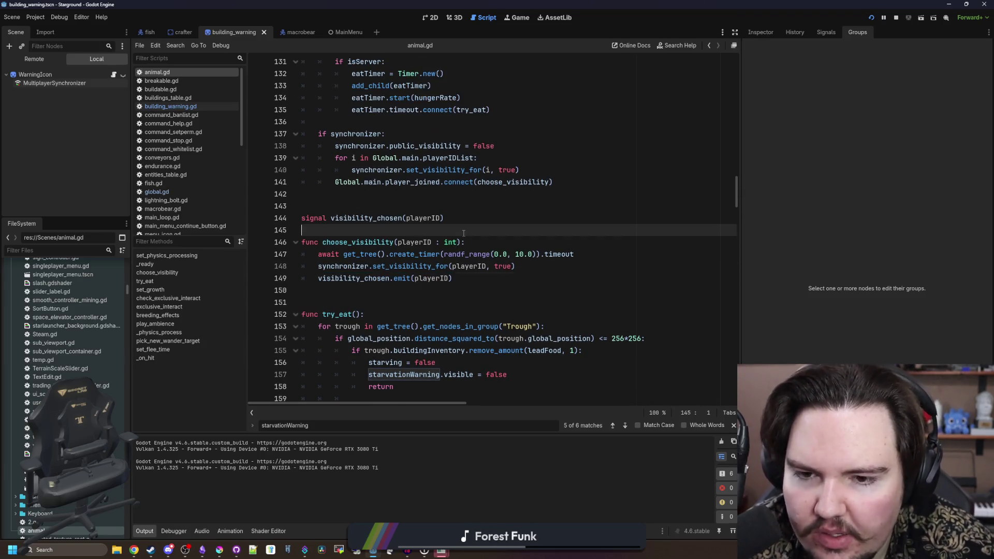
click(507, 275)
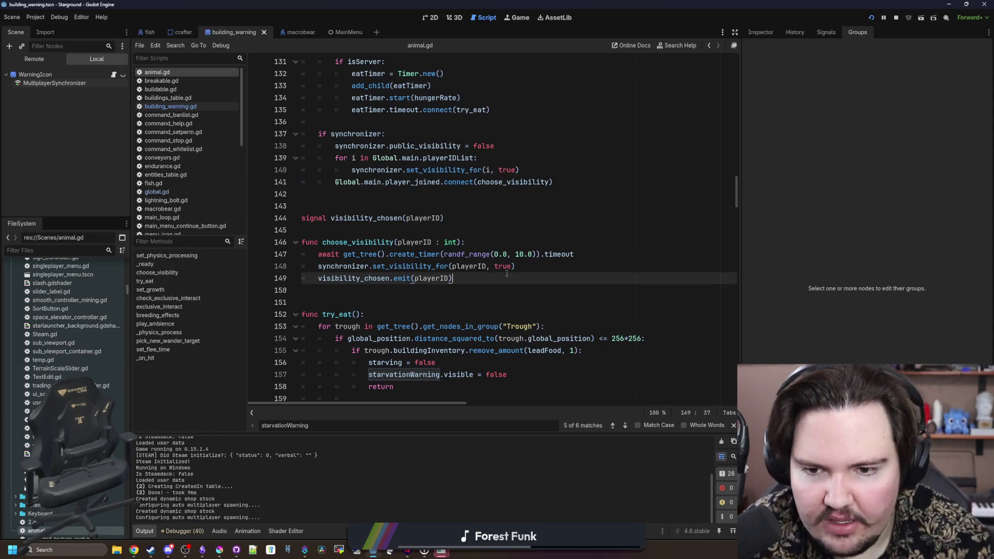
drag(505, 278, 456, 266)
click(481, 278)
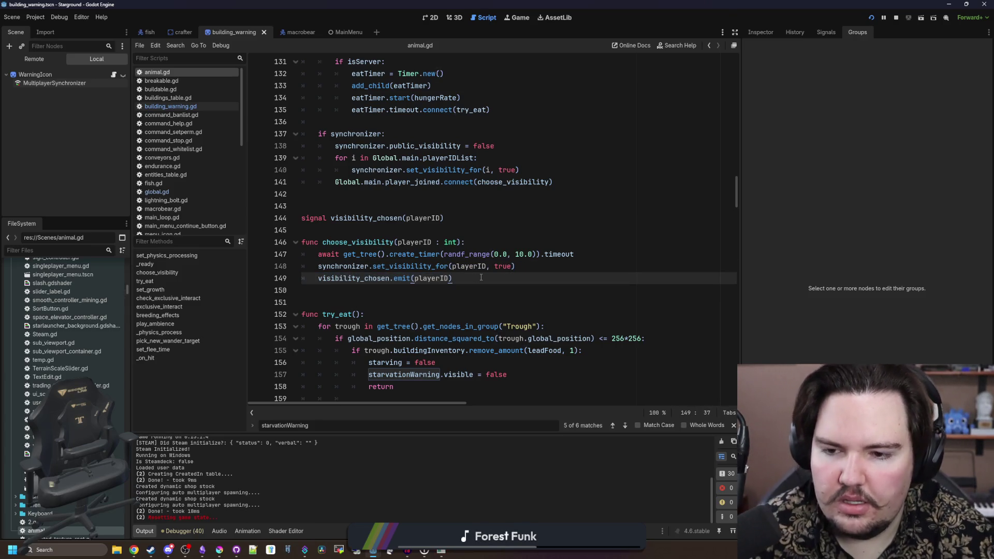
key(Return)
text(print("hahhaa)
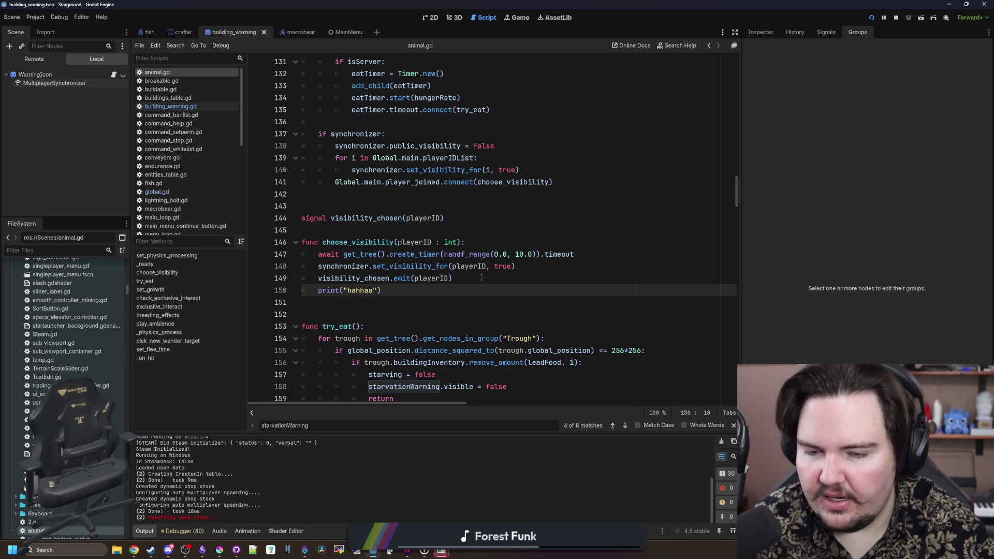
text(a)
click(481, 278)
key(ctrl+s)
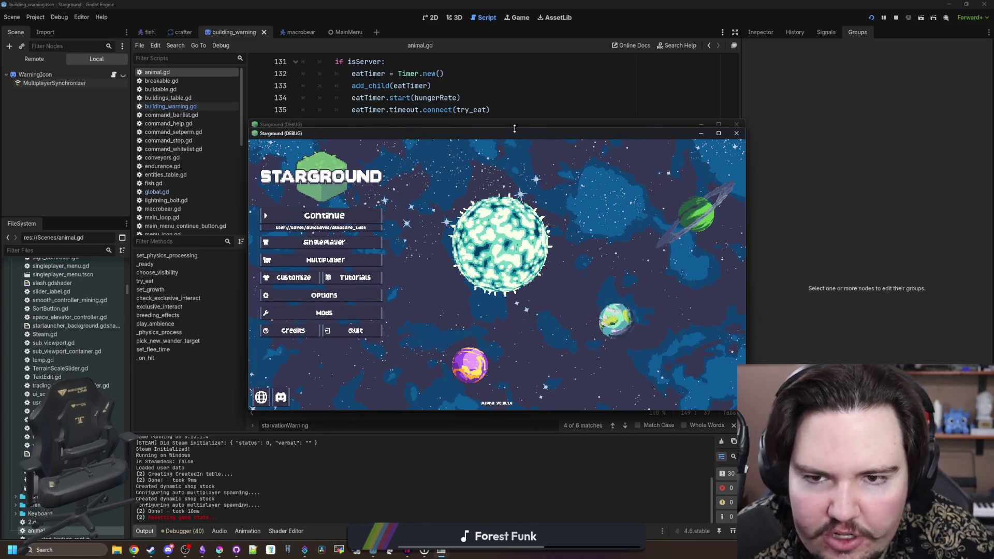
- Move the first game window left and host the autosave_1 saved game
drag(438, 125, 189, 124)
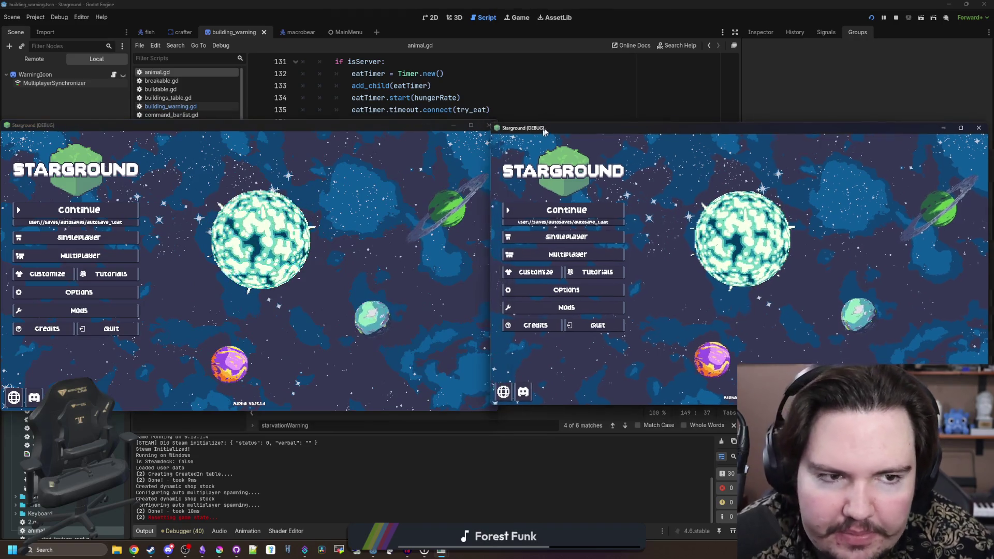
click(91, 255)
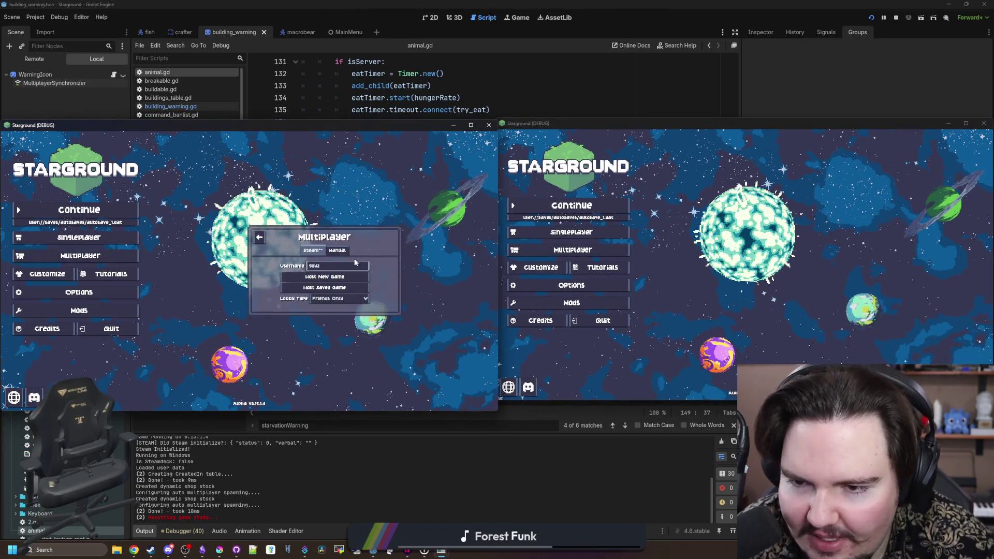
click(320, 290)
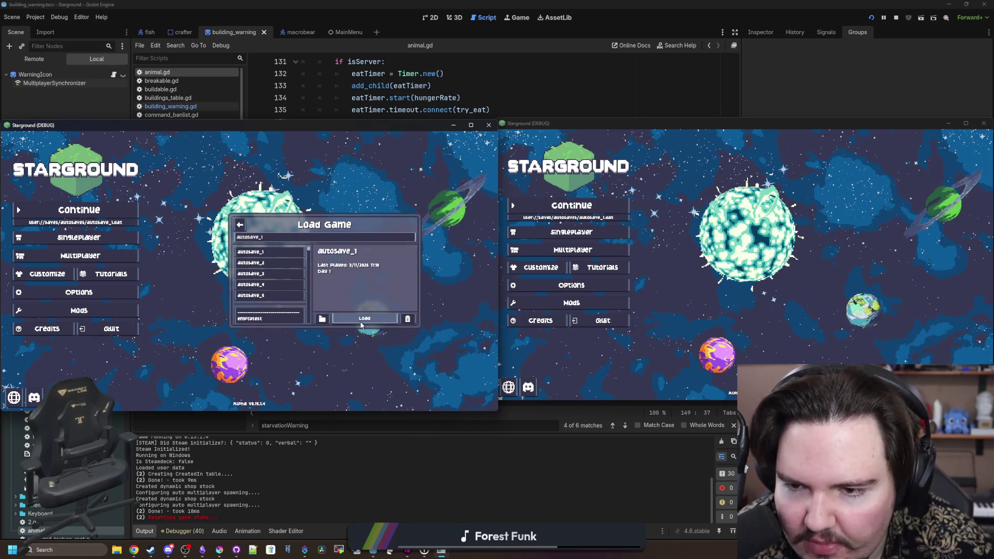
click(362, 323)
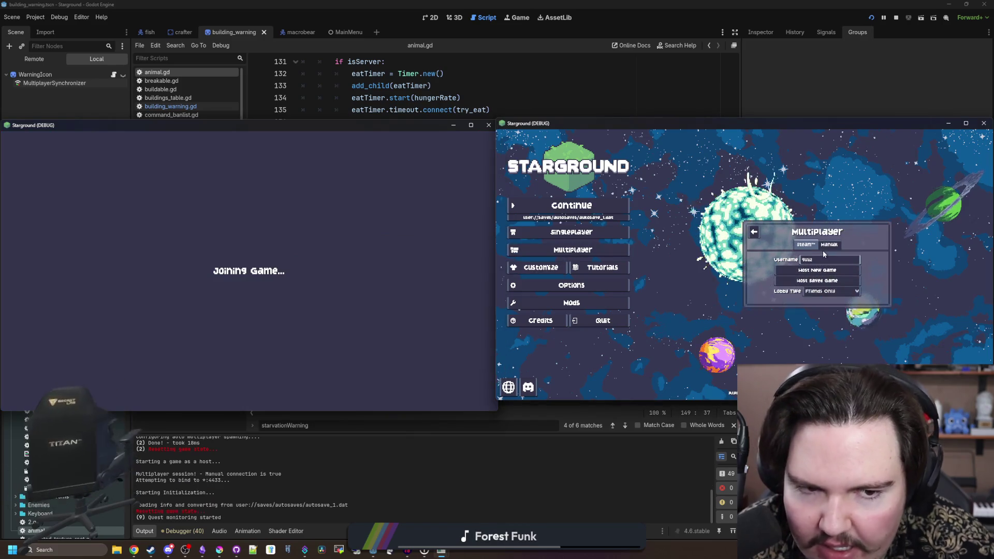
- Connect the second instance manually to localhost
click(828, 244)
click(824, 242)
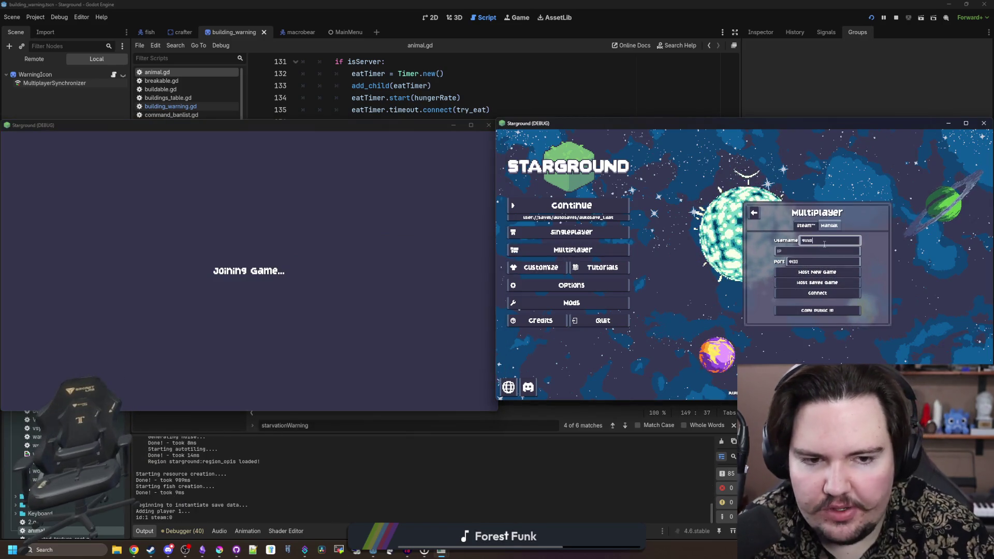
click(811, 252)
text(1)
text(ocalhost)
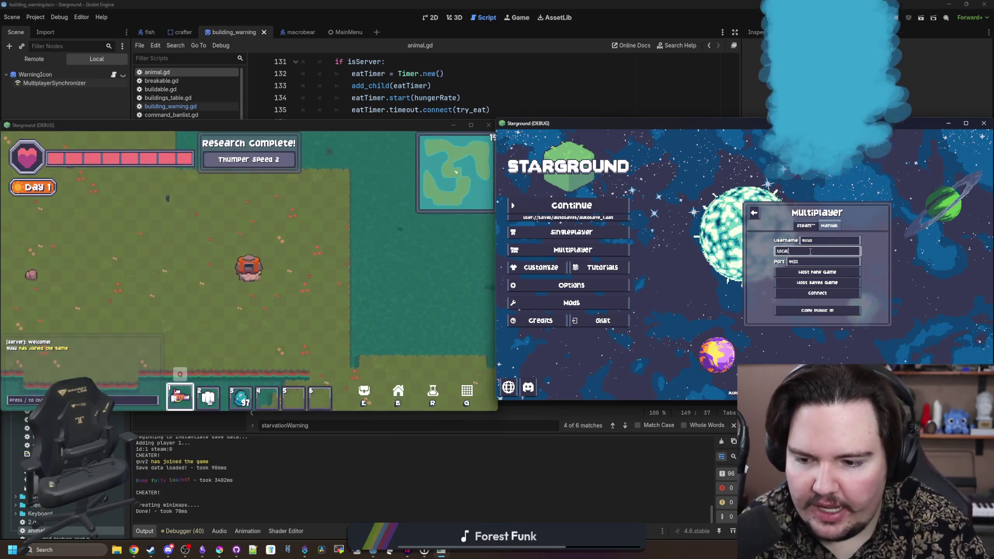
click(822, 293)
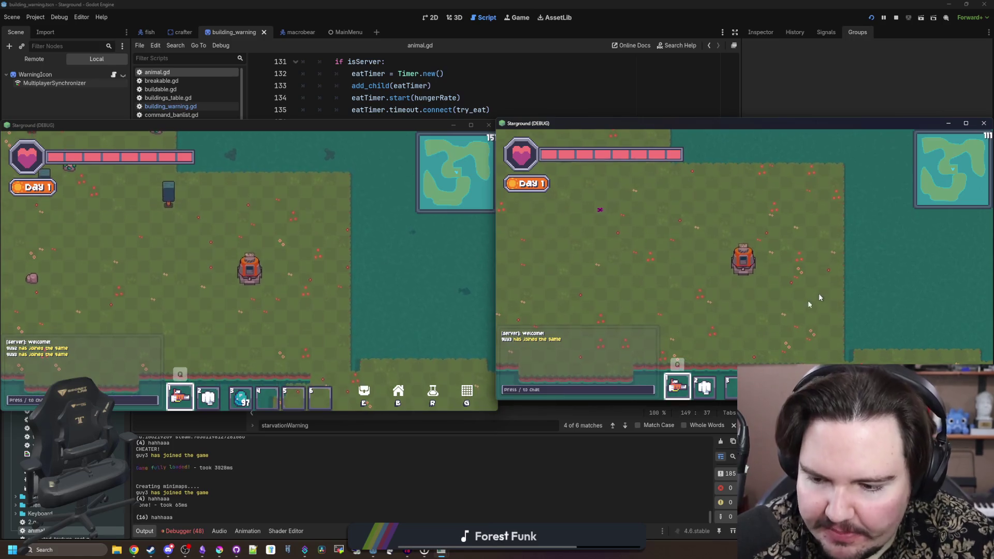
- Walk the host and second players toward each other and equip the crystal in slot 3
click(315, 334)
key(a)
key(s)
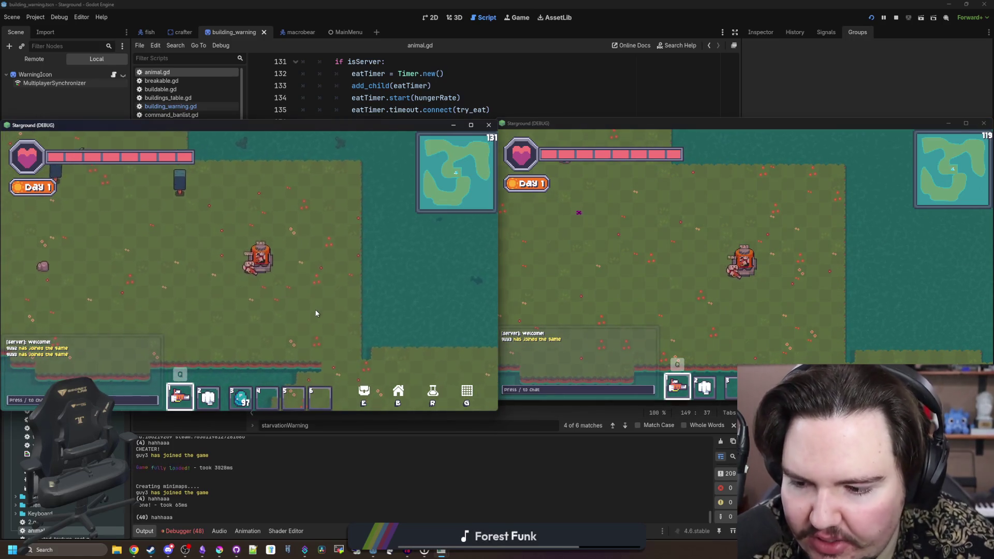
key(a)
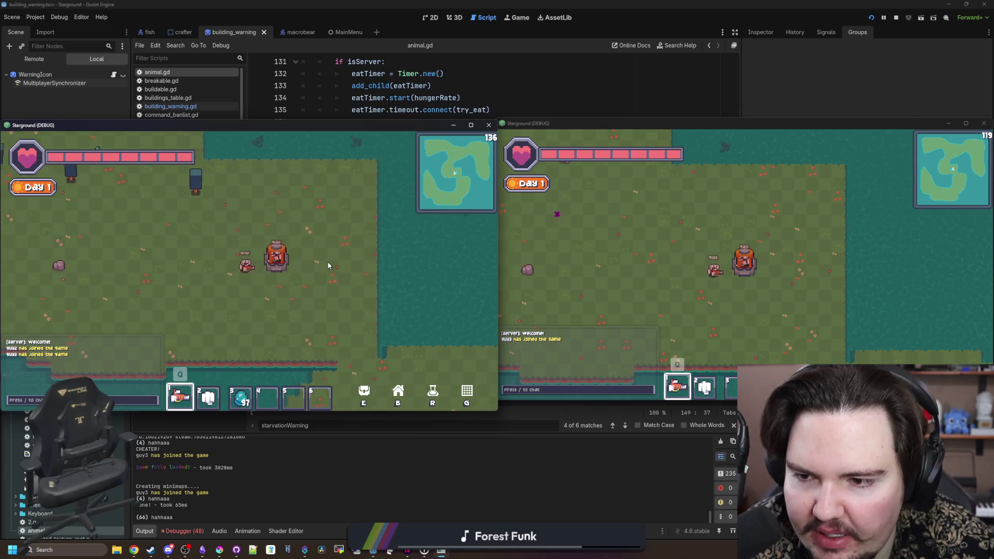
click(718, 269)
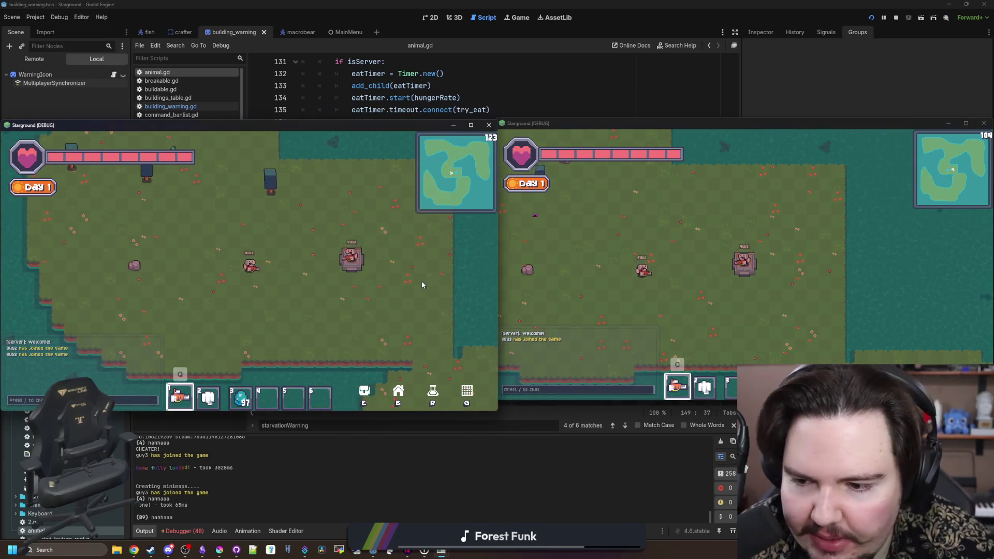
key(d)
key(3)
key(s)
key(a)
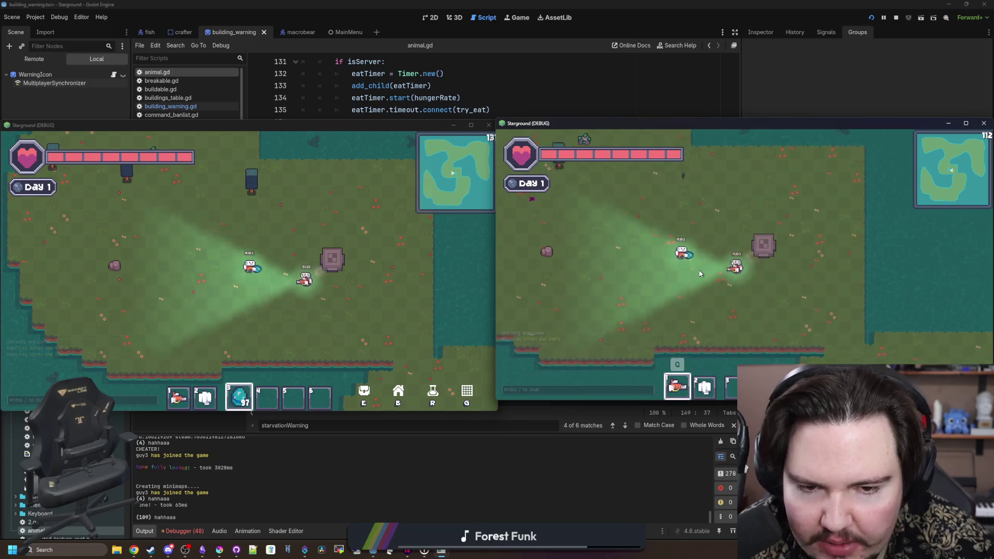
- Use the crystal with the host player, then stop both instances and return to animal.gd
click(299, 290)
key(w)
key(d)
key(a)
key(s)
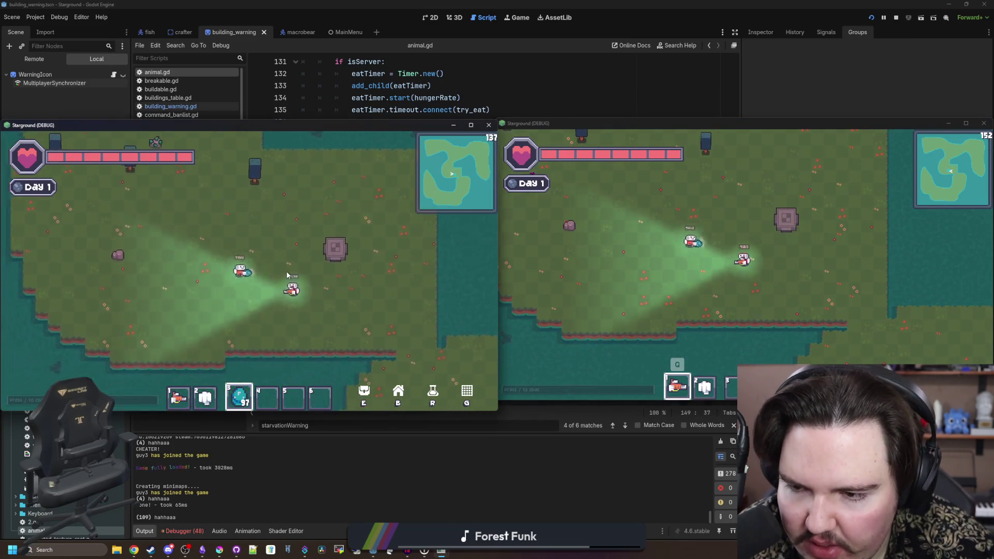
click(287, 272)
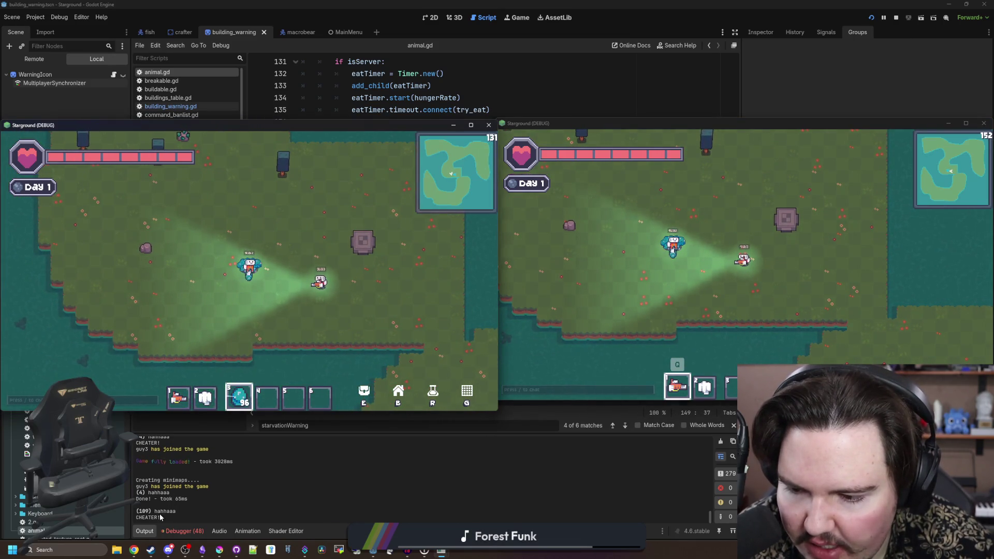
key(a)
key(s)
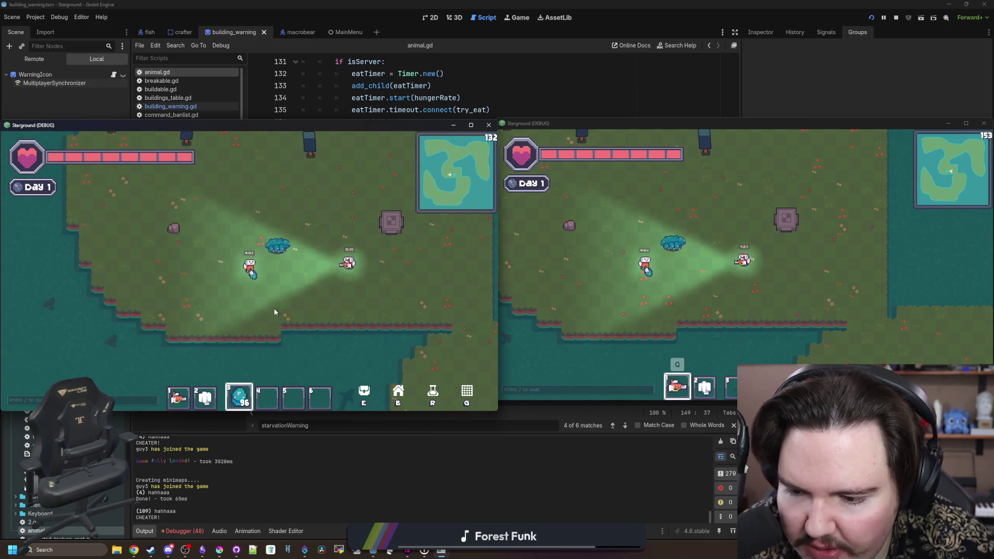
key(F8)
click(433, 304)
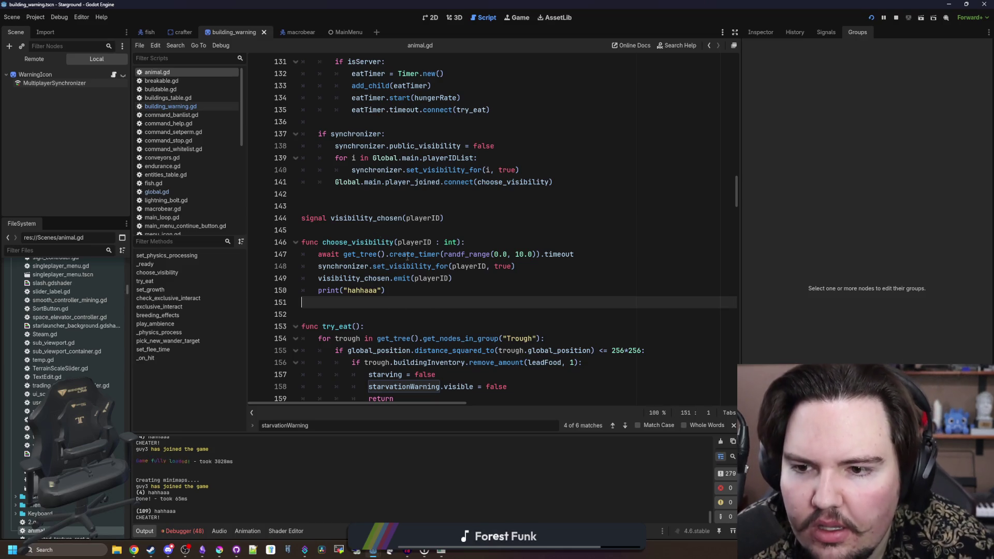
- Select the player visibility loop through line 140 in animal.gd and move to building_warning.gd
scroll(407, 256, up, 5)
click(369, 301)
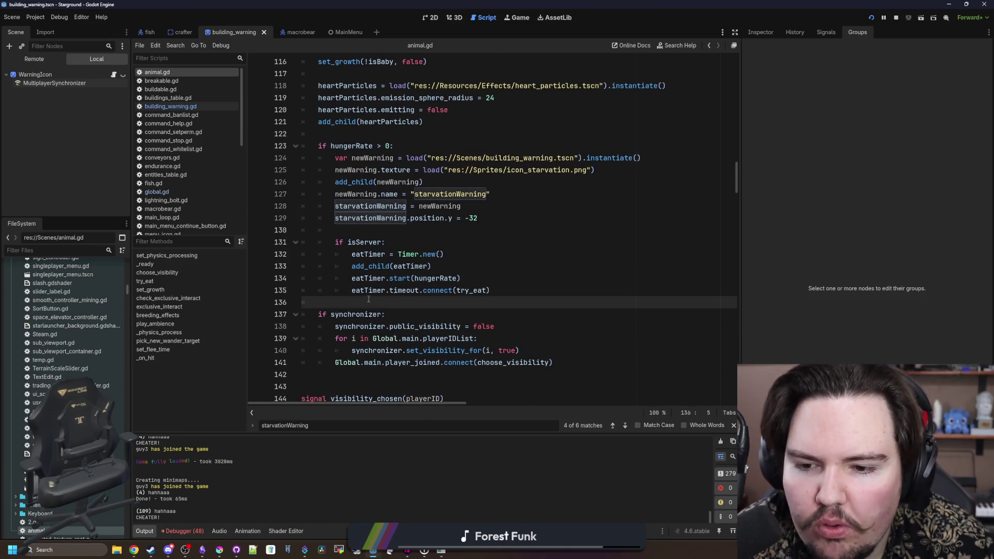
scroll(369, 299, down, 3)
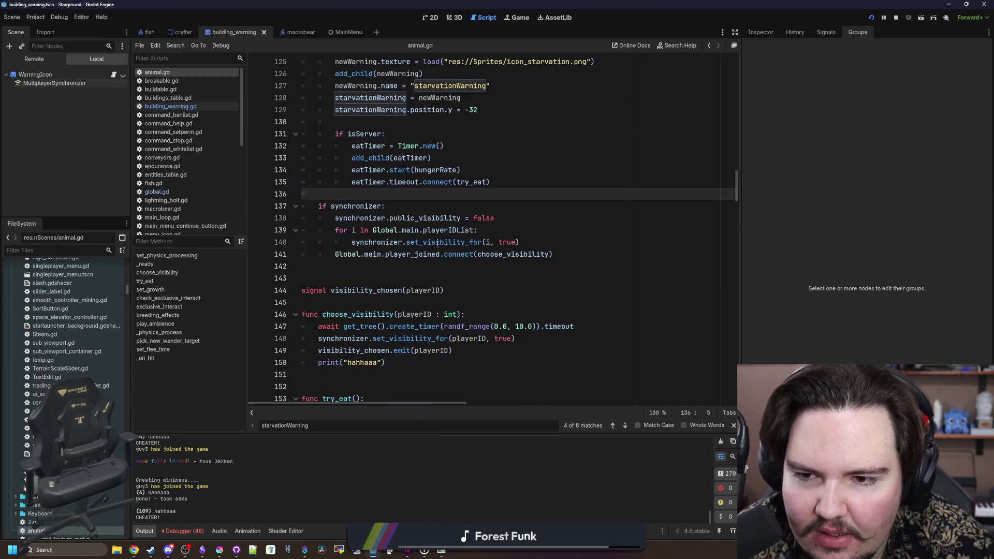
drag(436, 243, 391, 243)
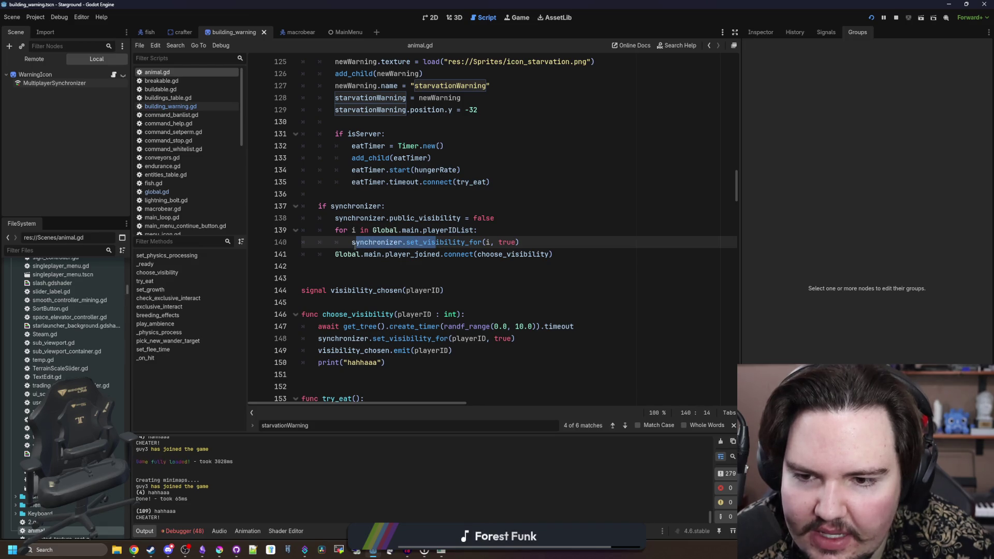
click(483, 242)
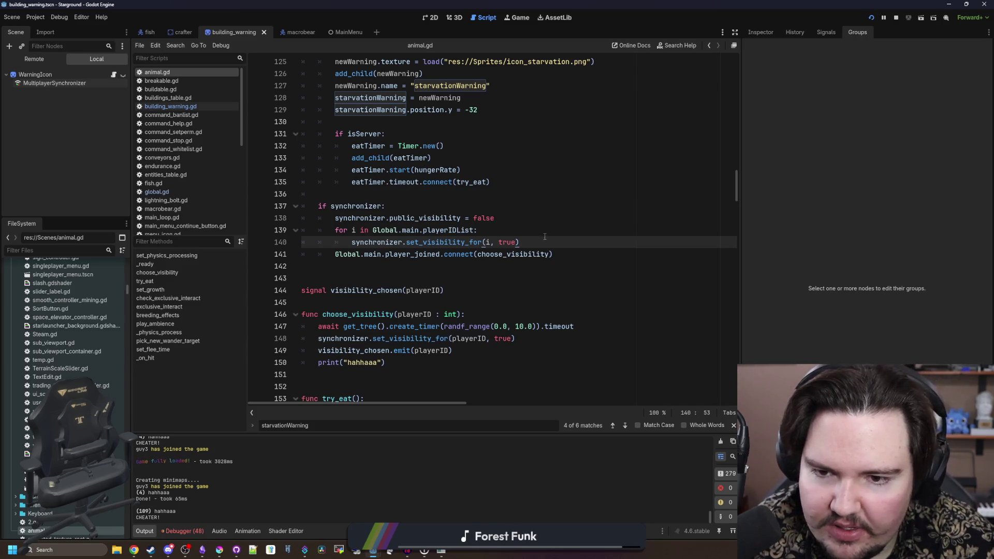
drag(537, 244, 295, 234)
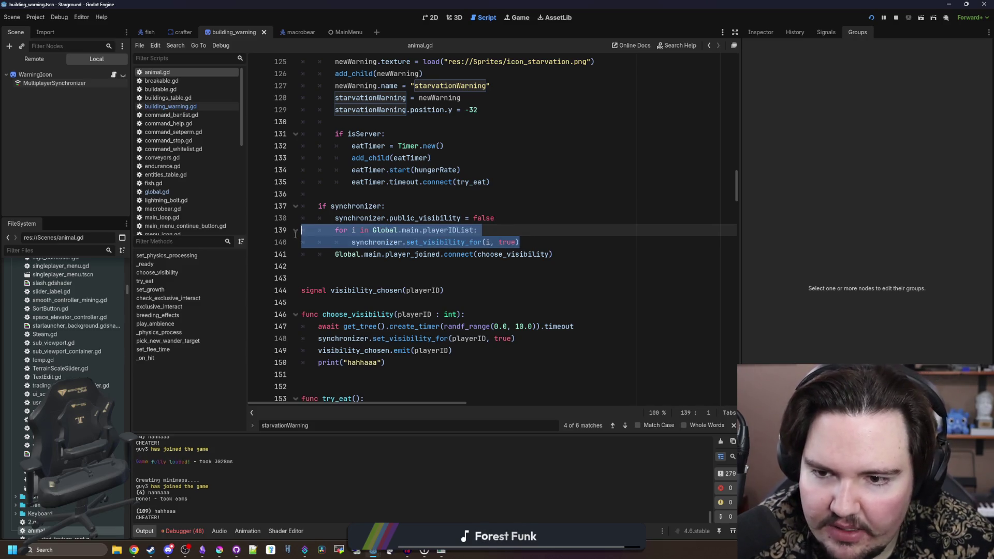
mouse_move(519, 242)
mouse_down()
mouse_move(393, 253)
mouse_move(292, 242)
mouse_up()
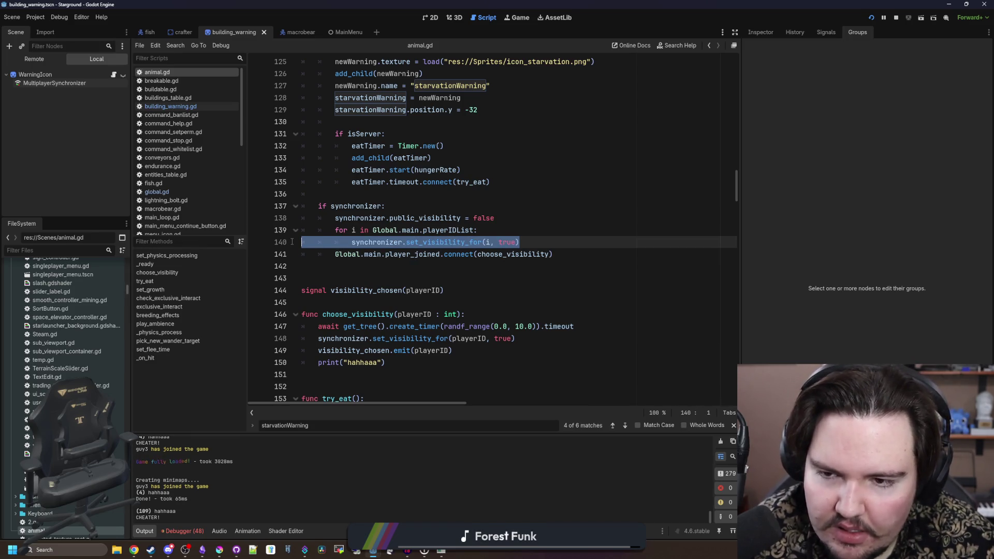
mouse_move(552, 242)
mouse_down()
mouse_move(437, 231)
mouse_move(282, 242)
mouse_move(241, 219)
mouse_up()
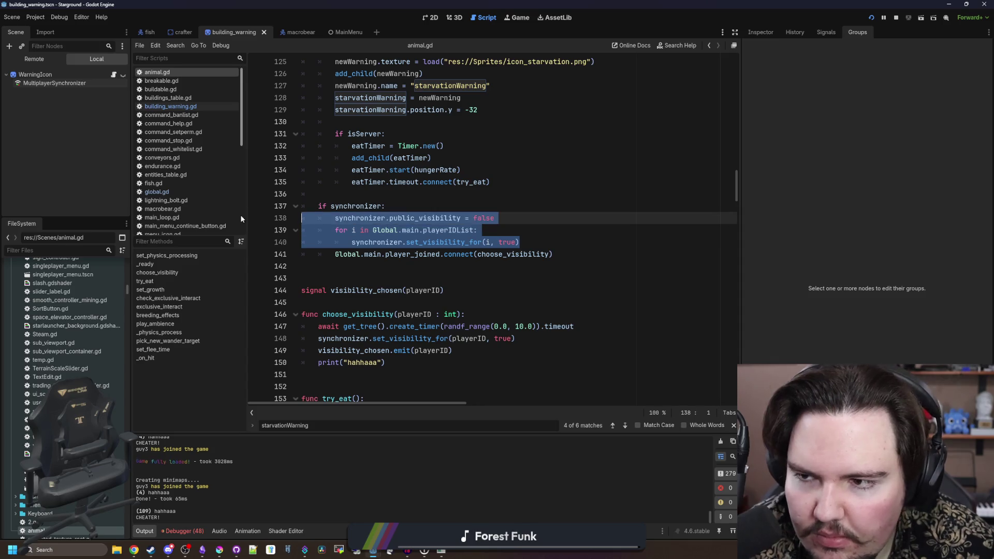
click(171, 106)
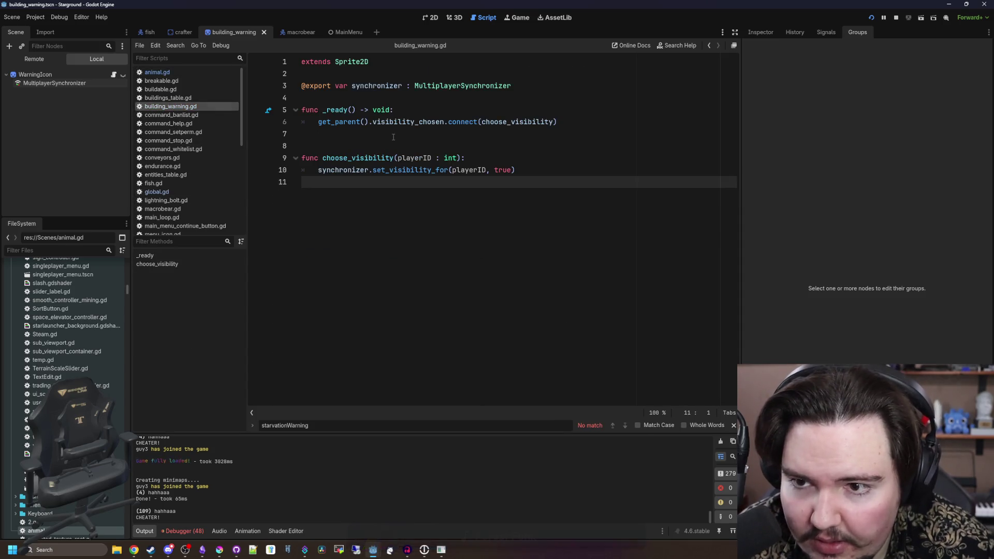
- Inspect the MultiplayerSynchronizer's properties and paste the copied visibility lines into _ready
click(394, 137)
click(79, 85)
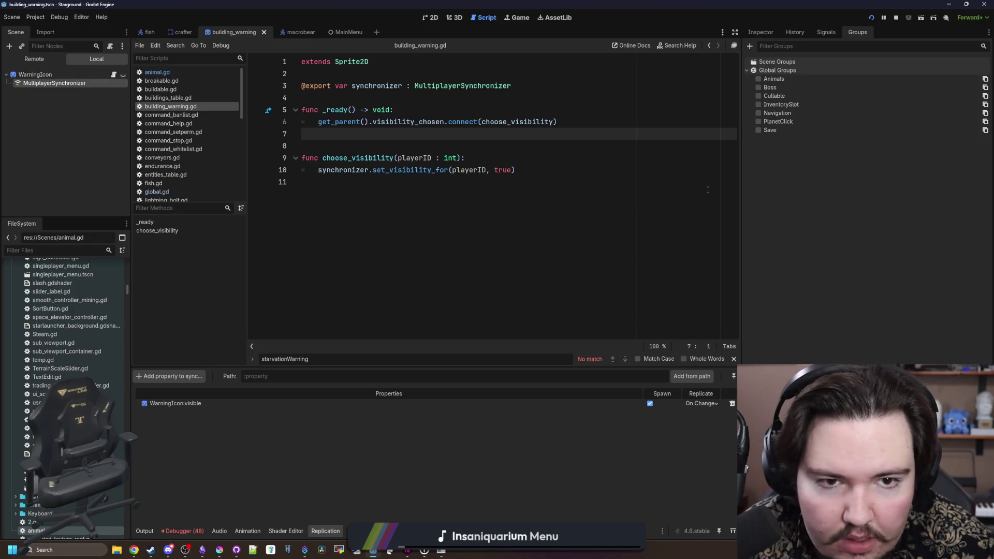
click(754, 32)
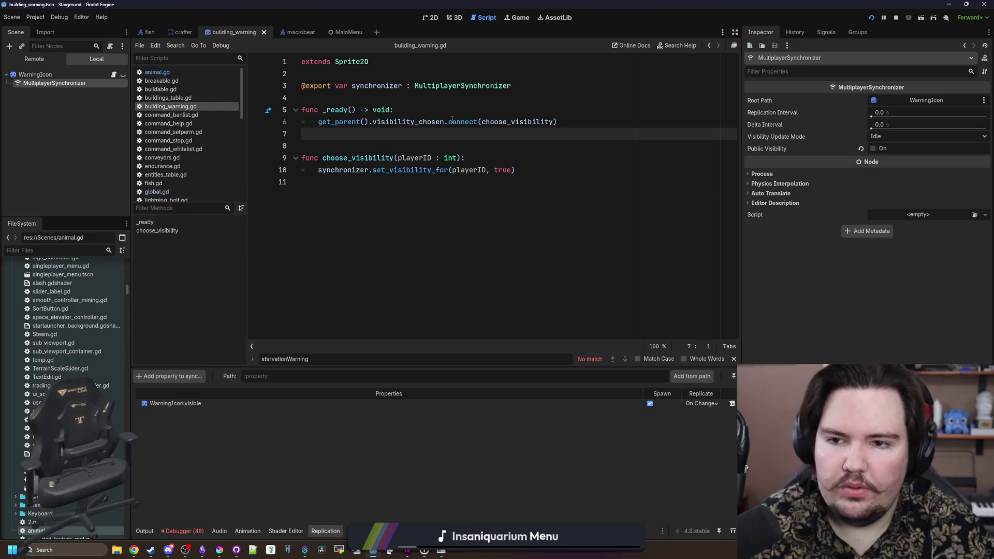
key(ctrl+z)
key(ctrl+z)
key(ctrl+z)
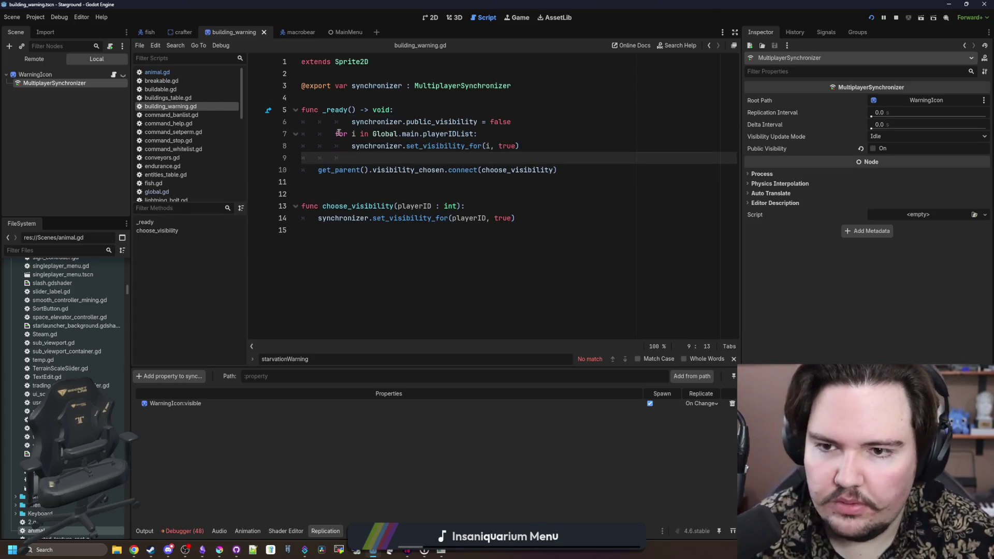
- Delete the public_visibility = false line and unindent the playerIDList loop in _ready
click(347, 121)
triple_click(513, 121)
key(Delete)
mouse_move(505, 134)
mouse_down()
mouse_move(362, 111)
mouse_move(311, 122)
mouse_up()
key(shift+Tab)
click(456, 121)
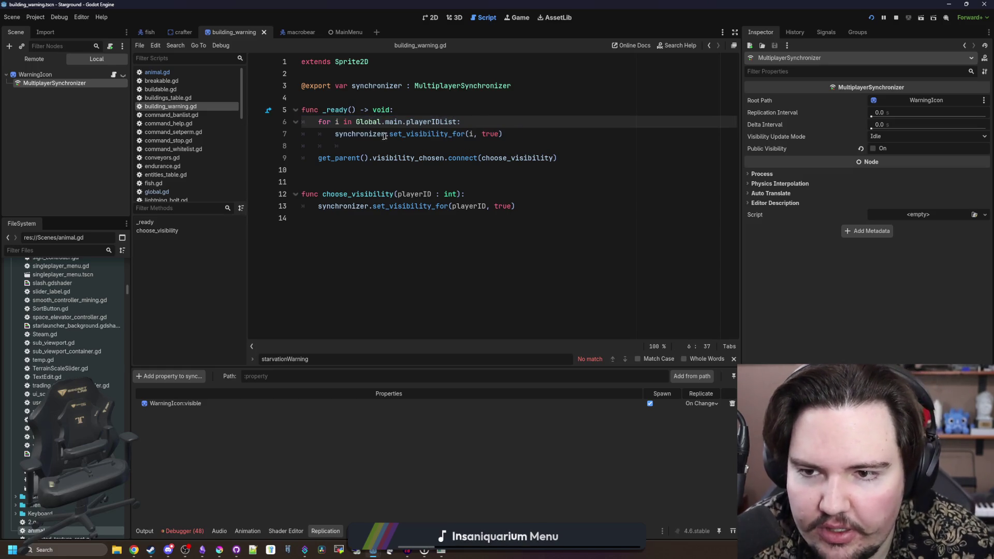
click(385, 134)
key(BackSpace)
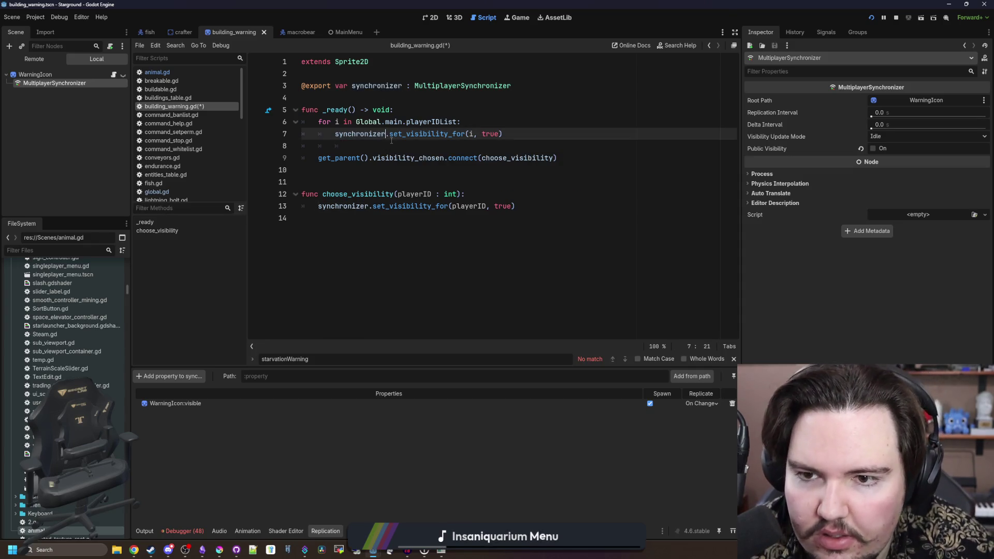
click(398, 147)
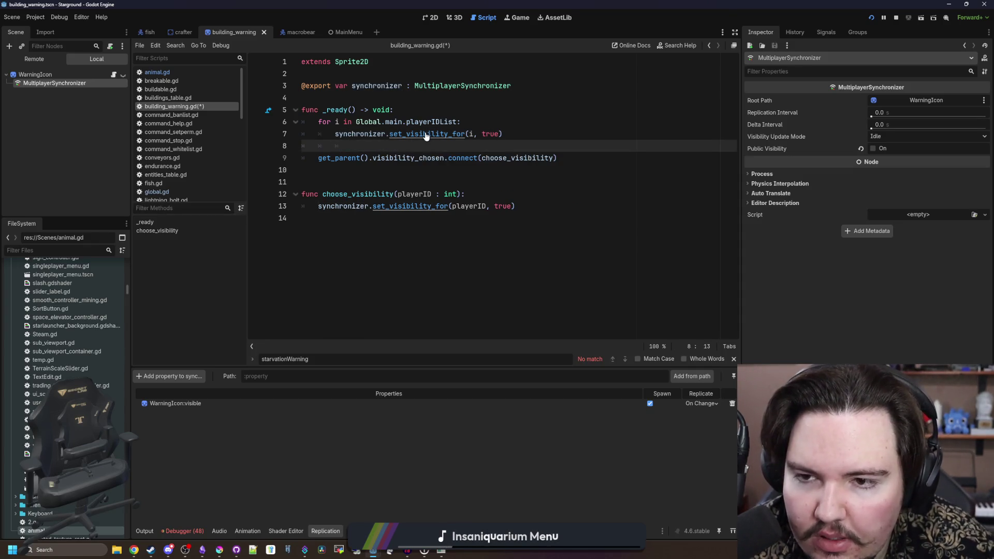
click(492, 97)
- Save and relaunch the game, bringing the first game window forward
key(ctrl+s)
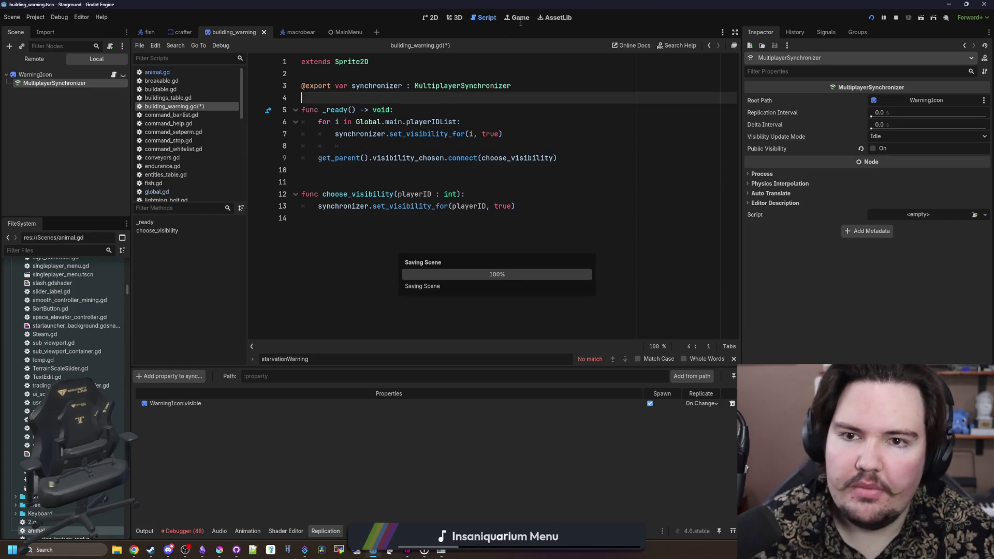
click(520, 19)
mouse_move(446, 552)
click(404, 500)
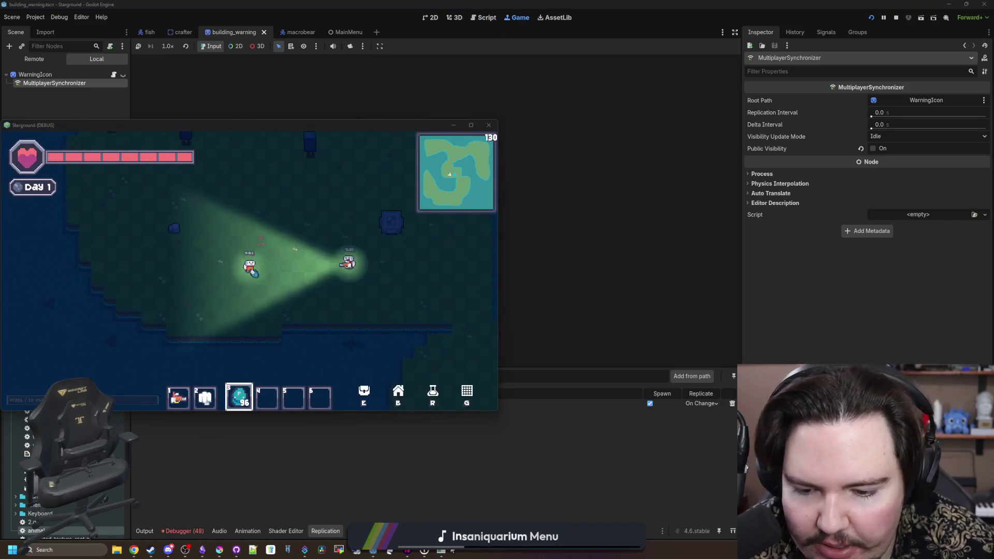
- Walk the left player around both game windows, place a blue structure, then stop with F8
click(481, 500)
click(352, 320)
key(d)
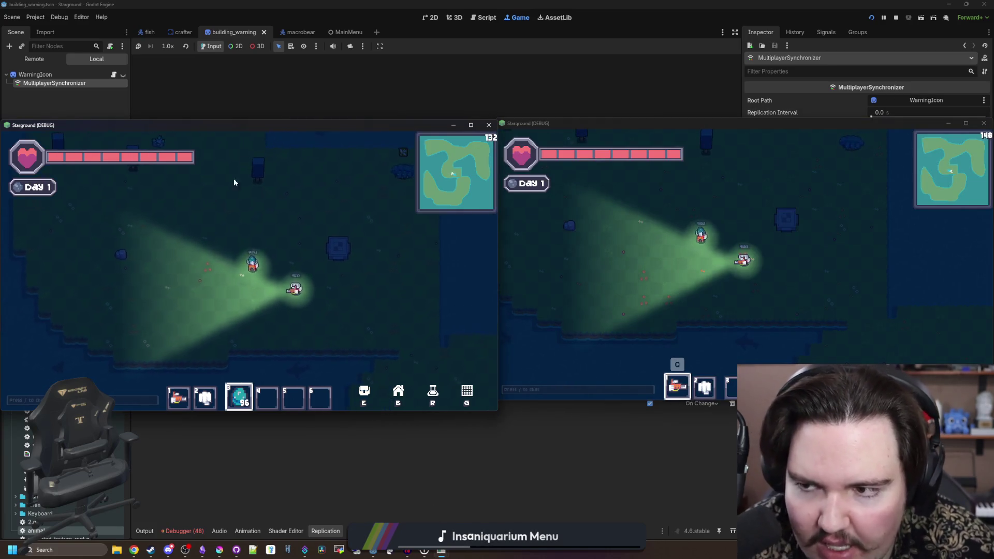
key(a)
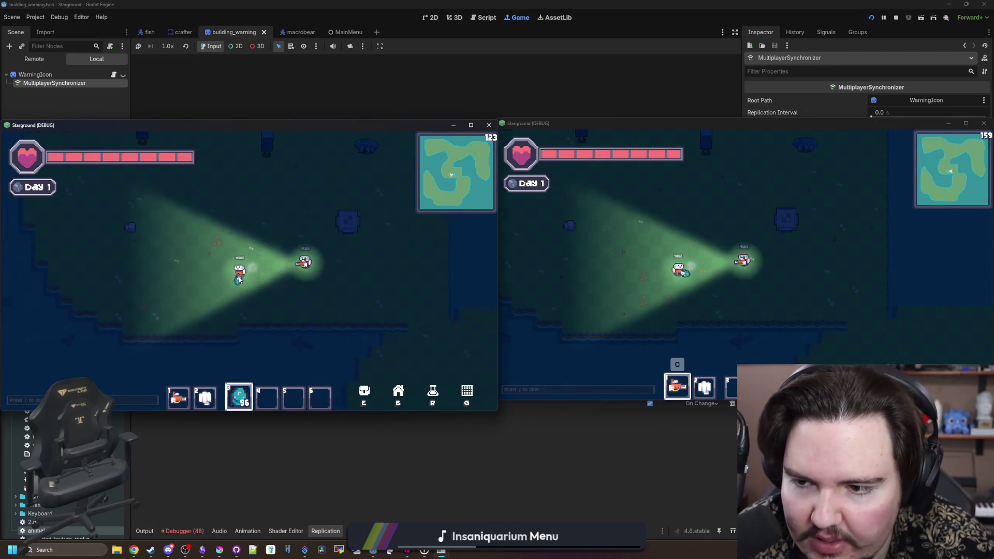
key(s)
key(a)
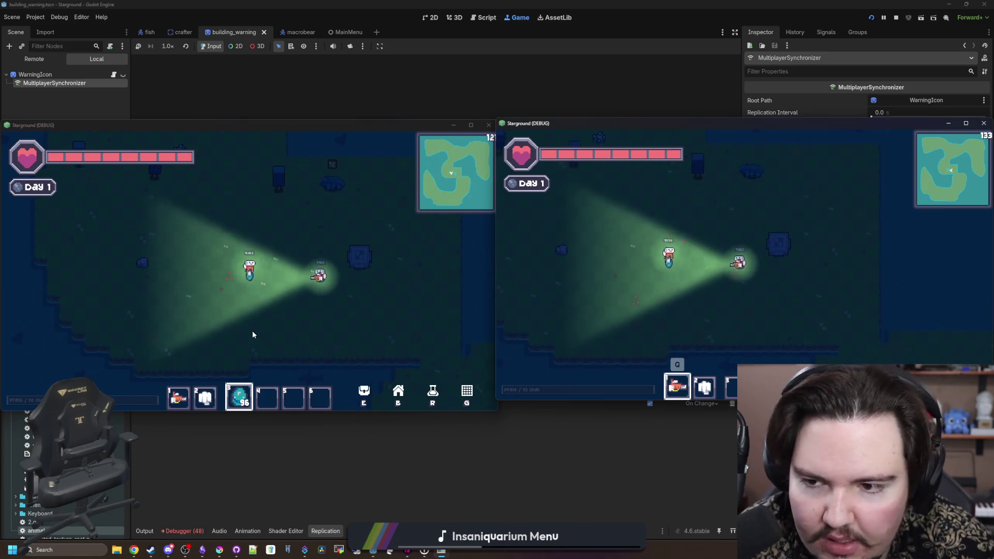
click(260, 260)
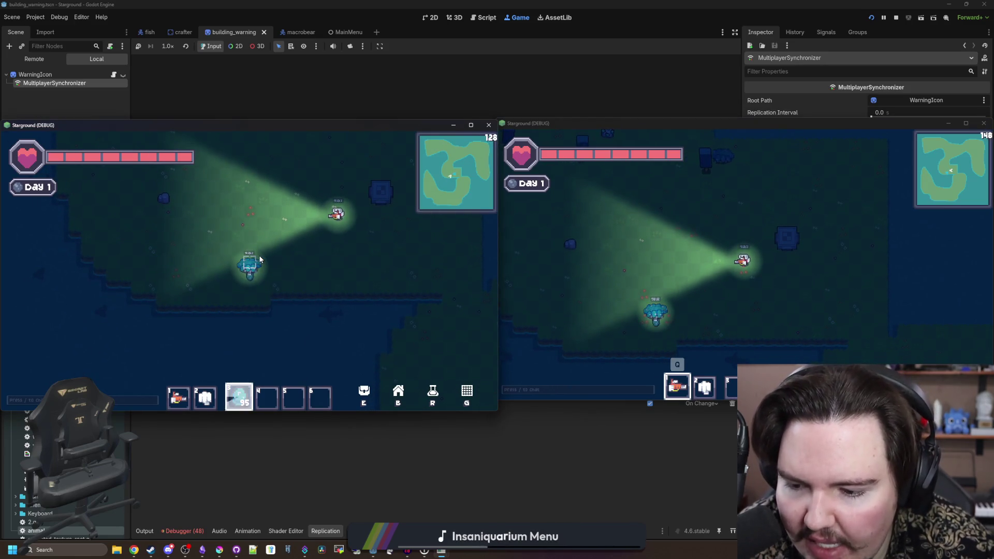
key(F8)
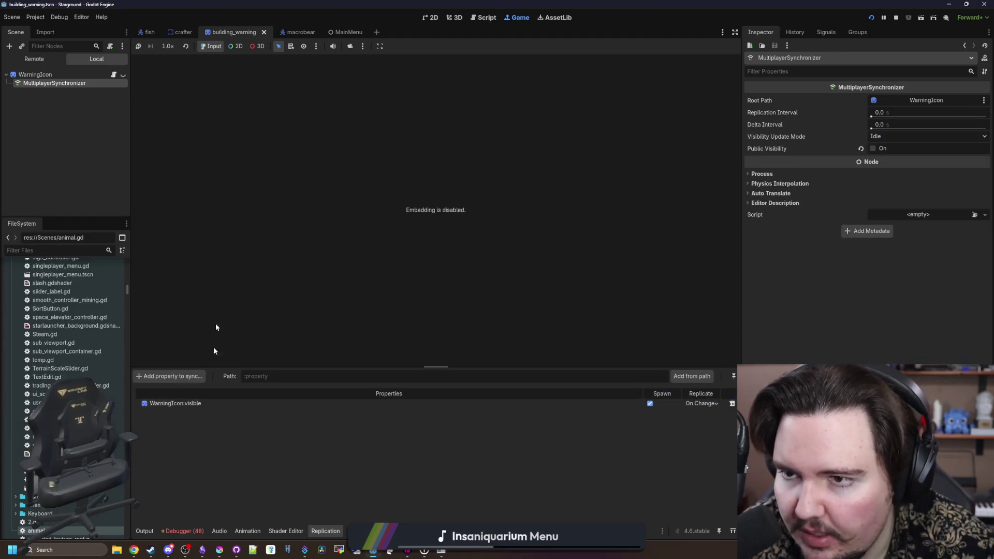
- Open the macrobear scene's script and search it for 'print('
click(291, 32)
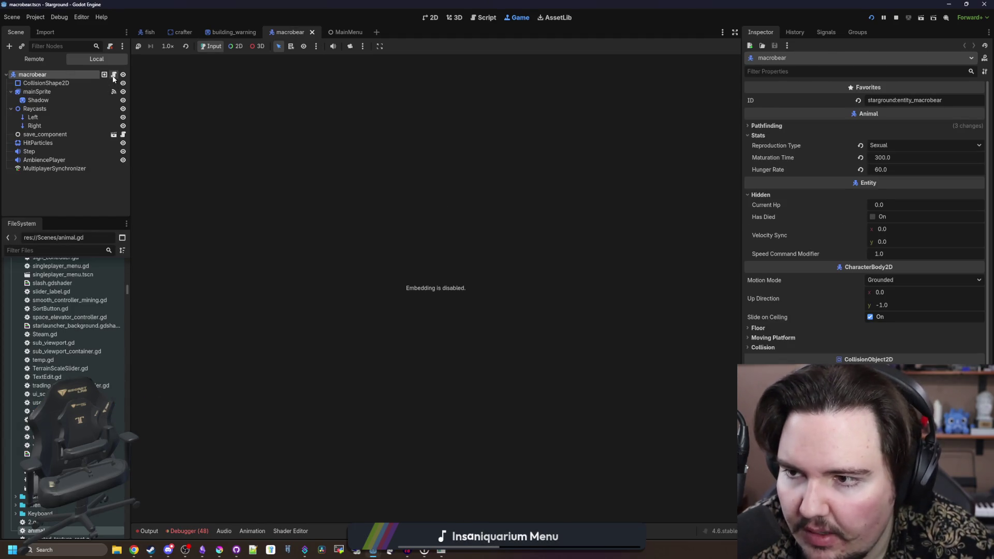
click(113, 74)
click(361, 192)
scroll(361, 191, down, 1)
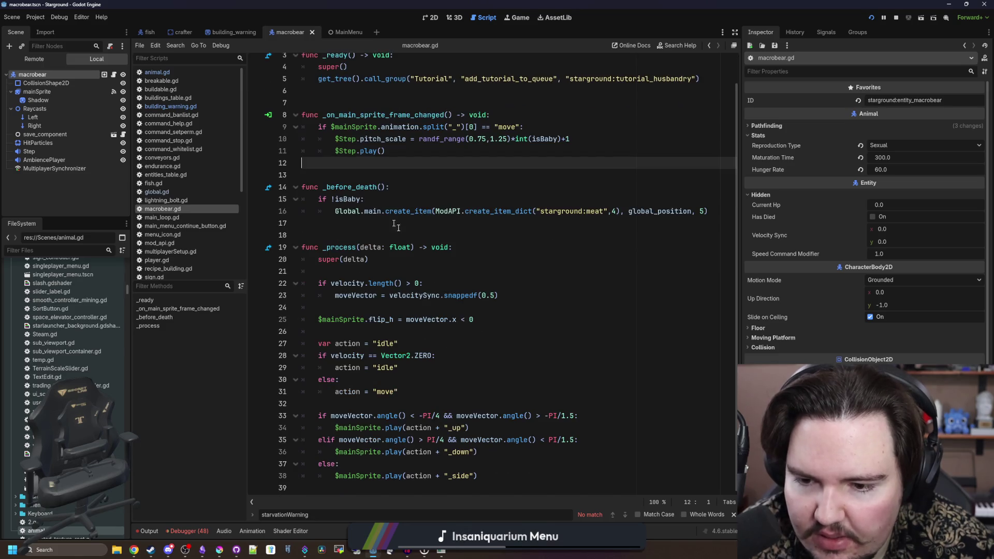
click(489, 295)
key(ctrl+f)
text(print()
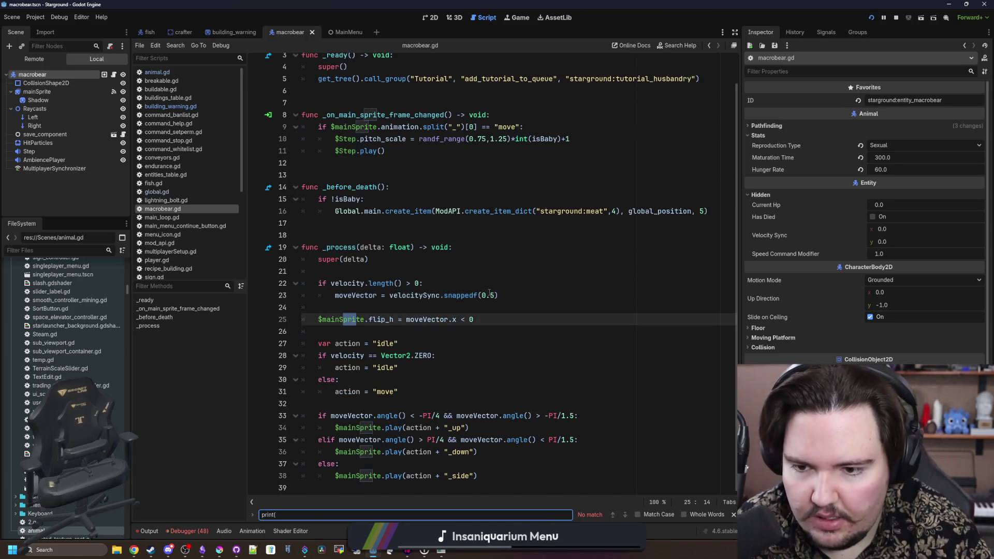
scroll(486, 283, up, 1)
- In animal.gd, delete the print("hahhaaa") line from choose_visibility, then save and relaunch the game
click(187, 73)
click(494, 253)
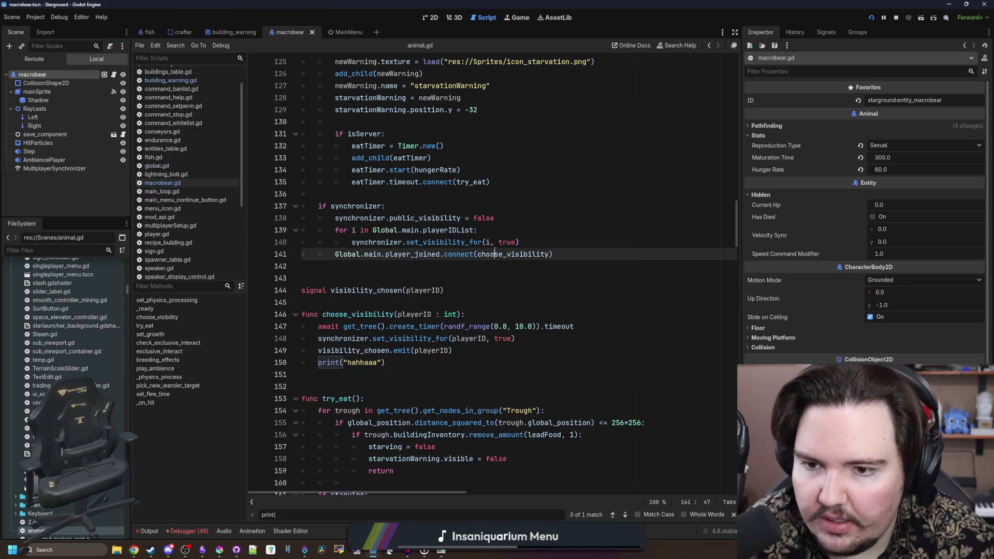
click(381, 365)
key(ctrl+shift+k)
key(Up)
key(Up)
key(Up)
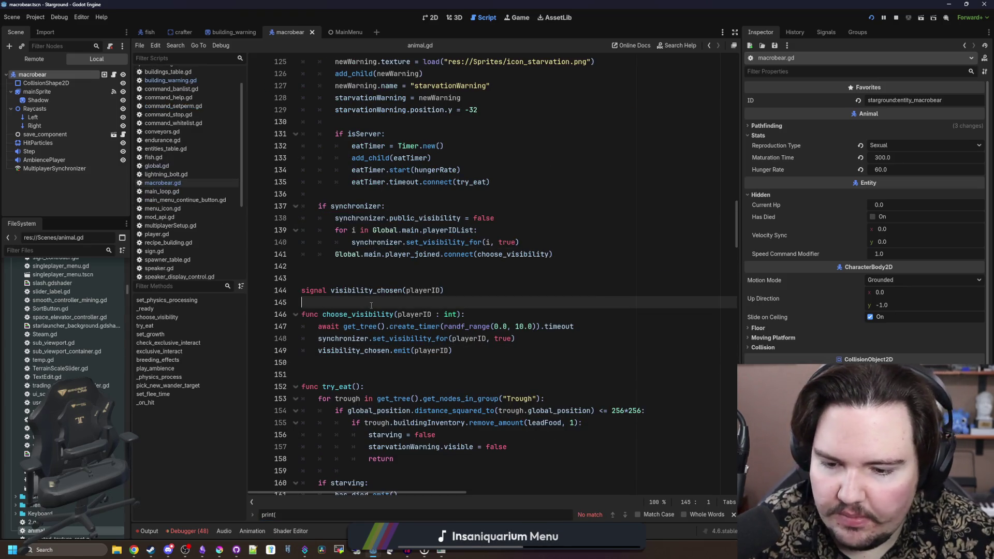
key(ctrl+s)
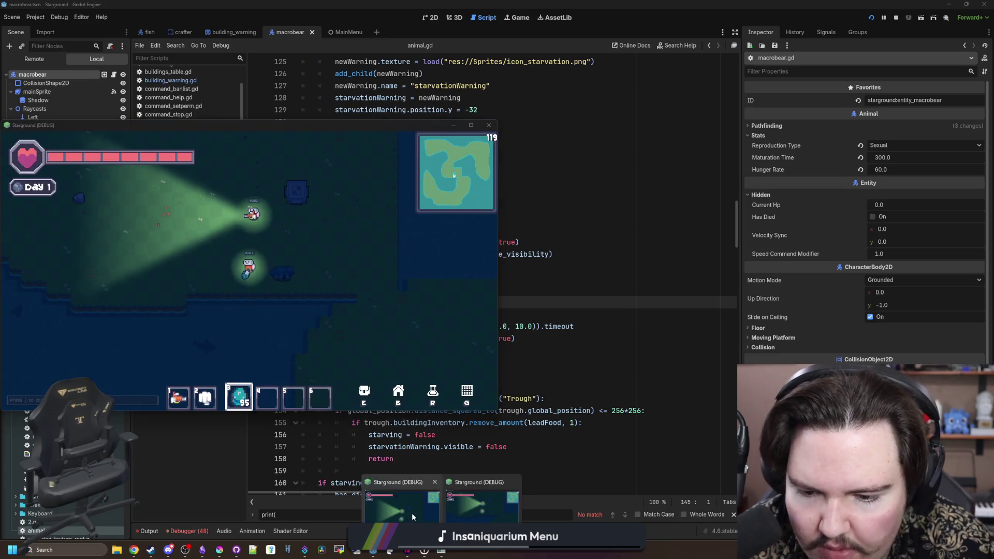
- Focus both debug windows, equip hotbar slot 1, and walk both players up; toggle the left blueprints panel
click(736, 290)
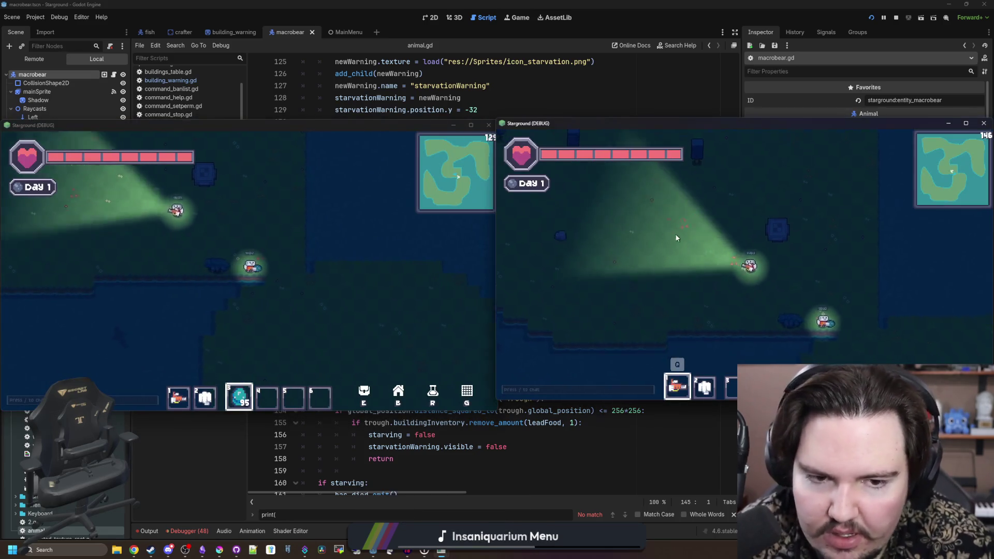
click(276, 280)
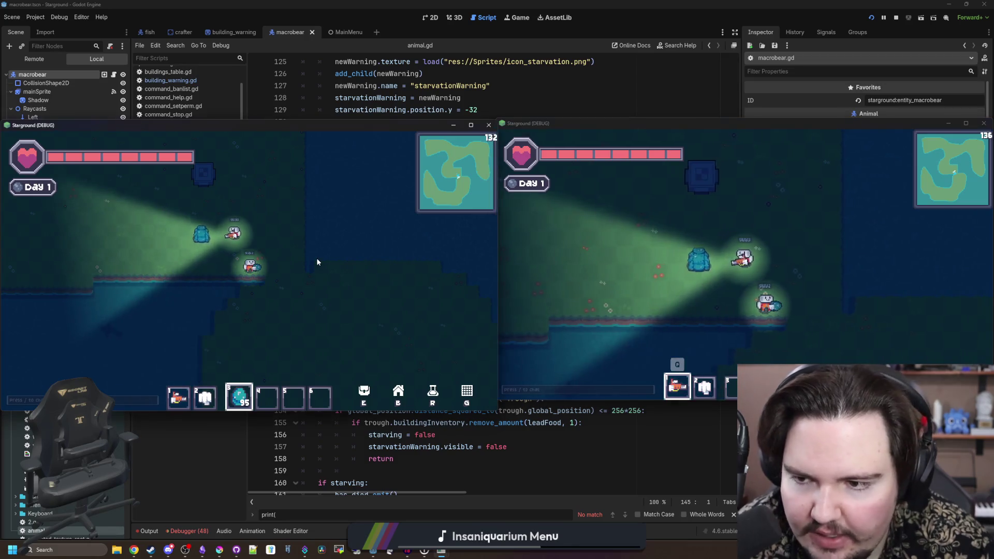
key(w)
key(a)
key(1)
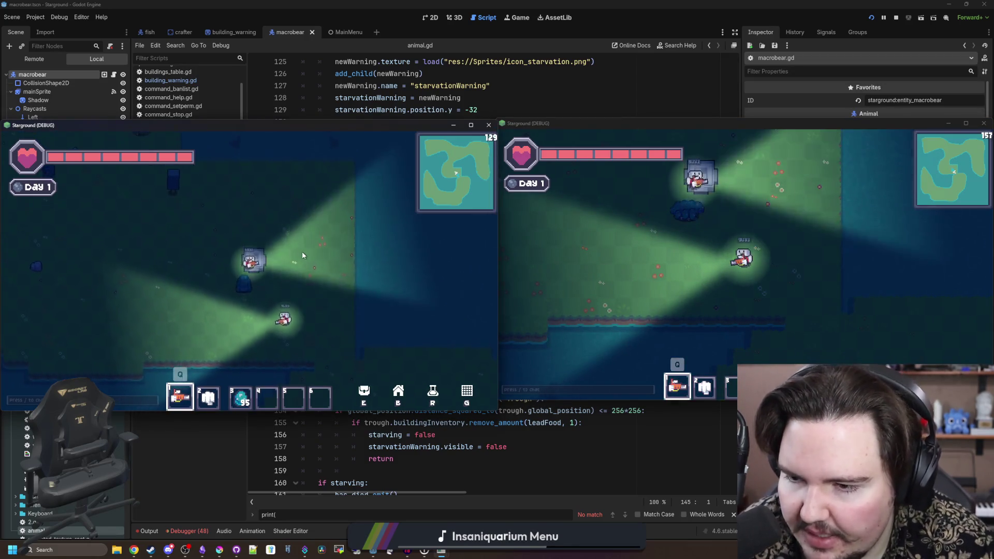
click(716, 235)
key(w)
key(1)
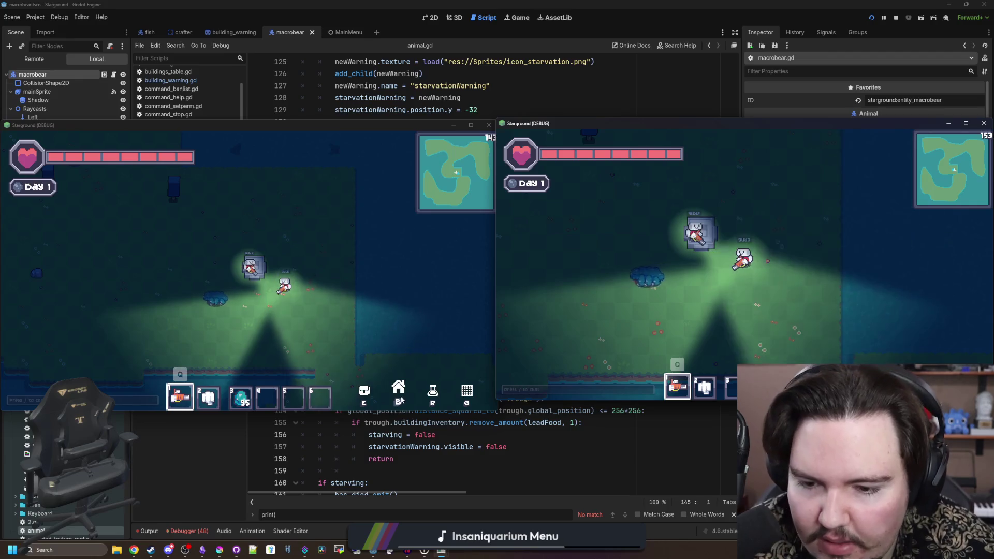
click(369, 391)
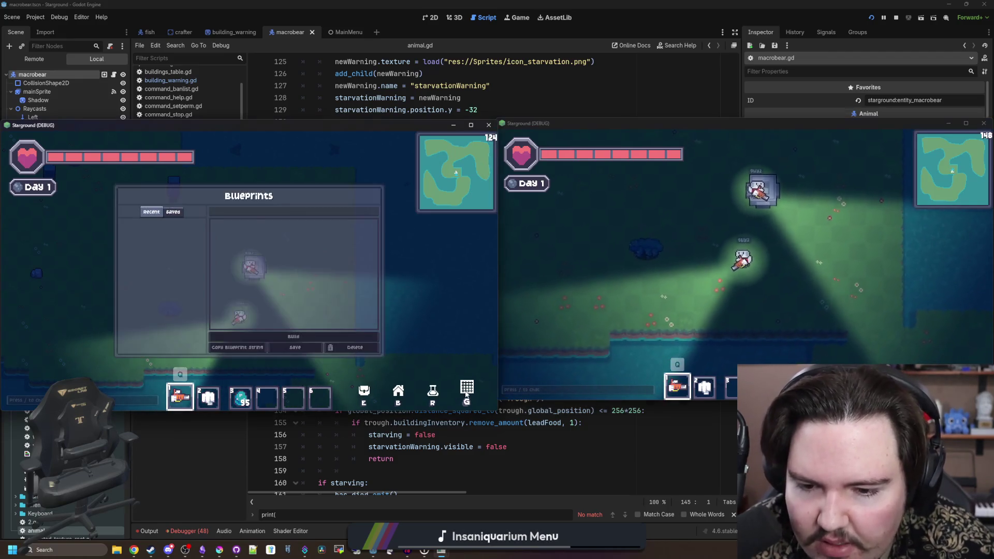
key(Tab)
key(Tab)
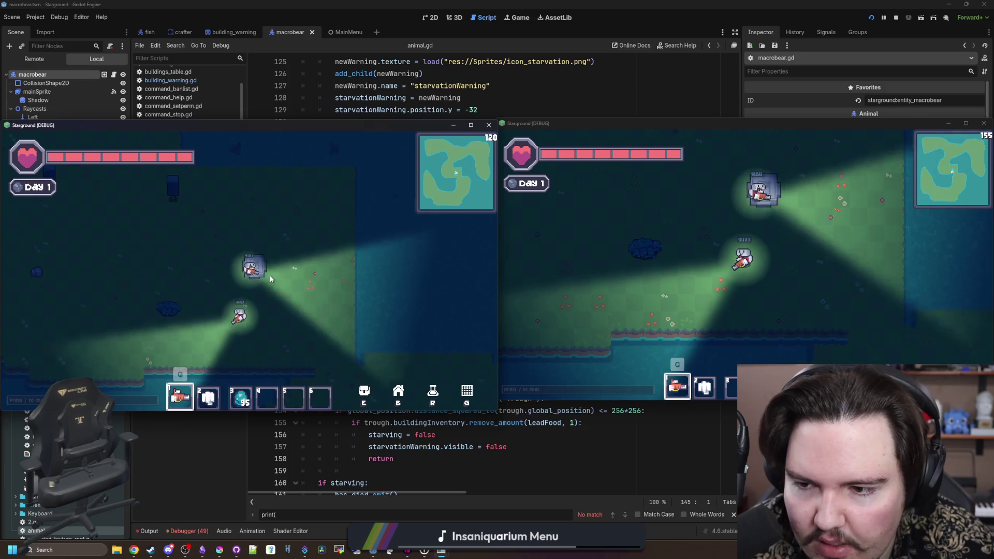
- Walk the right player right and down, back left, then switch to hotbar slot 2
click(678, 250)
key(d)
key(s)
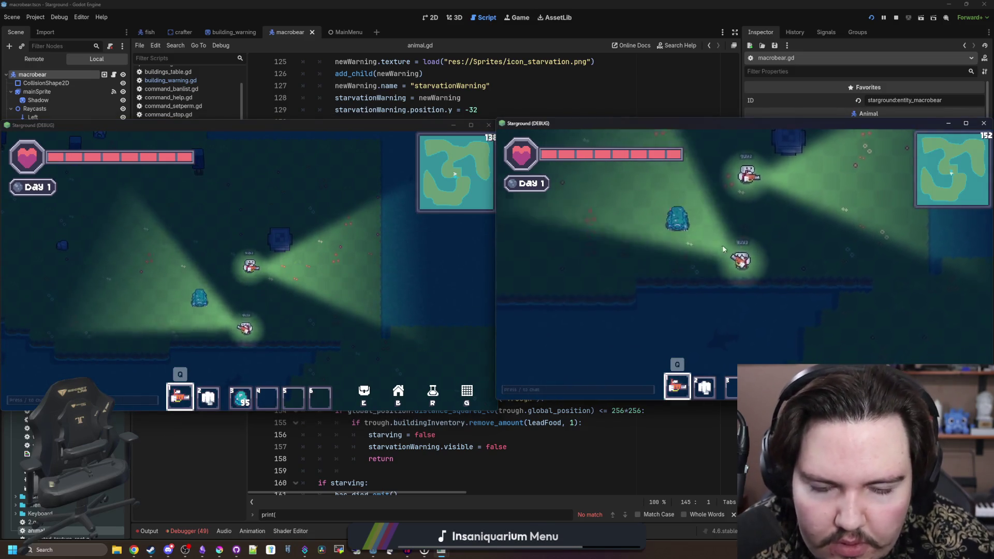
key(d)
key(s)
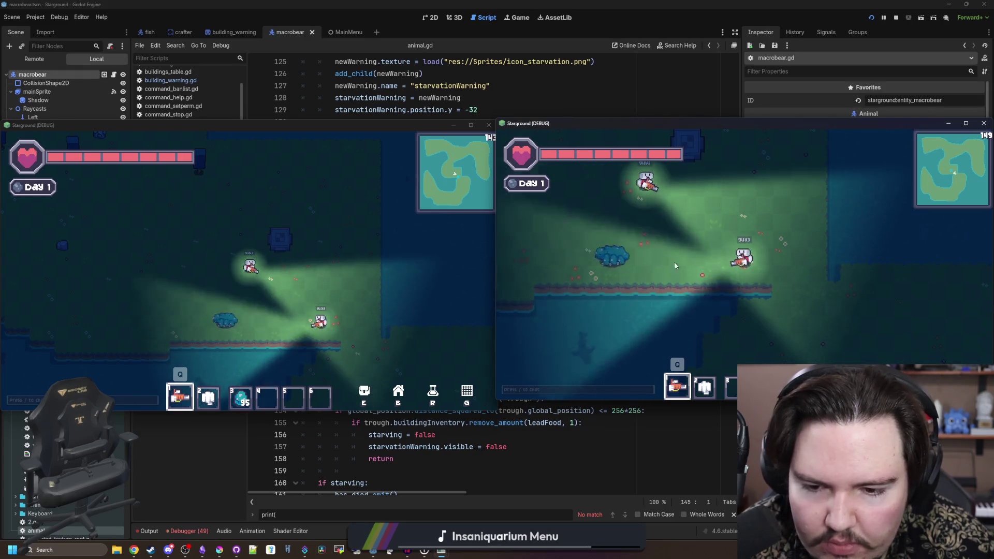
key(a)
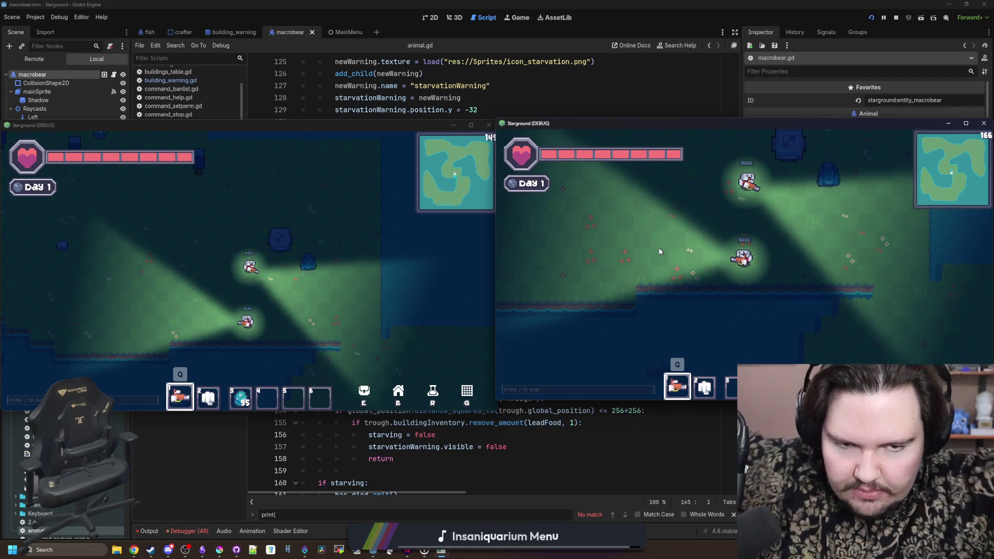
key(2)
- Walk the left player right and down, then switch both players back to the flashlight in slot 1
click(269, 176)
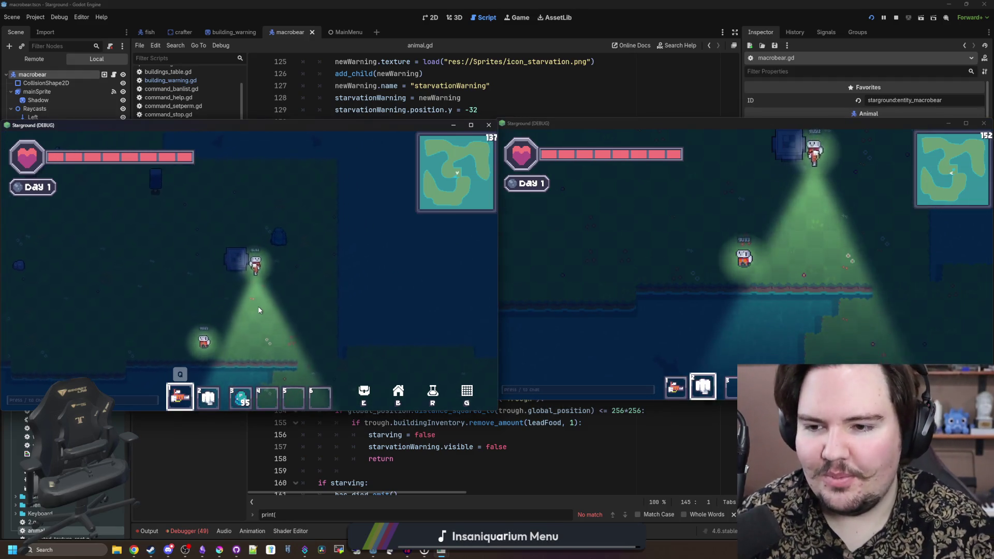
click(704, 259)
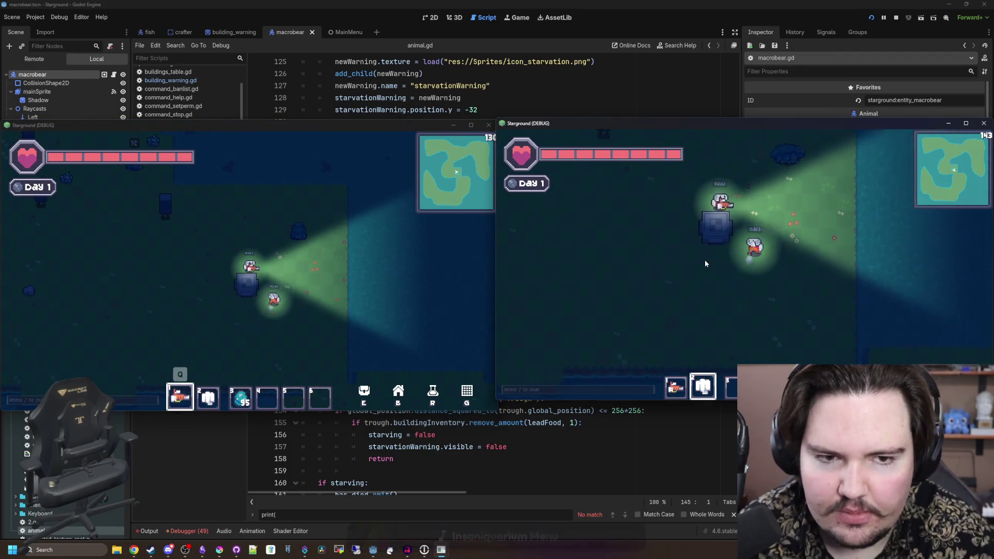
click(430, 288)
key(d)
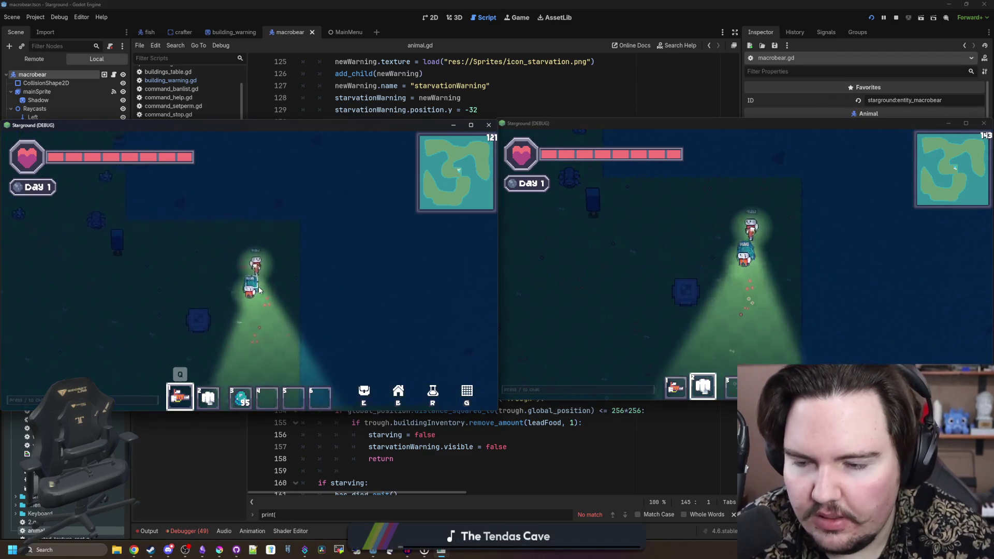
key(s)
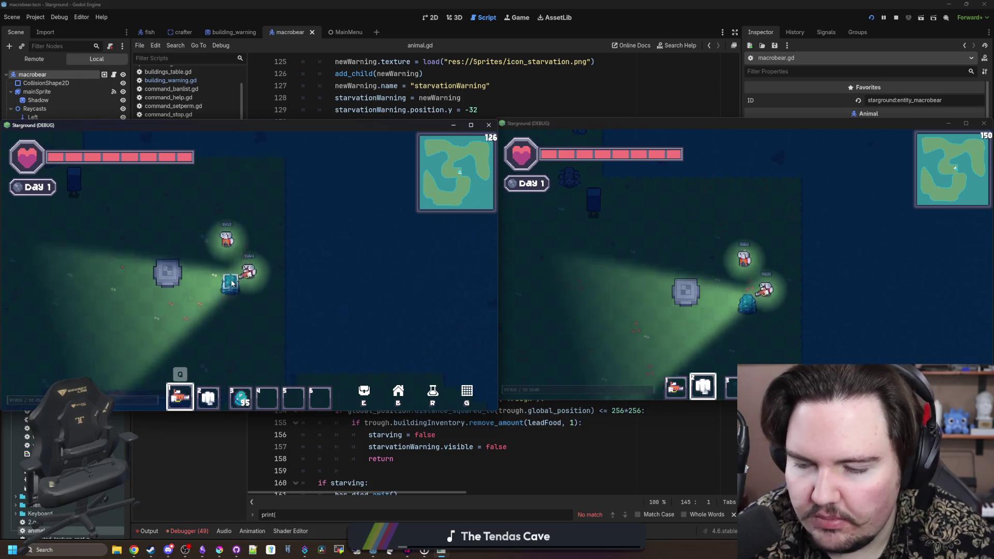
click(746, 301)
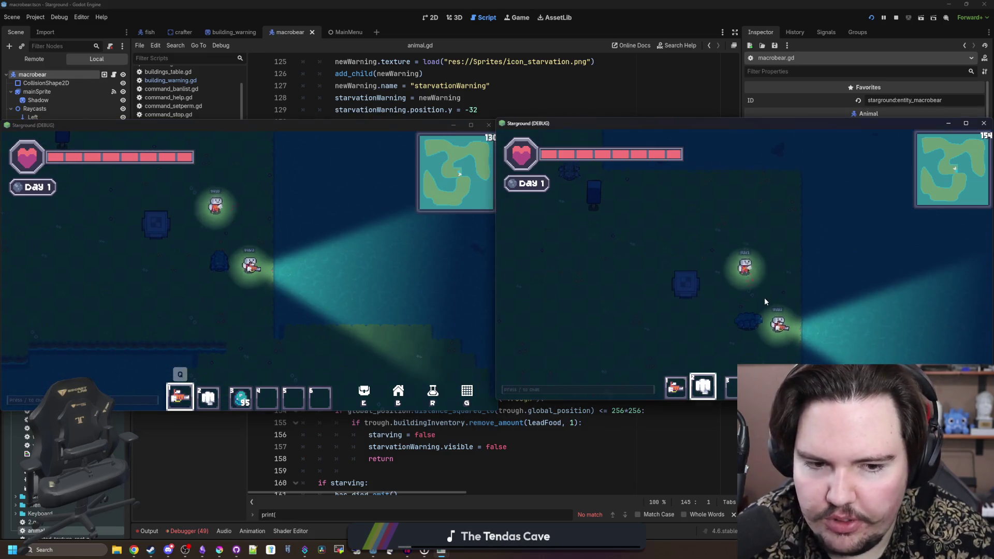
click(291, 288)
key(6)
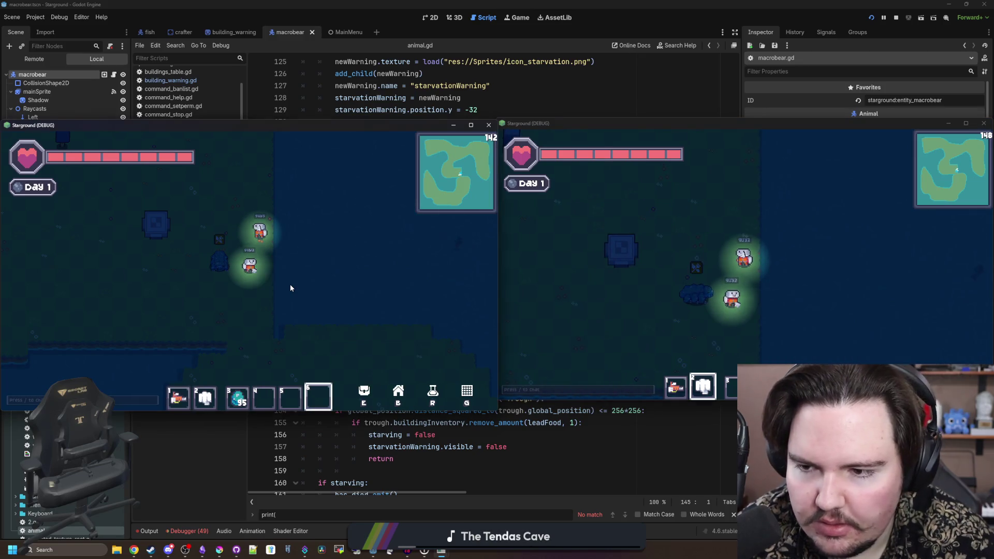
key(1)
key(a)
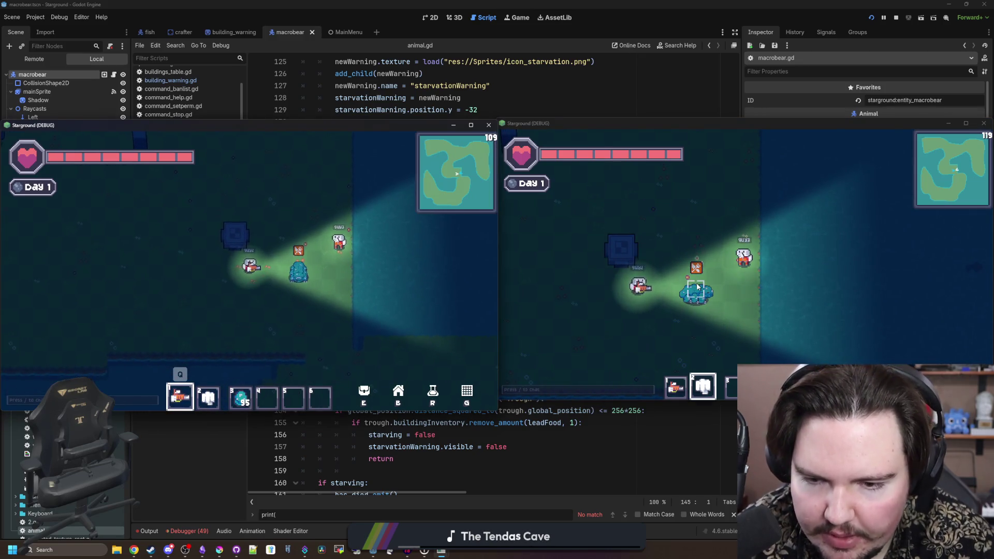
click(696, 290)
key(1)
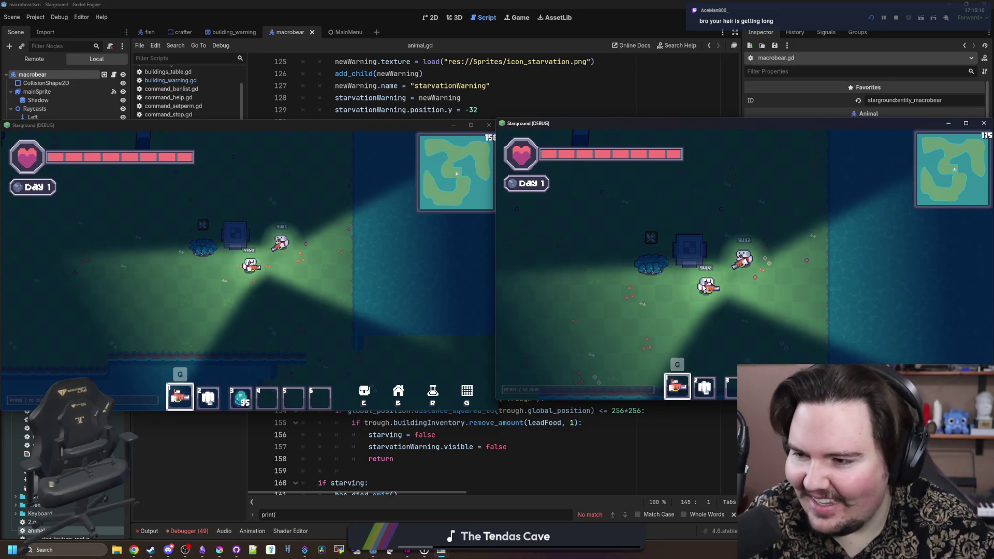
- Walk the left player up-left, down-left, then right toward the trough
click(328, 250)
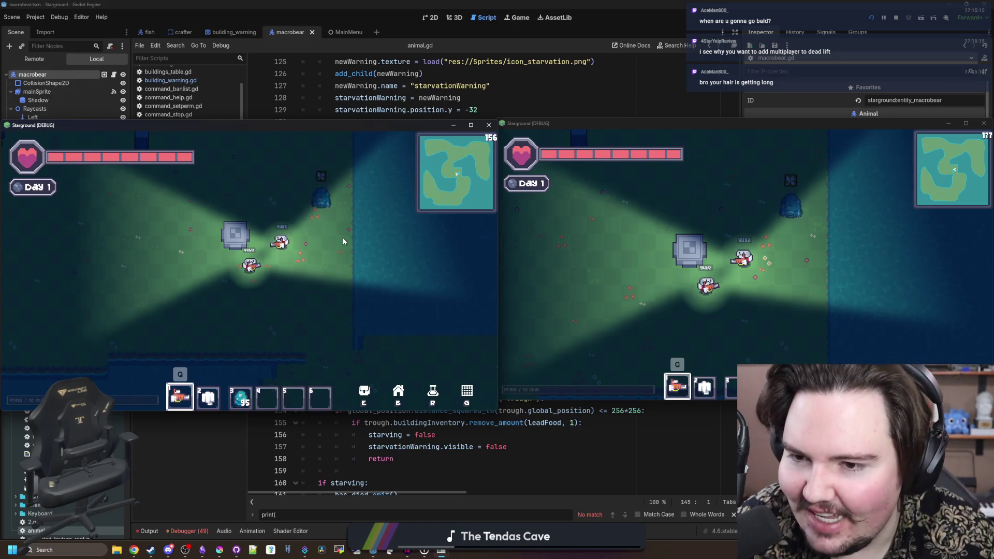
key(w+a)
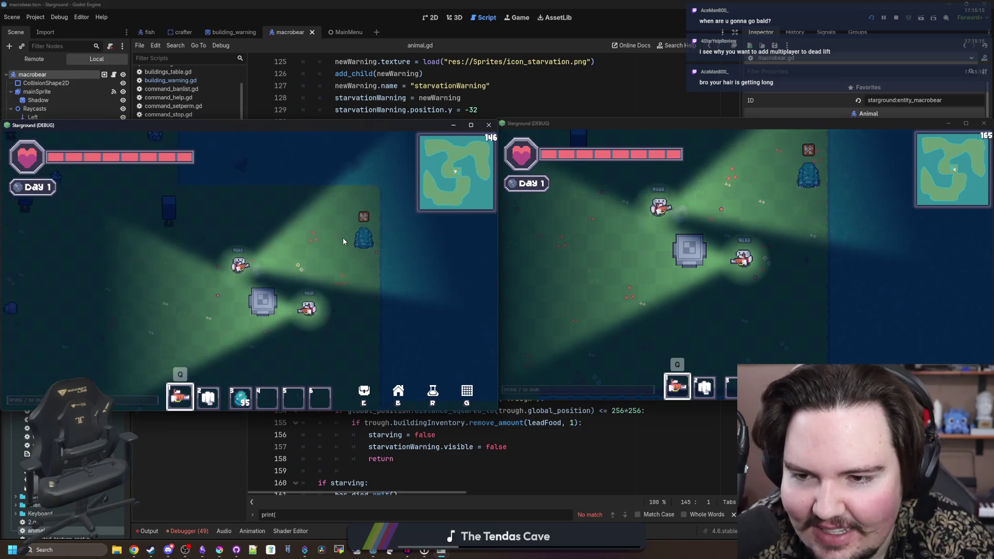
key(s+a)
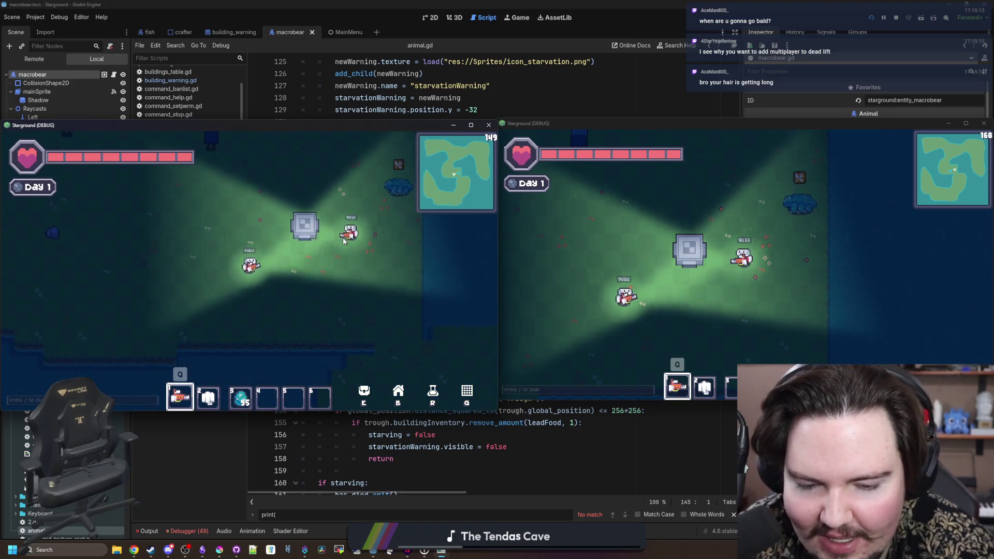
key(w+d)
key(s+a)
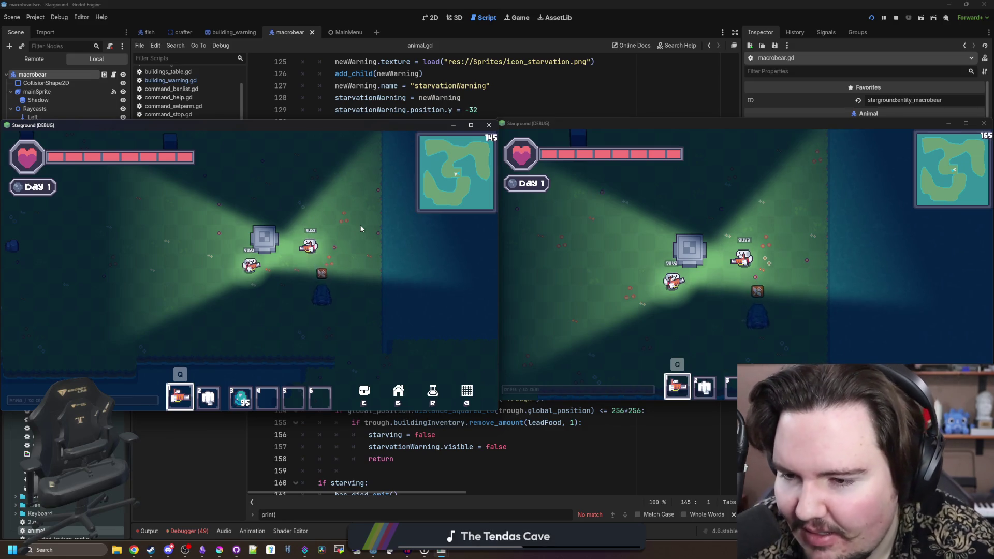
- Walk the left player up, past the building, and down toward the shoreline
key(w)
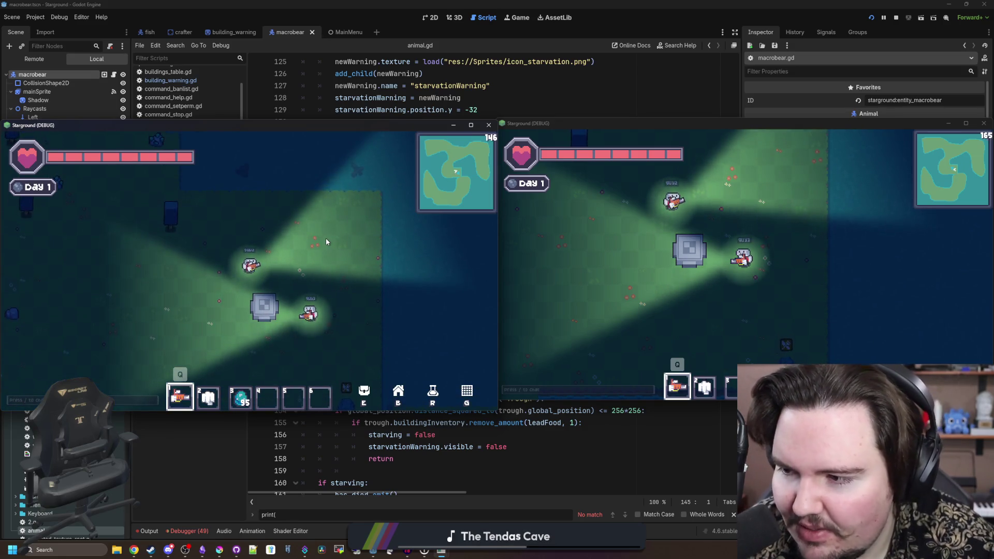
key(w)
key(a)
key(s)
key(a)
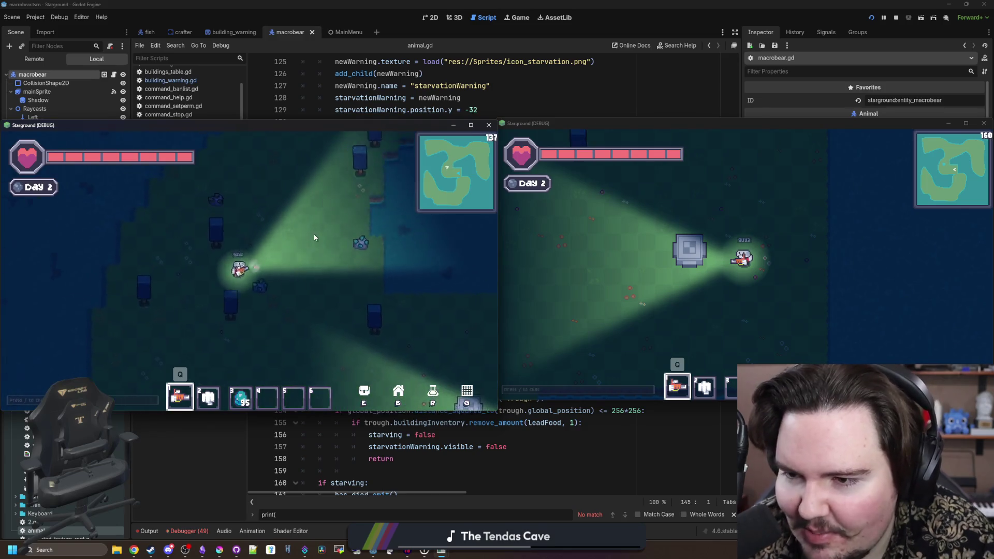
key(s)
key(d)
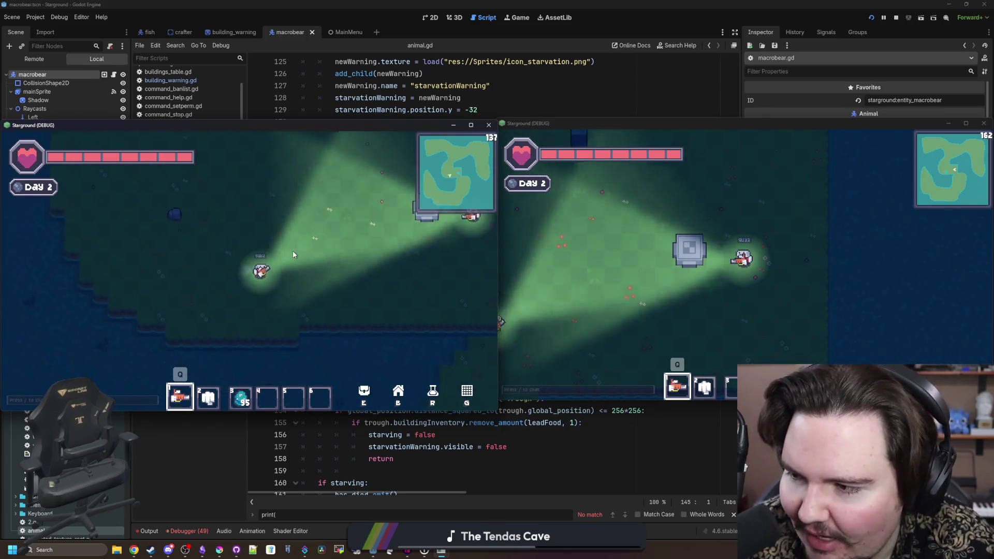
key(s)
key(d)
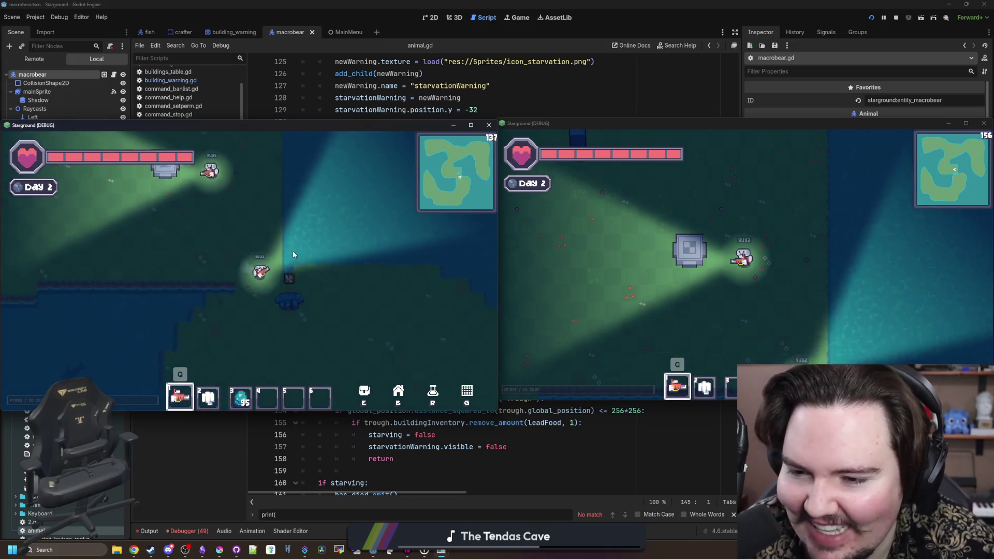
key(s)
key(d)
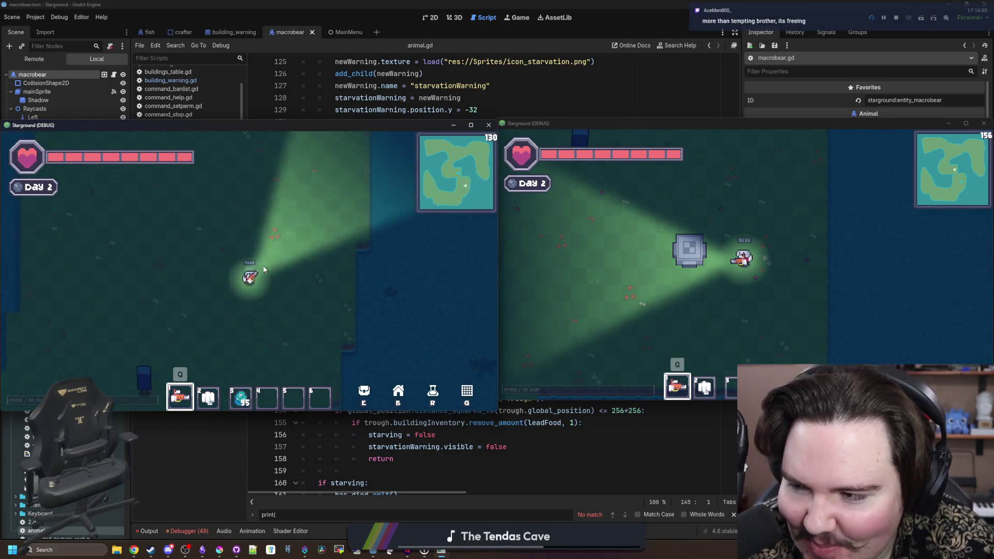
key(s)
key(a)
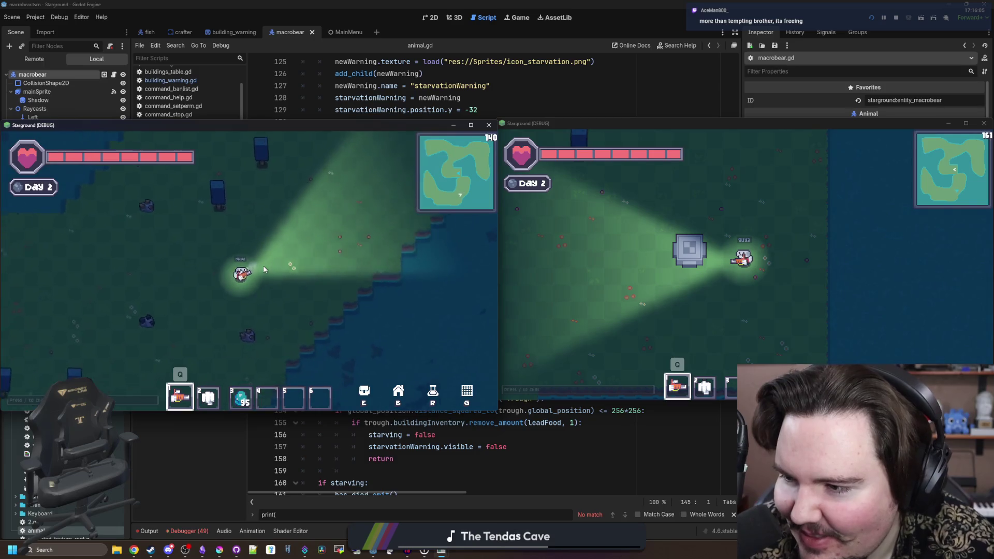
key(s)
key(a)
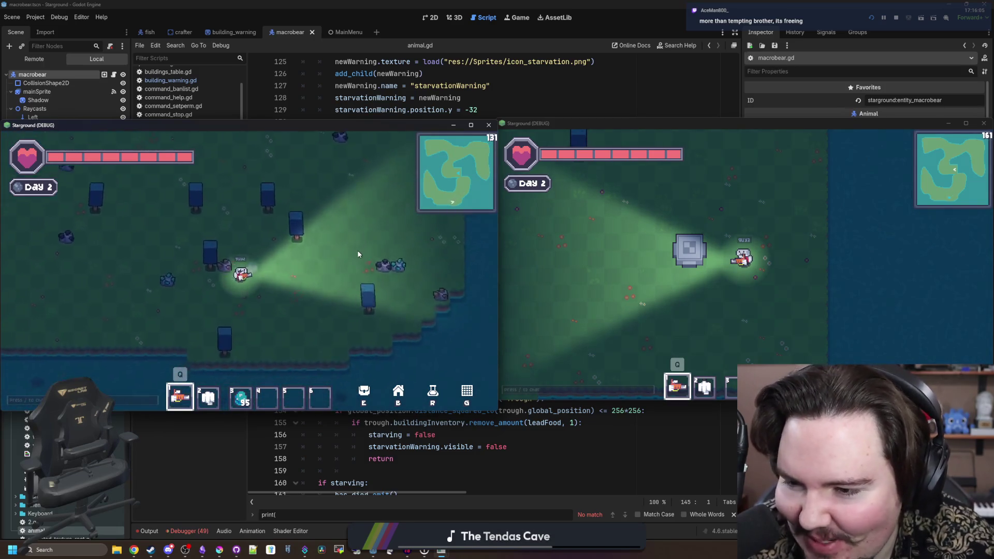
- Walk the left player back up to the trough and around it
key(w)
key(d)
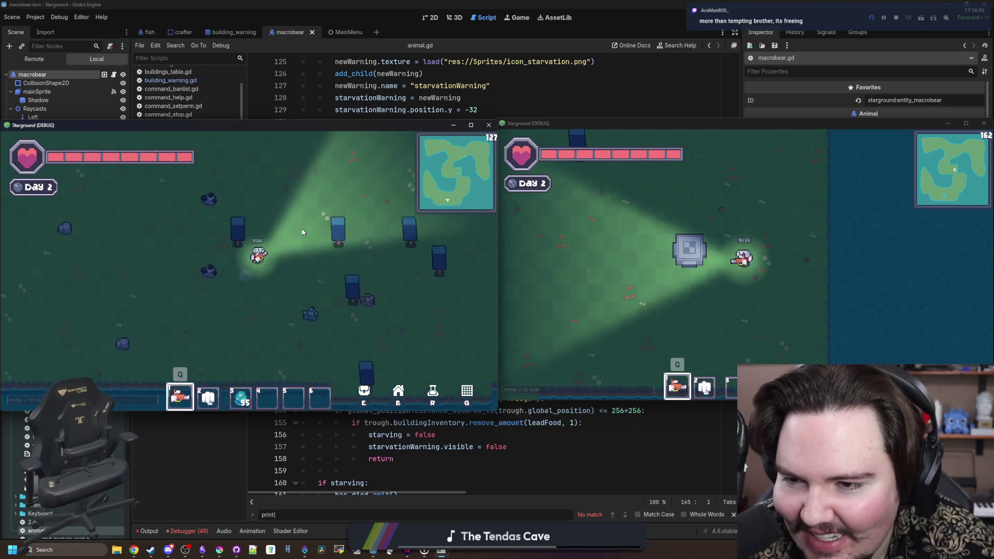
key(w)
key(d)
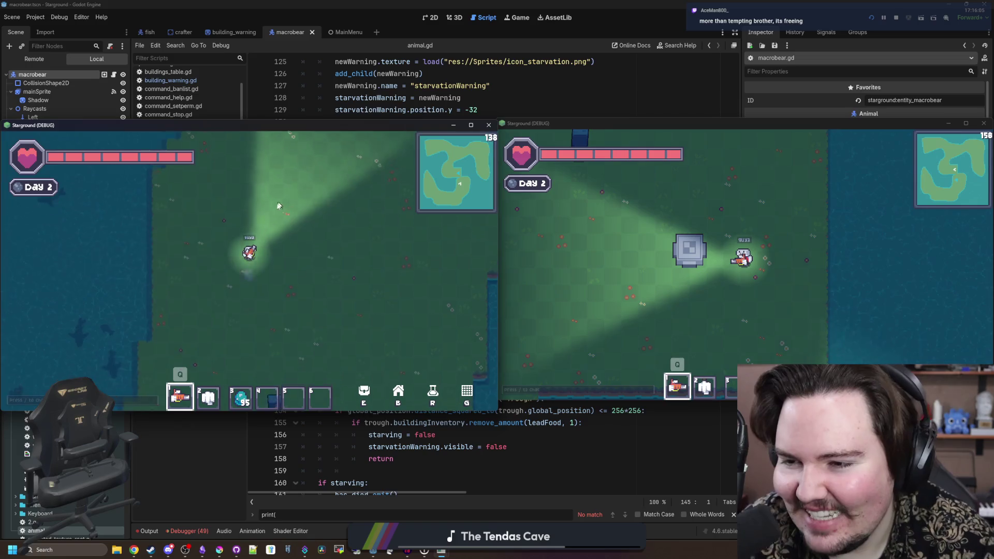
key(w)
key(a)
key(a)
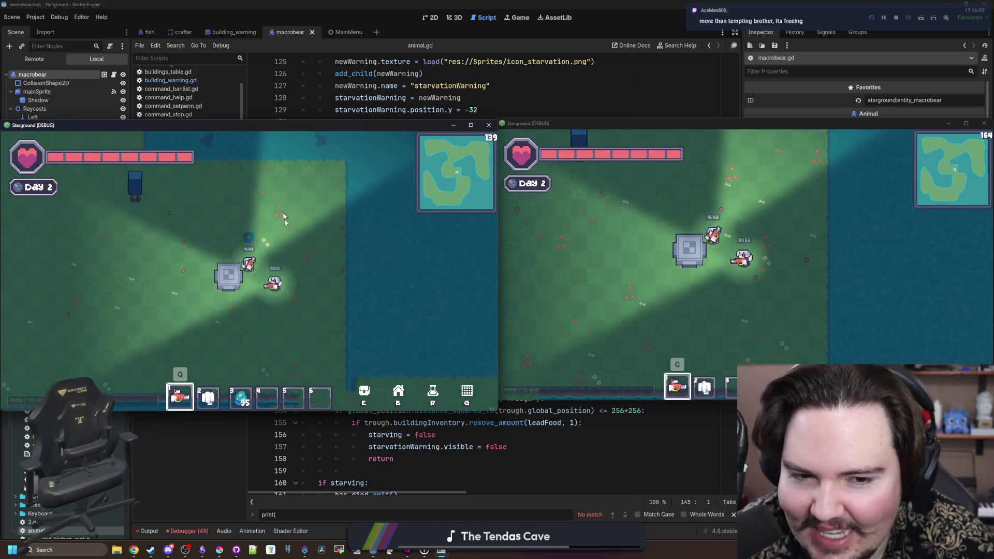
key(s)
key(d)
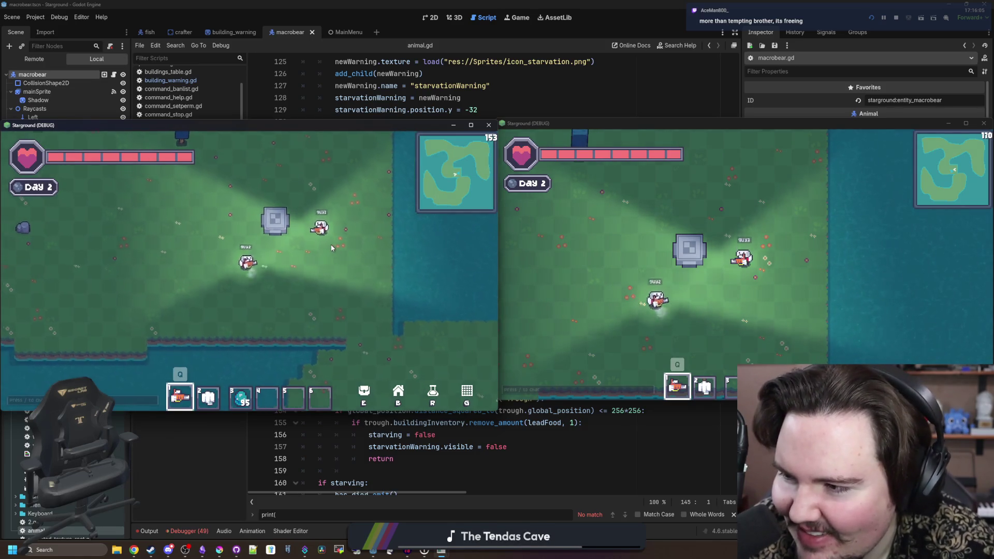
key(w)
key(a)
key(d)
key(s)
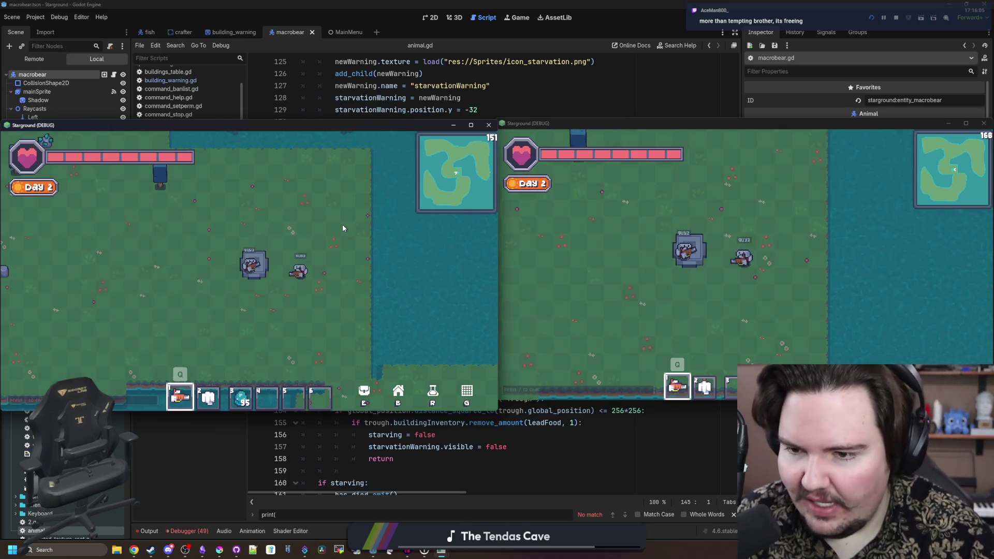
- Walk the left player off the trough, back onto it, then north away from it
key(d)
key(s)
key(w)
key(a)
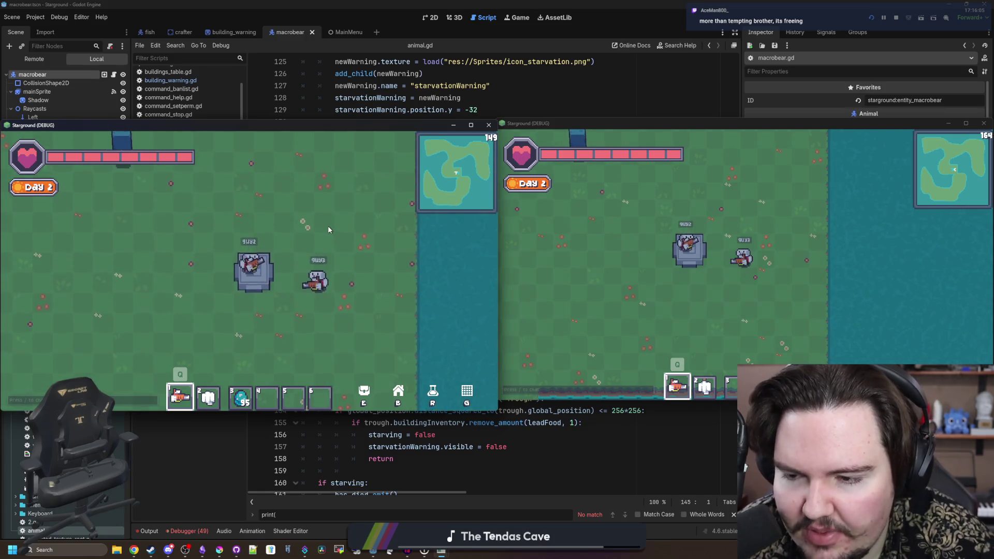
key(w)
key(d)
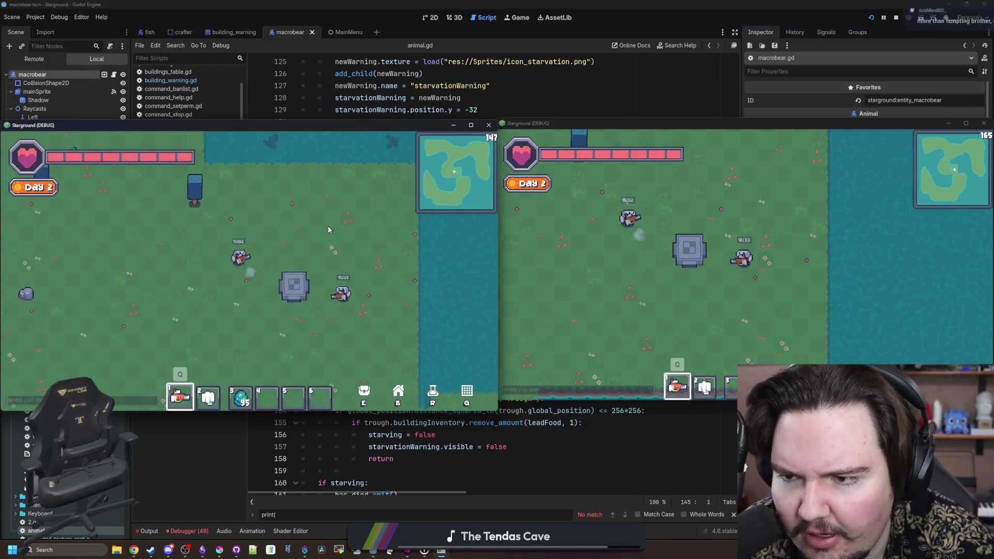
key(w)
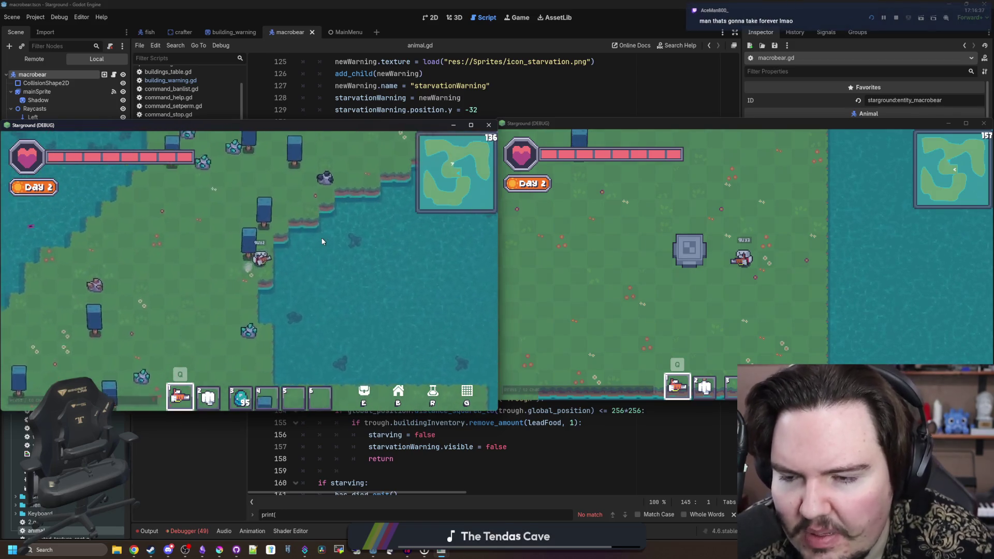
- Walk the player up-left along the coast, across the meadow, past the lake, and back to the trough
key(w)
key(a)
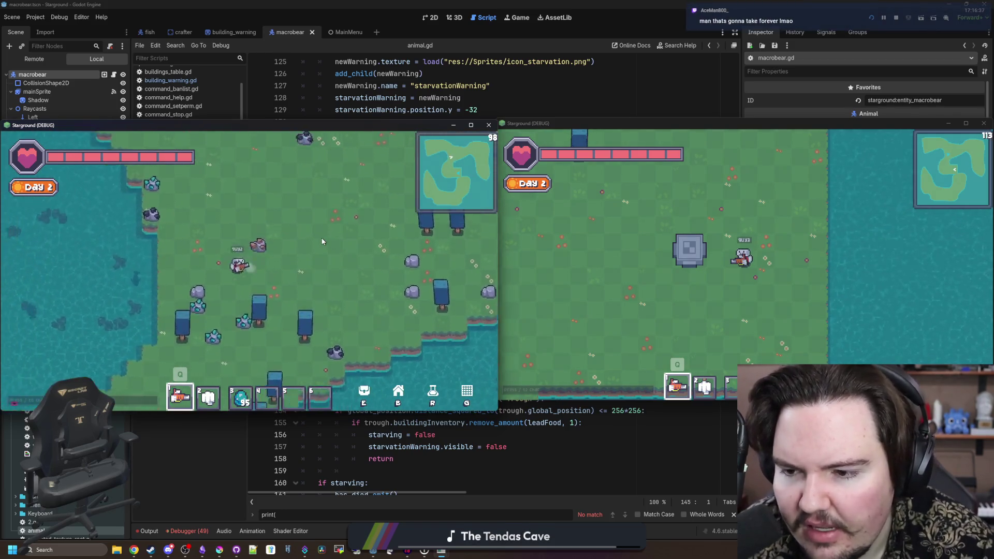
key(w)
key(a)
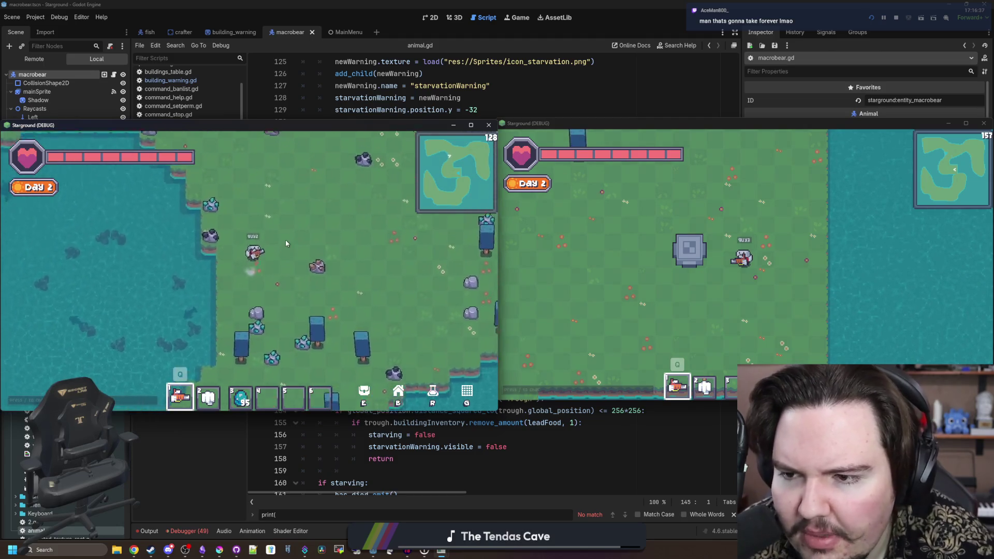
key(w)
key(a)
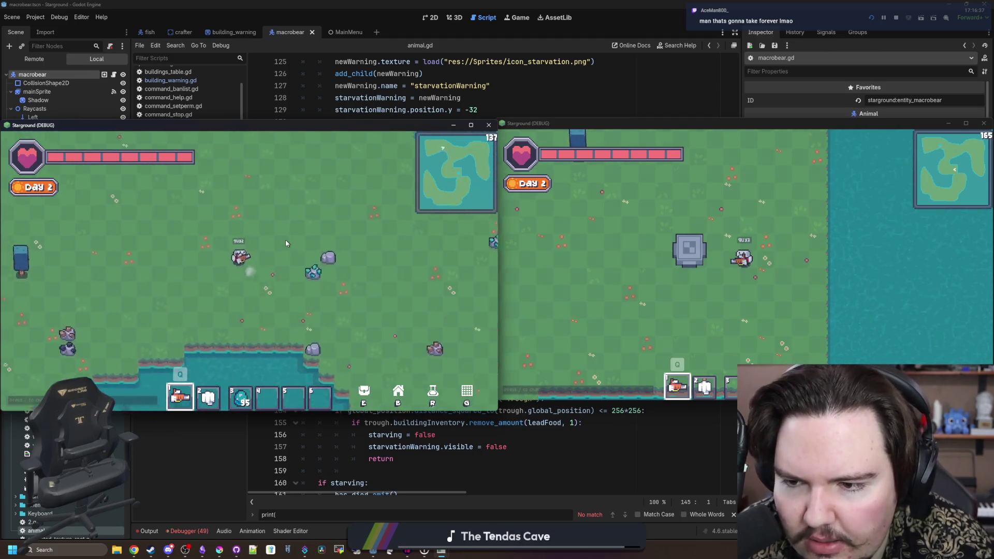
key(s)
key(d)
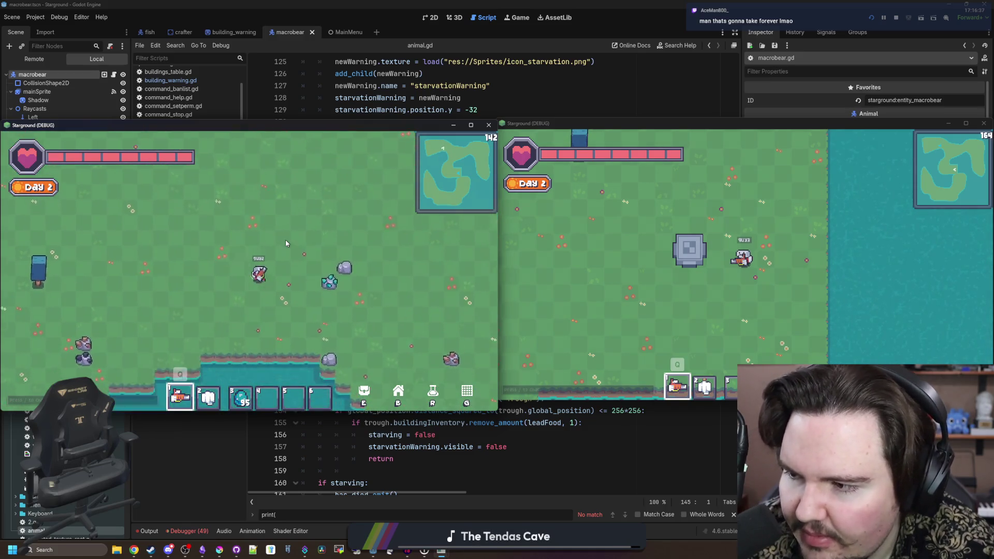
key(s)
key(a)
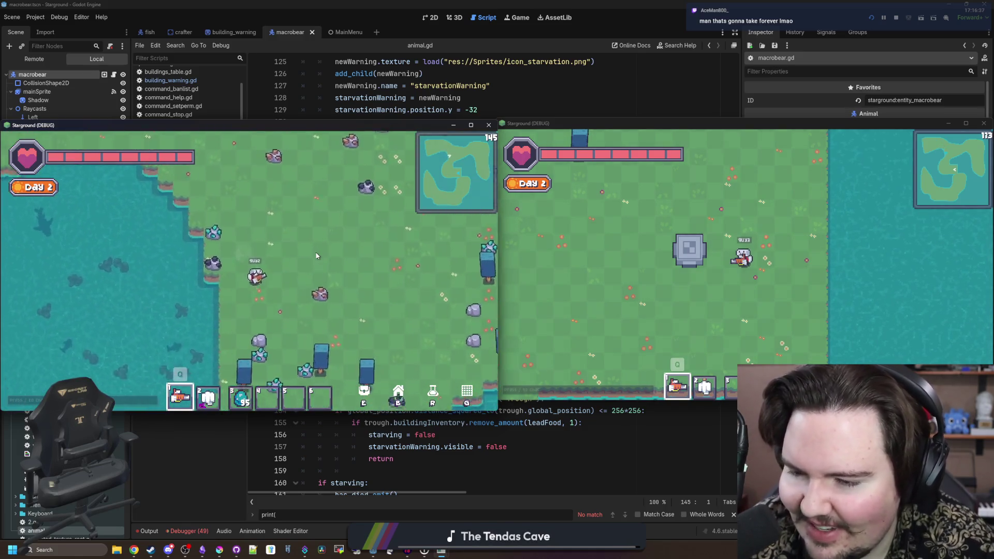
key(s)
key(a)
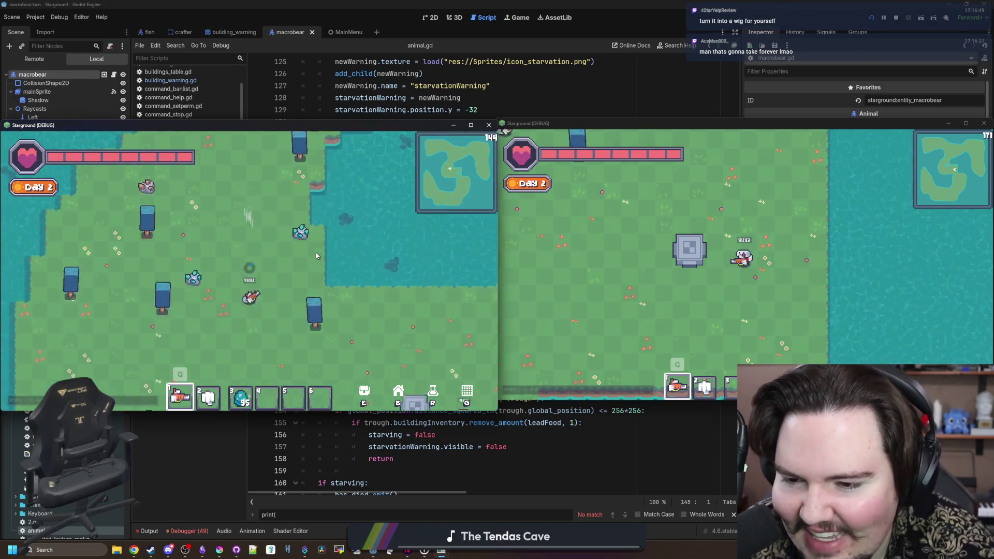
key(w)
key(a)
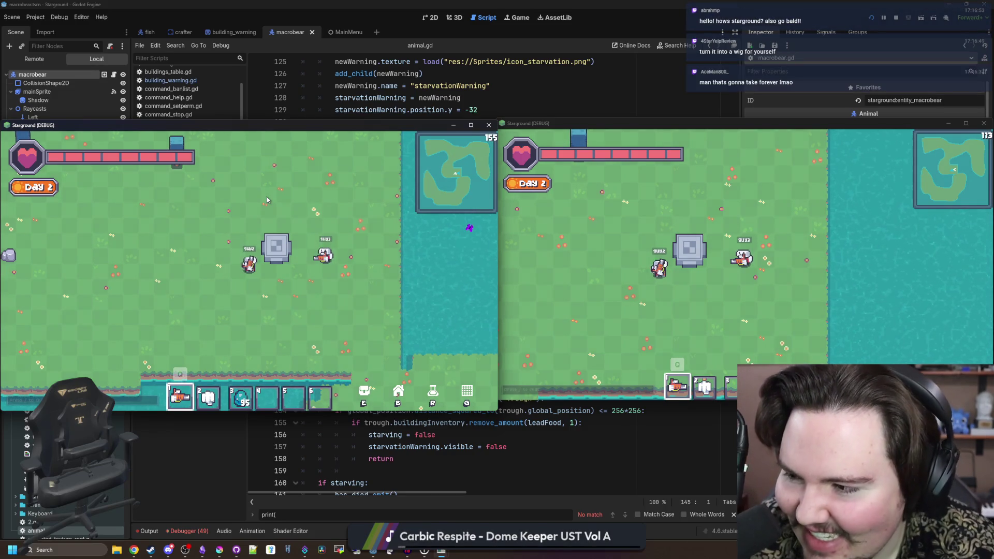
- Step the player on and off the trough, switching to hotbar slot 6 and back to slot 1
key(d)
scroll(271, 218, up, 1)
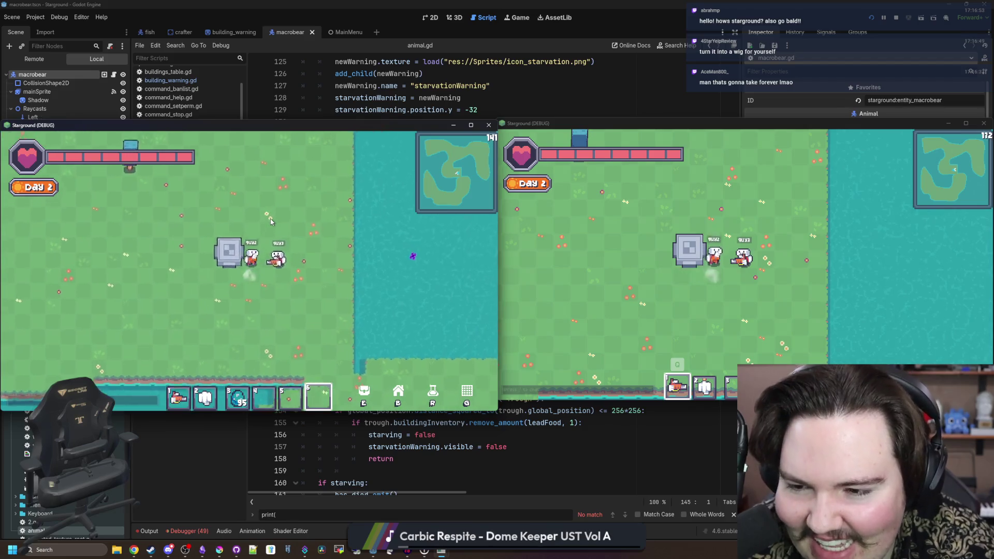
scroll(273, 224, down, 1)
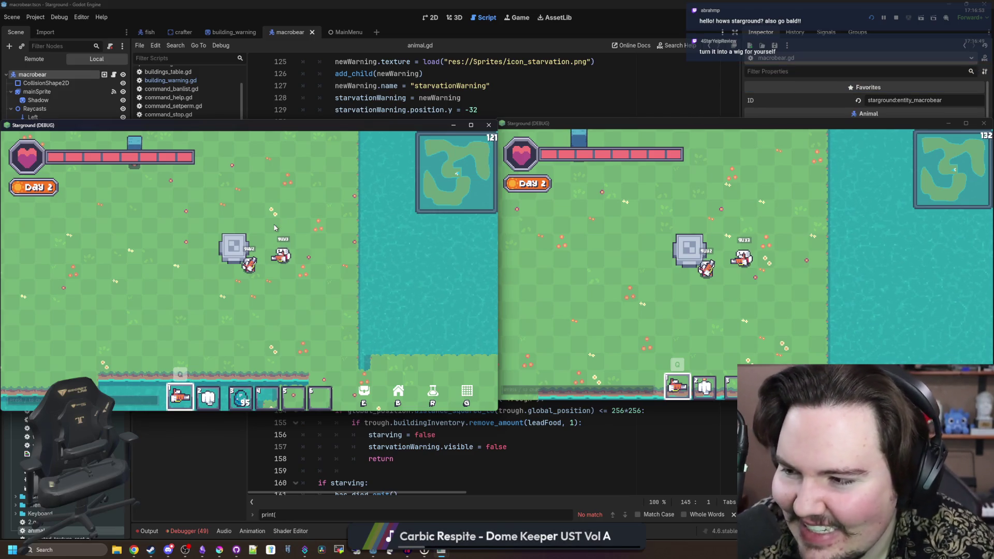
key(d)
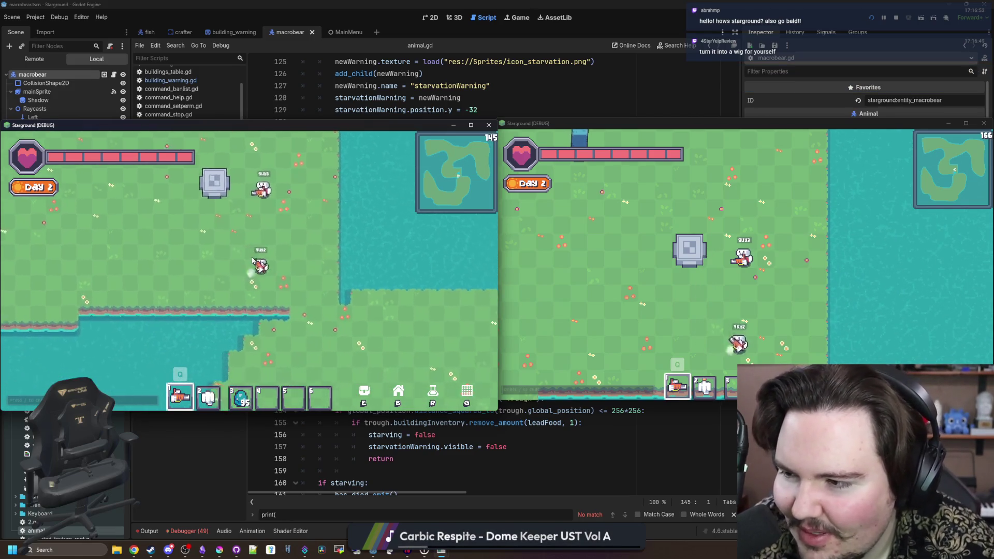
key(a)
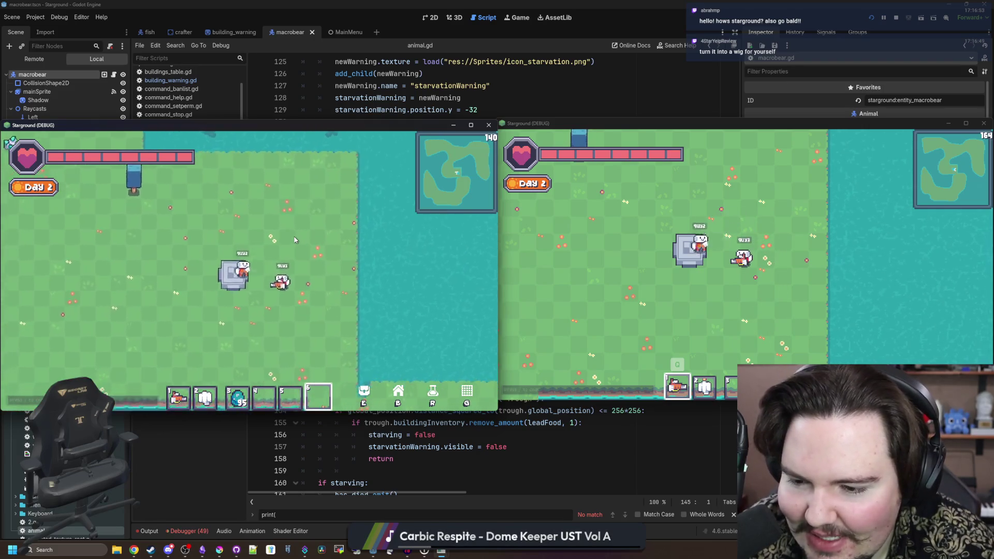
key(a)
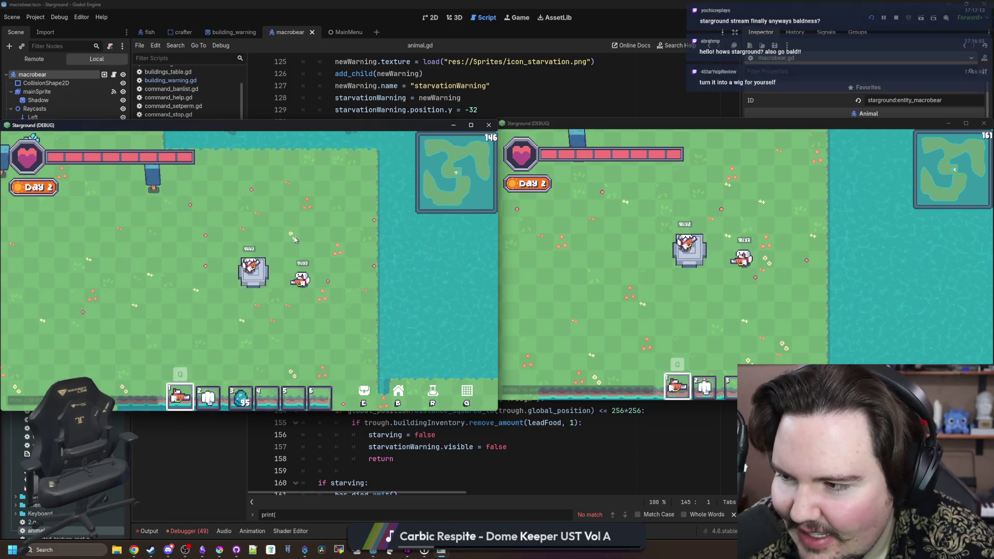
key(a)
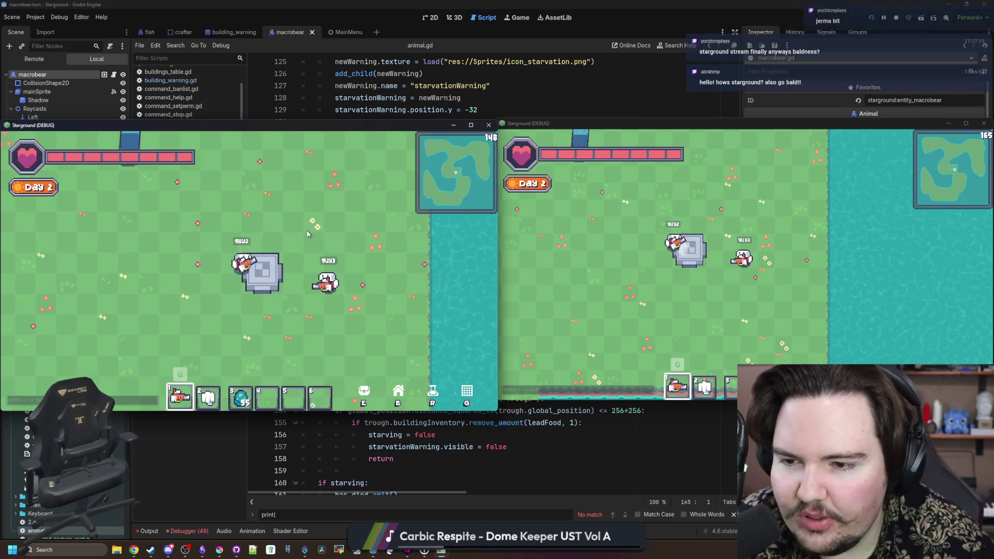
key(a)
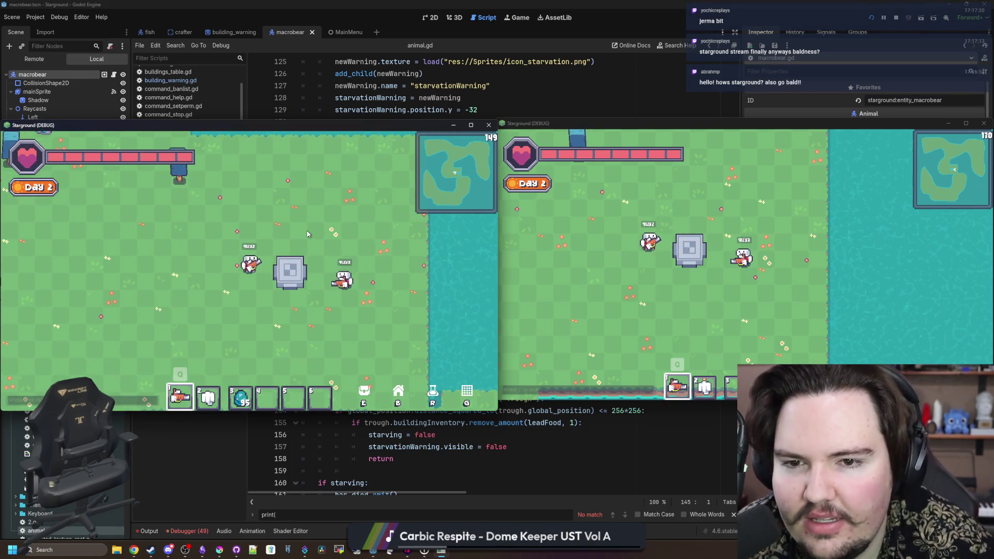
key(6)
key(1)
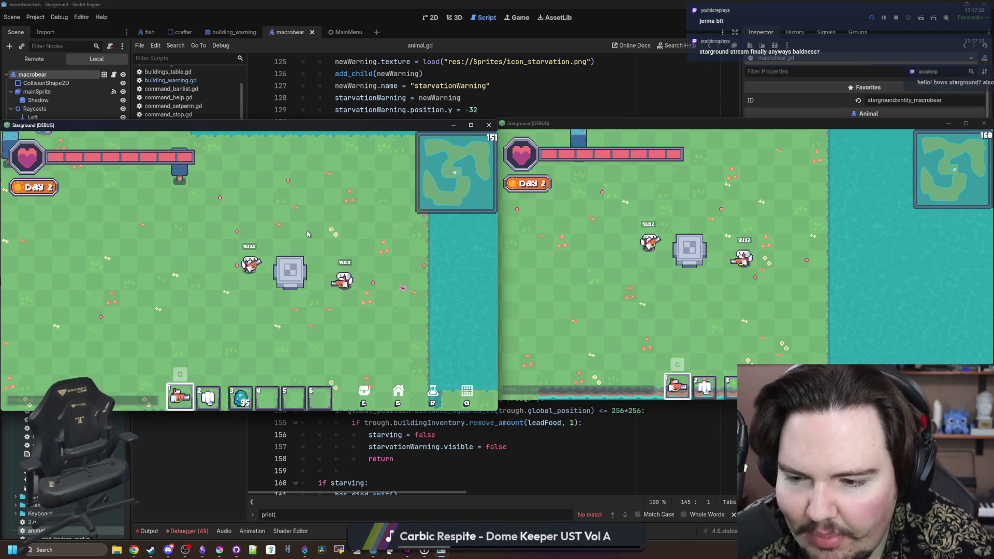
key(d)
key(s)
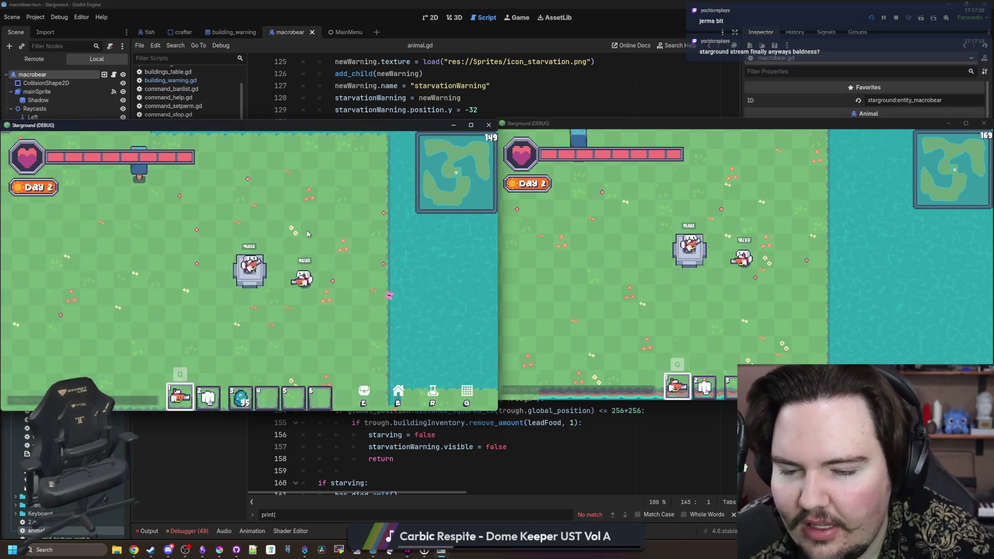
- Walk the player from the trough toward the water and down to the south shore
key(w)
key(s)
key(d)
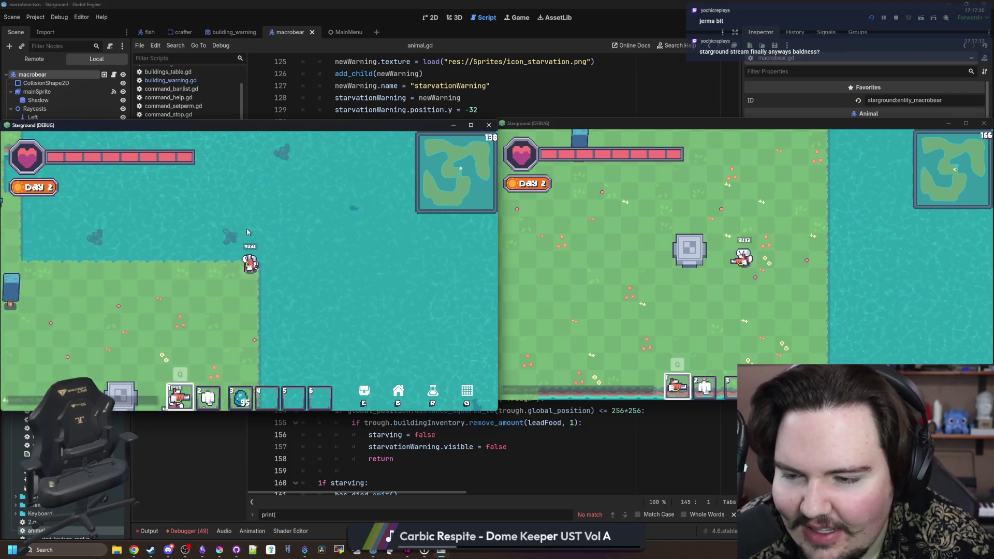
key(s)
key(a)
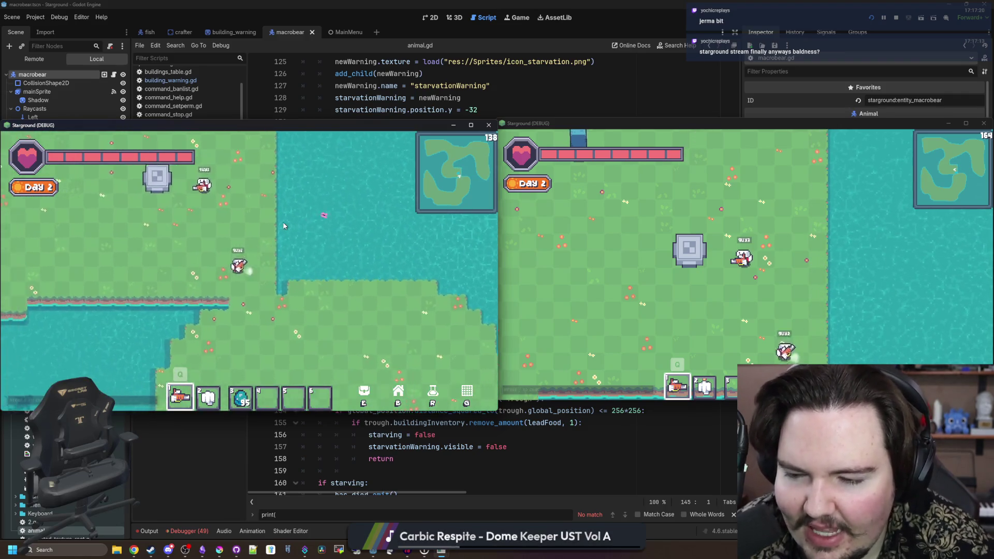
key(w)
key(w)
key(a)
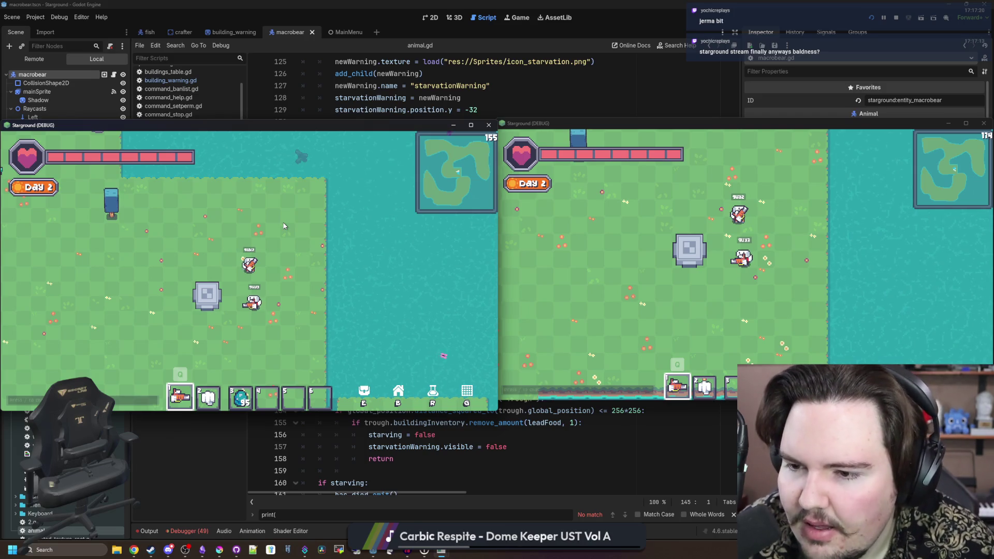
key(a)
key(s)
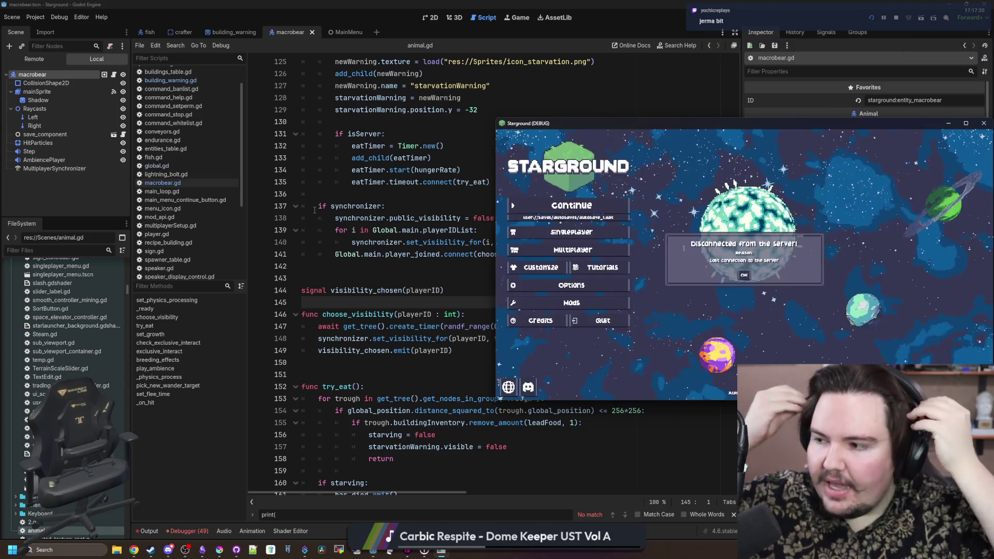
- Stop the game with F8, save the macrobear scene, and scroll through the Debugger's Errors list
key(F8)
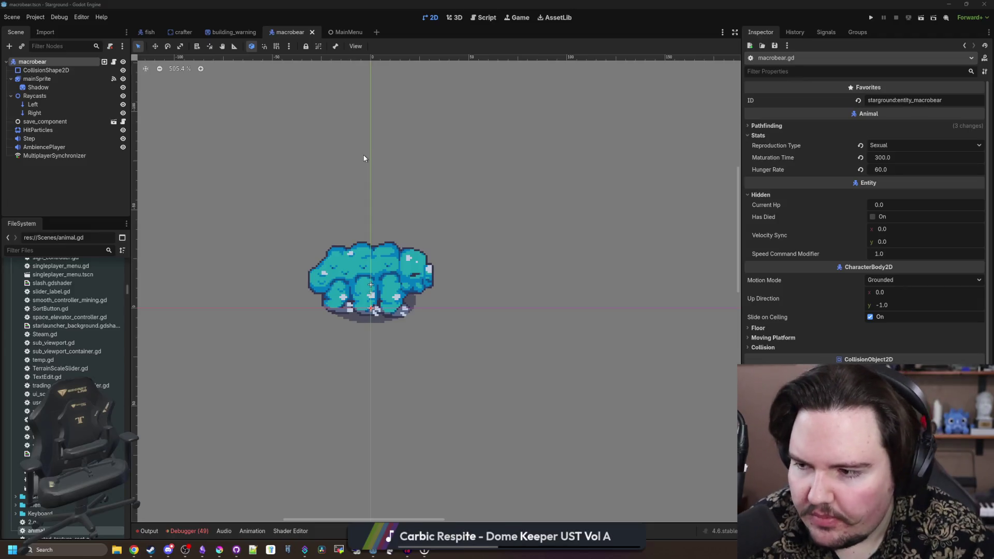
key(ctrl+s)
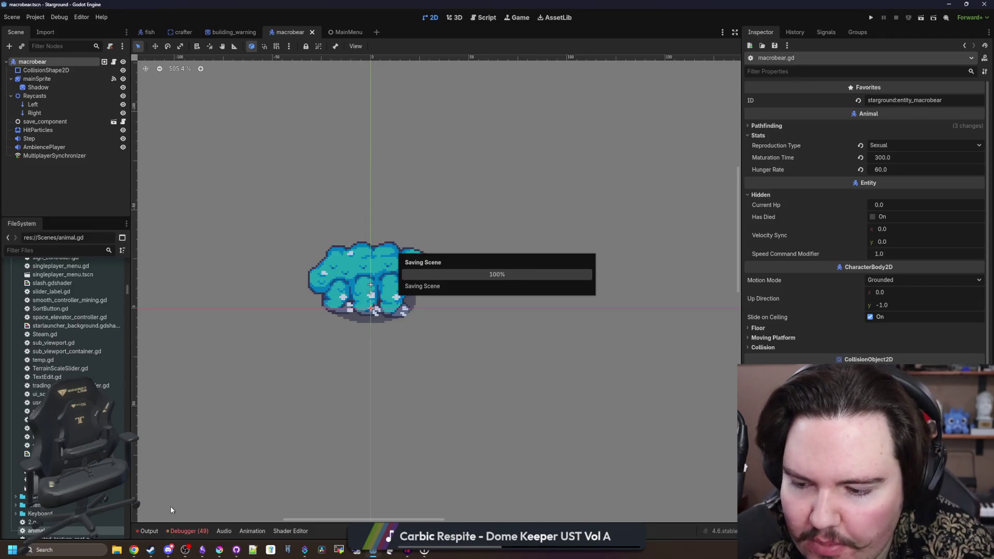
click(193, 528)
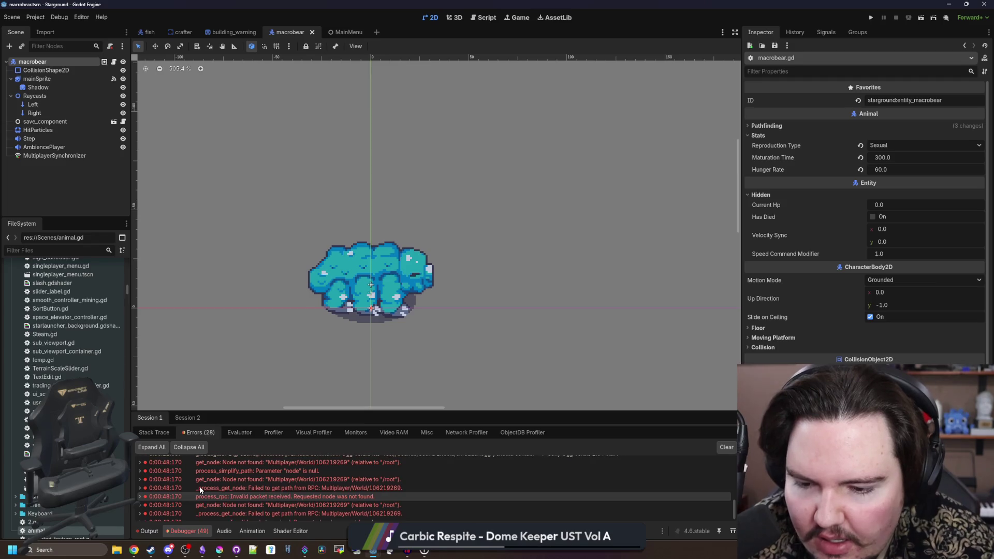
scroll(200, 486, up, 2)
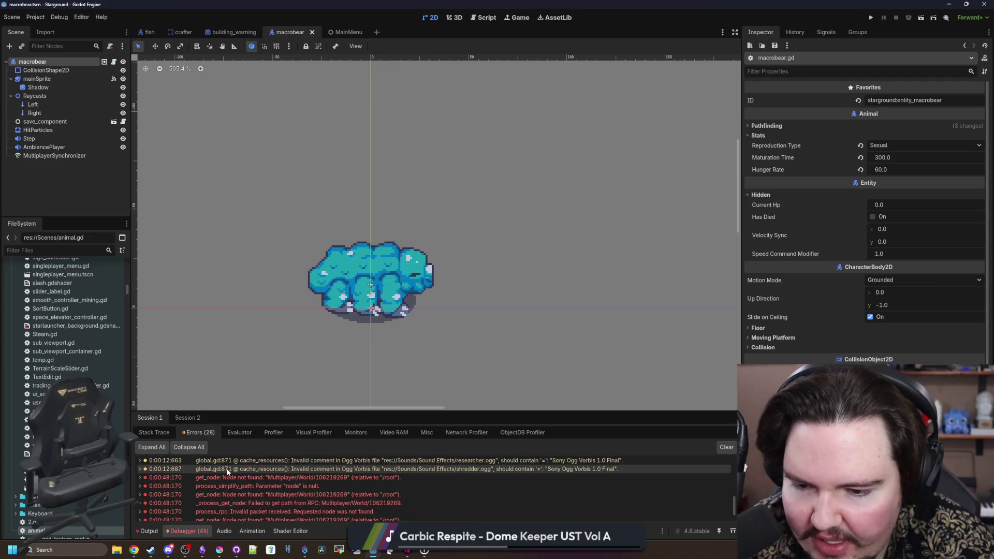
scroll(500, 483, up, 2)
scroll(275, 477, down, 5)
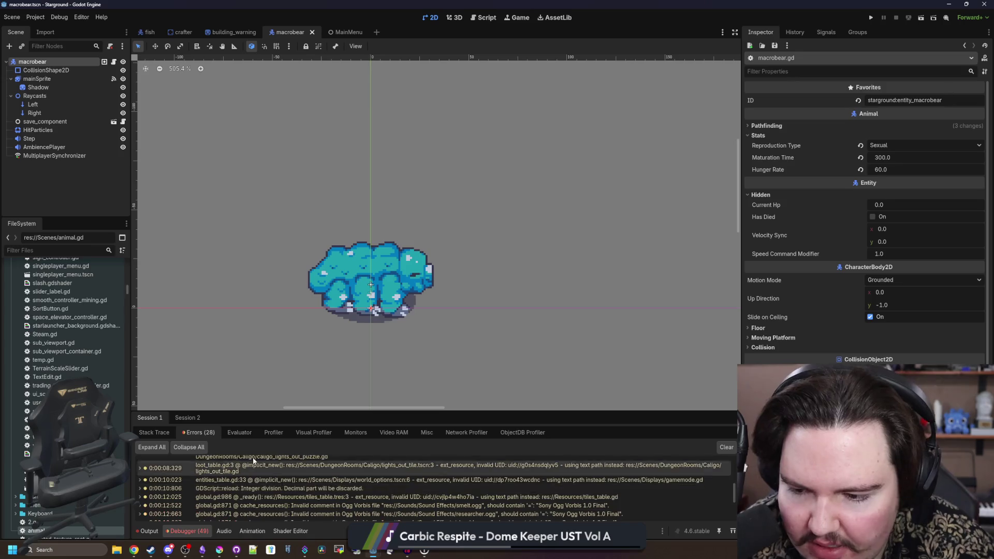
scroll(236, 479, up, 5)
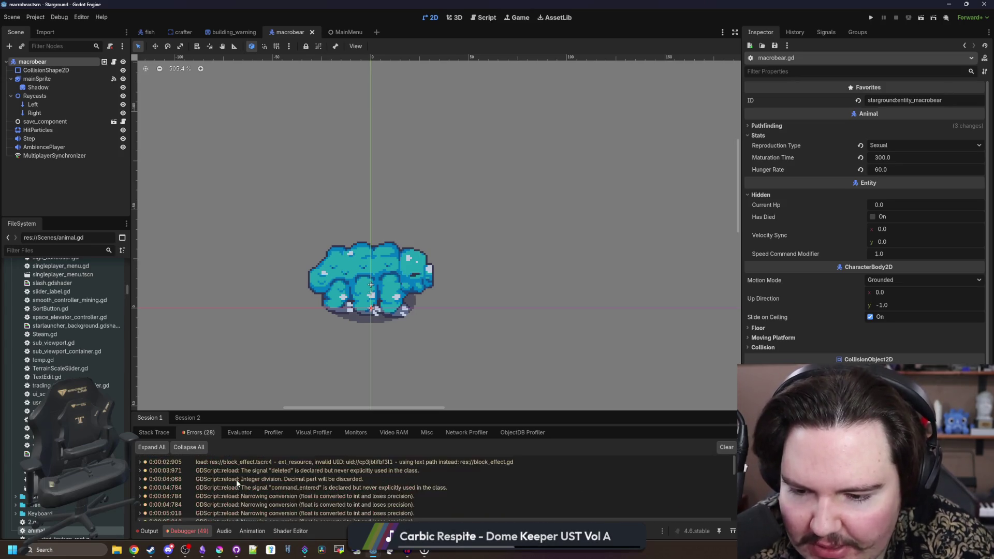
scroll(260, 480, down, 5)
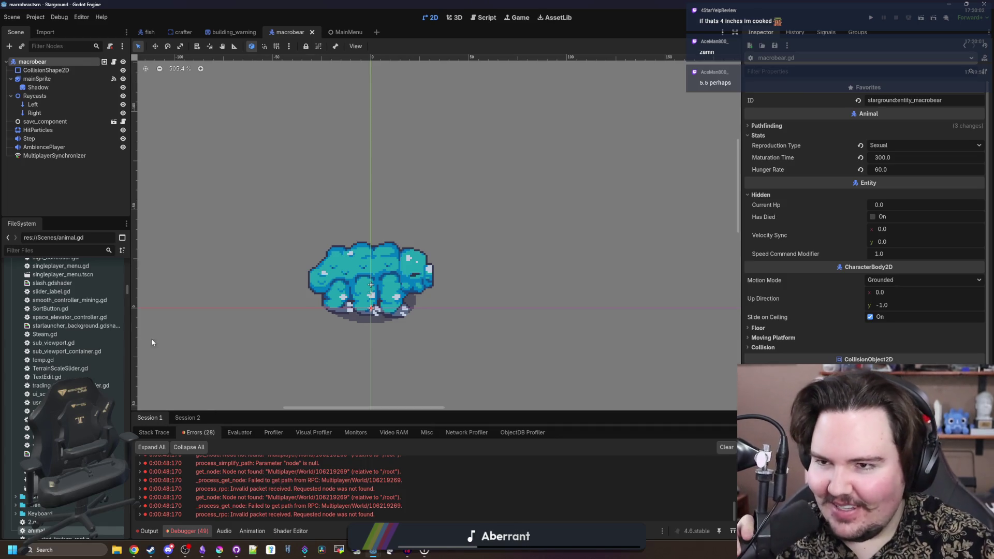
key(ctrl+s)
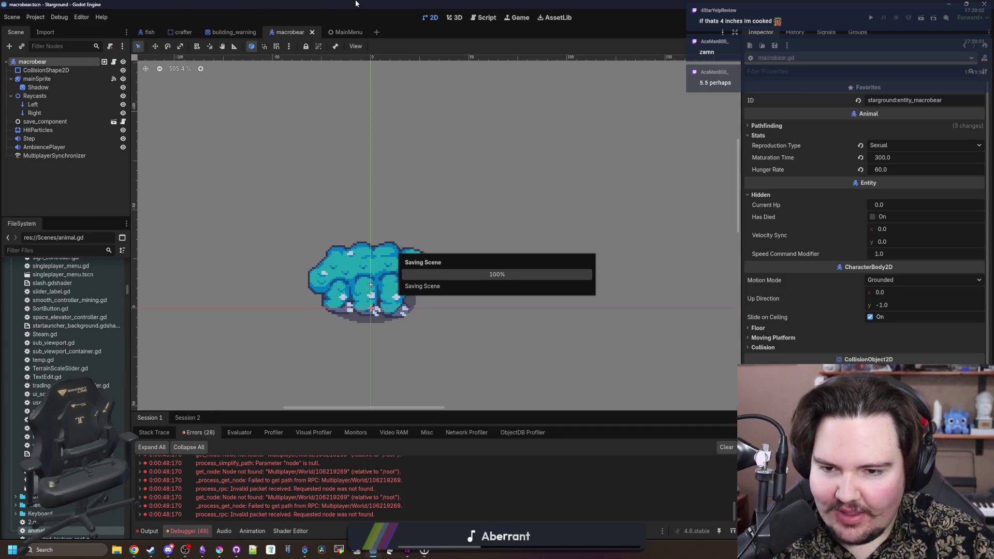
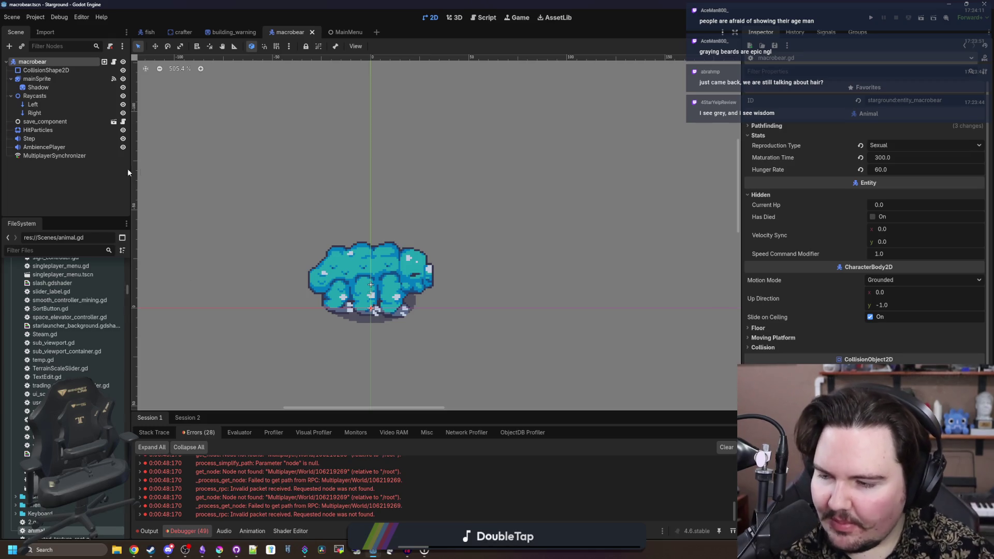
- Inspect the macrobear node's properties in the scene tree
click(88, 173)
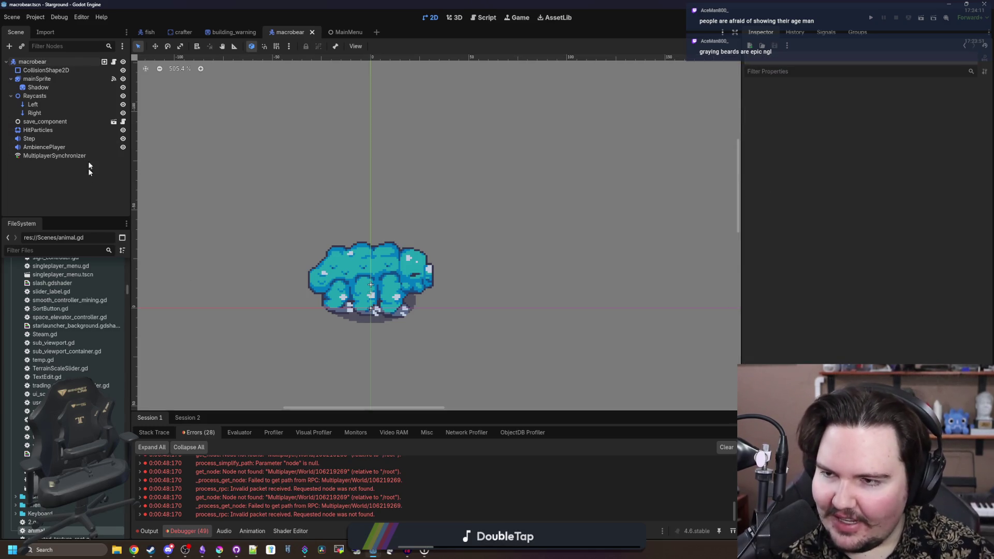
click(83, 58)
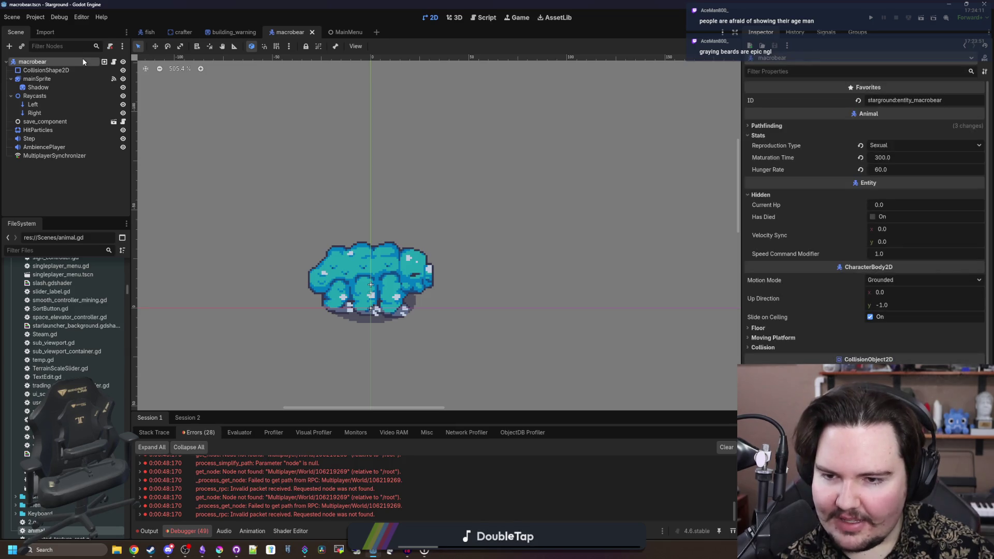
click(88, 182)
scroll(396, 309, up, 2)
- Save the macrobear scene and open Debug > Customize Run Instances
key(ctrl+s)
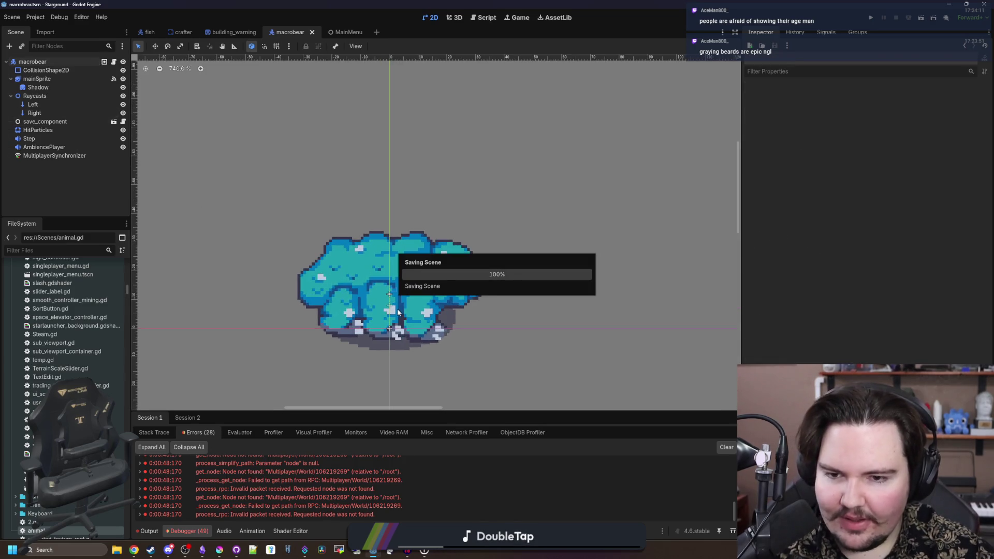
scroll(397, 310, up, 3)
key(ctrl+s)
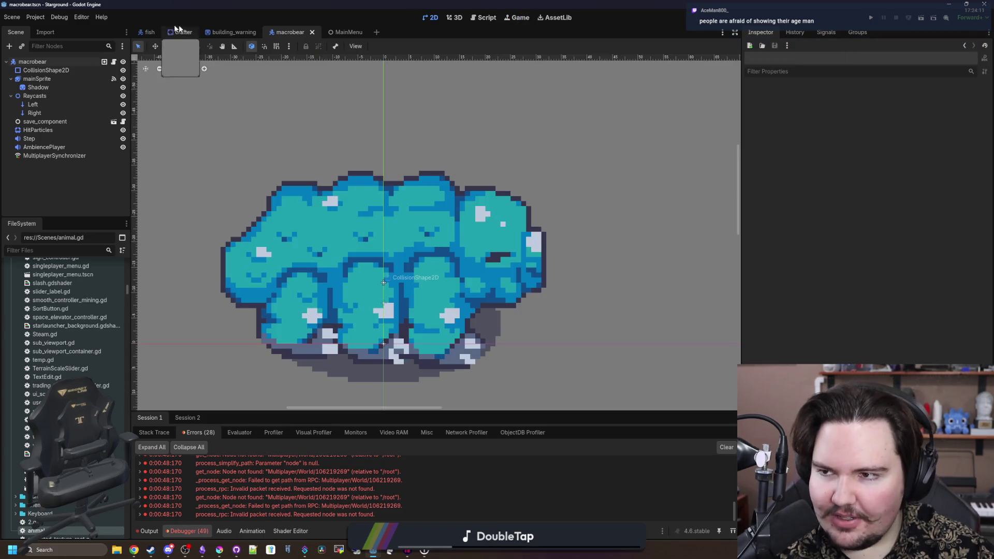
click(59, 17)
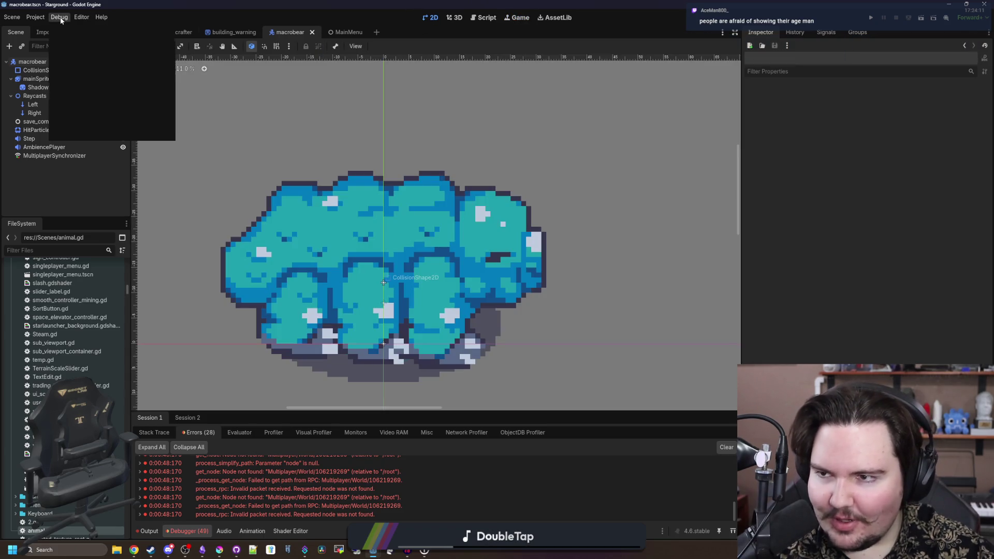
click(92, 132)
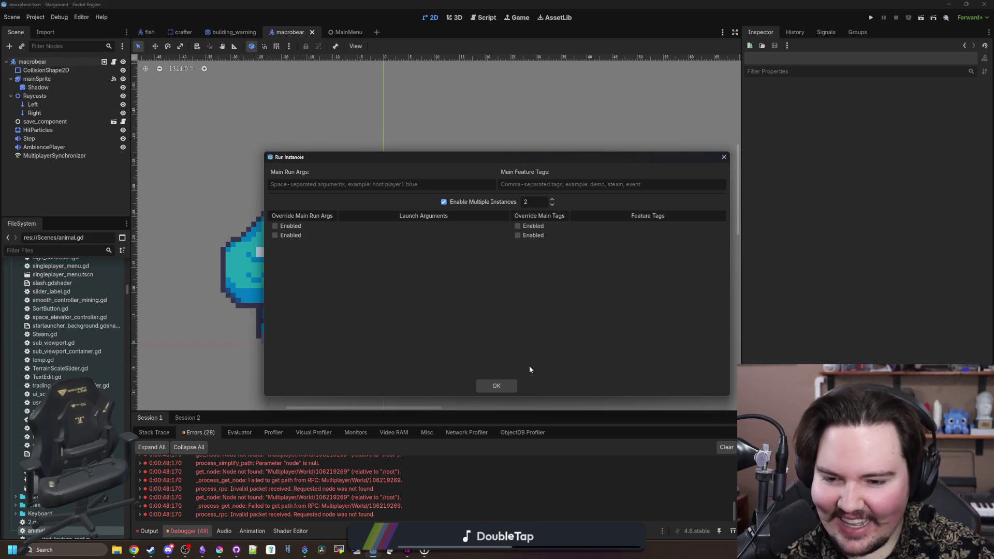
- Close the Run Instances dialog and save the macrobear scene
click(496, 386)
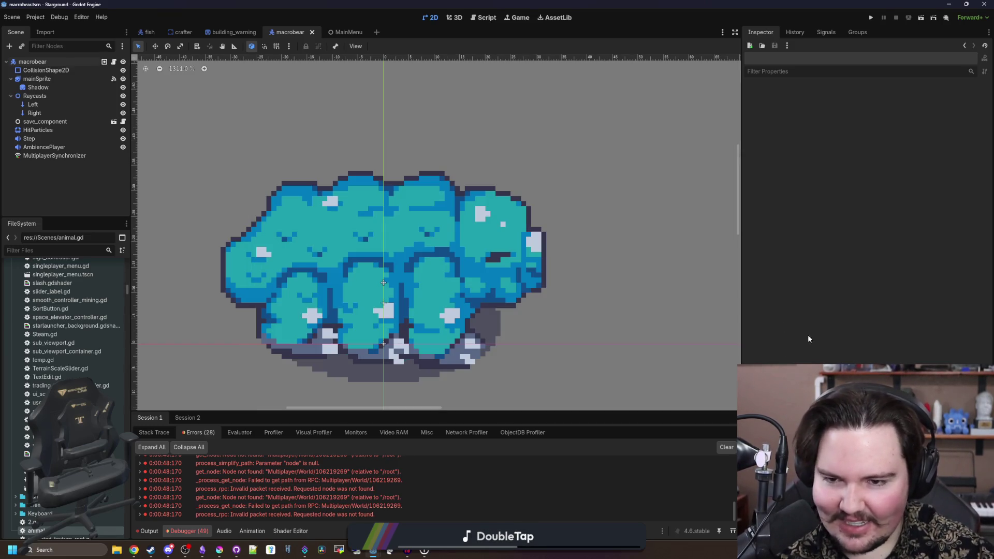
scroll(404, 277, down, 8)
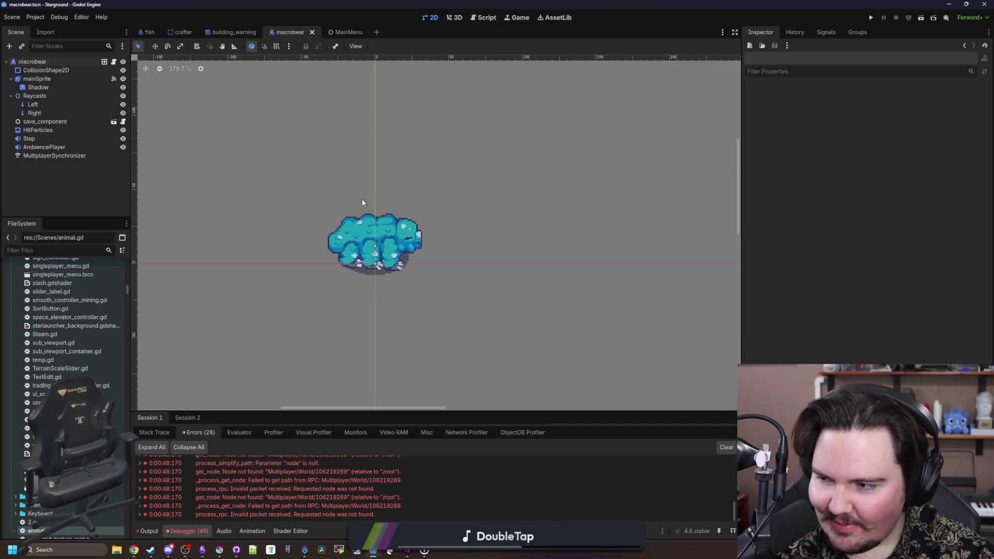
scroll(399, 272, up, 8)
key(ctrl+s)
scroll(392, 200, down, 3)
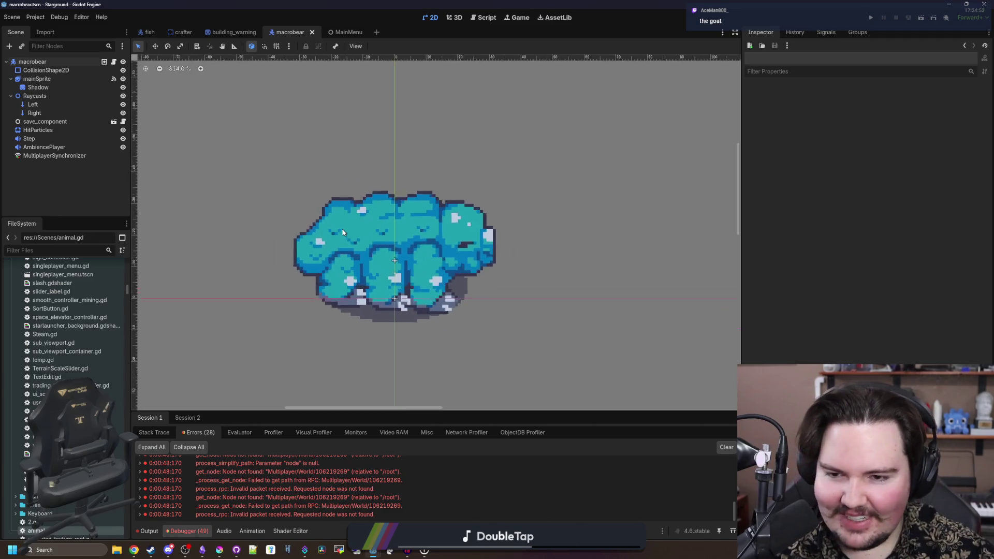
scroll(407, 296, up, 1)
scroll(394, 277, down, 3)
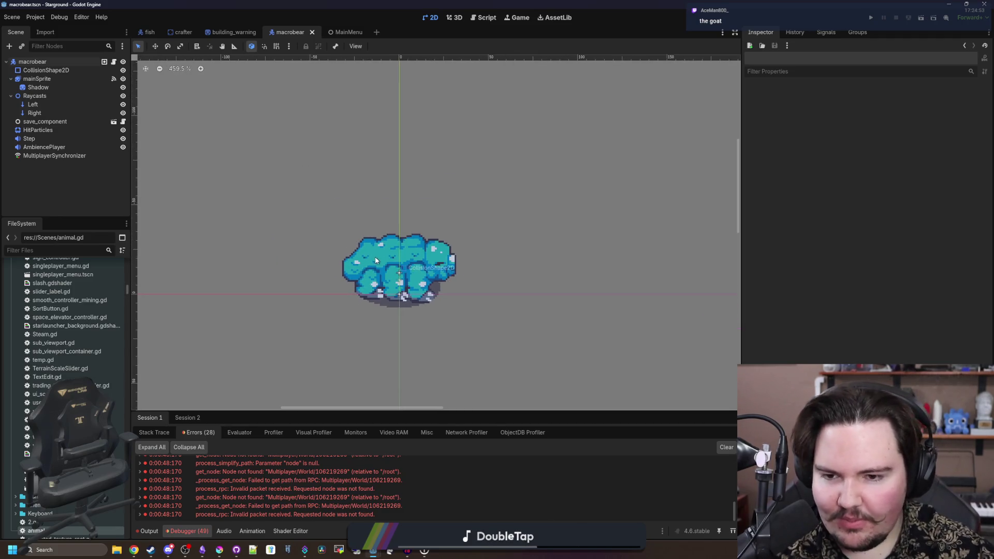
- Reopen Customize Run Instances, untick Enable Multiple Instances, and confirm with OK
click(60, 17)
click(93, 136)
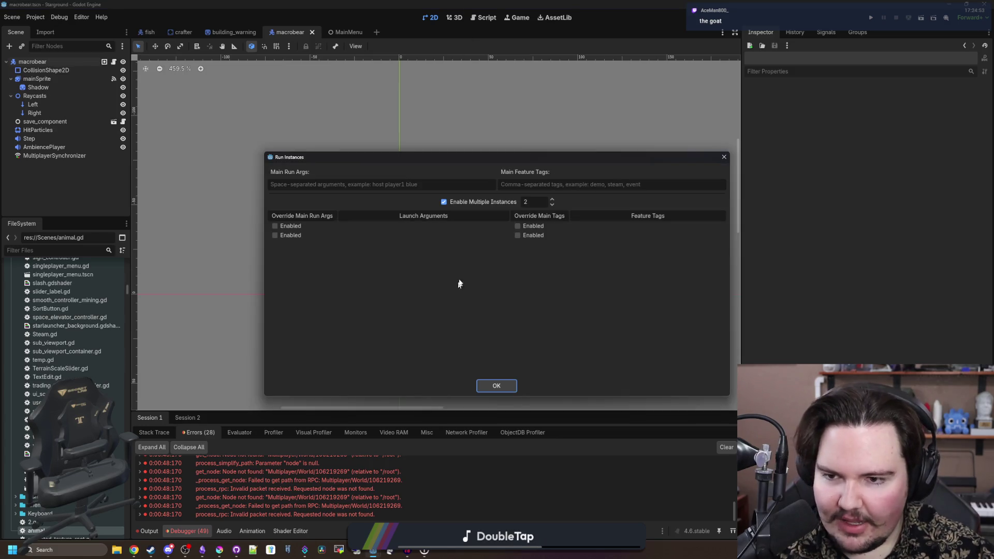
click(441, 202)
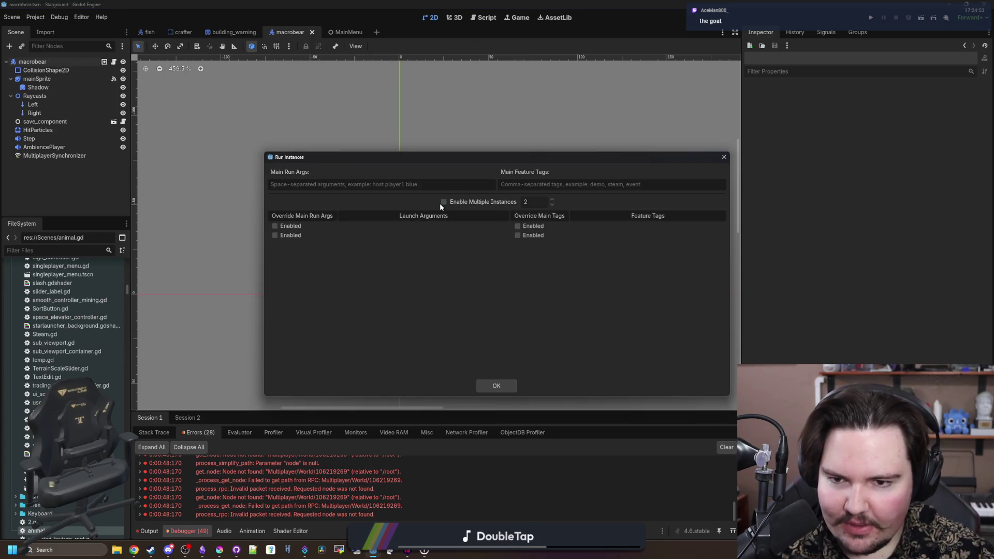
click(496, 385)
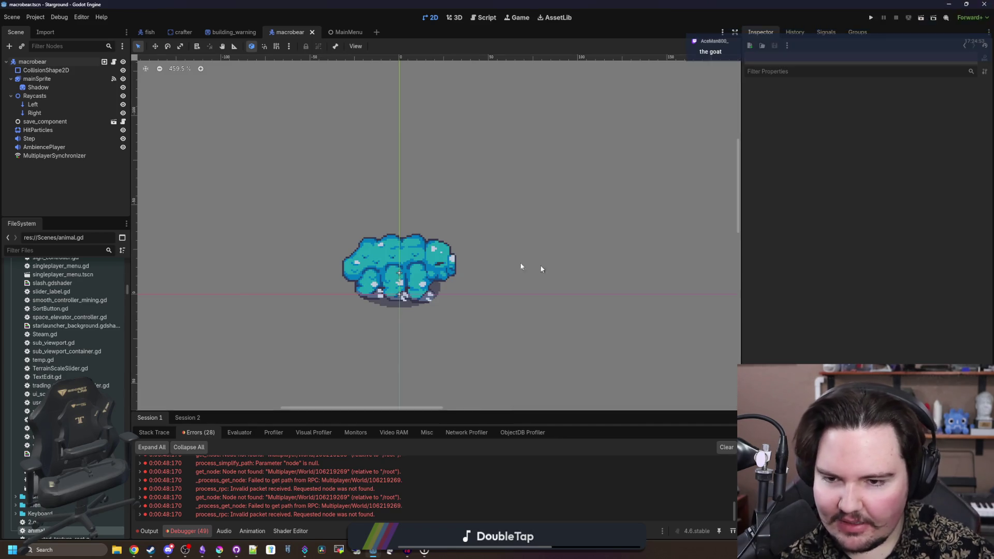
scroll(384, 255, up, 4)
key(ctrl+s)
scroll(404, 284, up, 5)
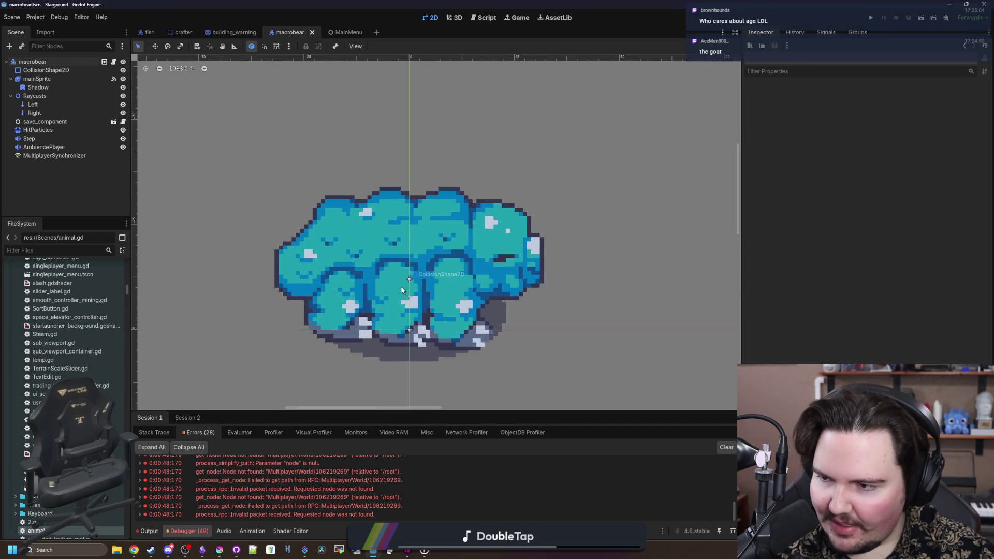
scroll(401, 286, down, 5)
key(ctrl+s)
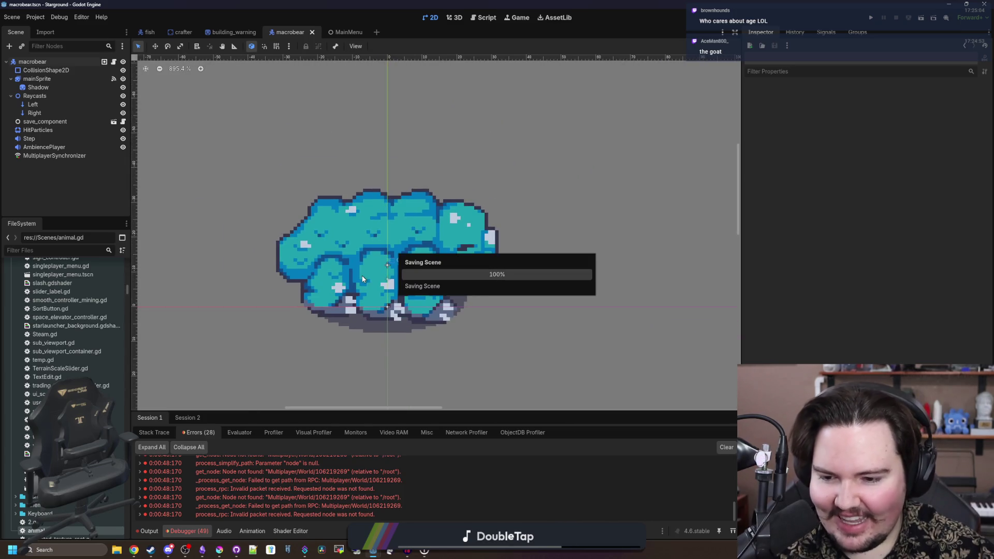
scroll(360, 277, up, 1)
scroll(355, 272, down, 1)
scroll(345, 264, up, 2)
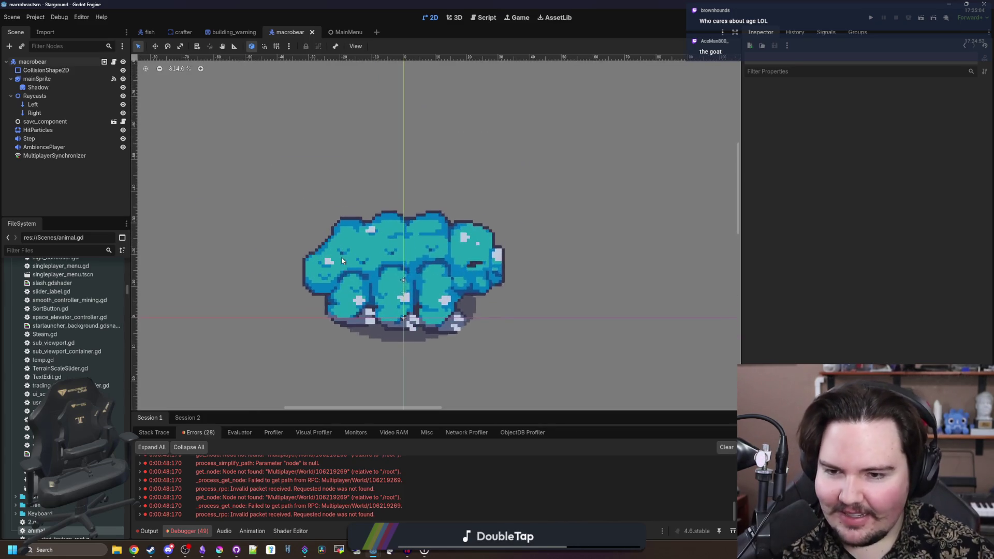
key(ctrl+s)
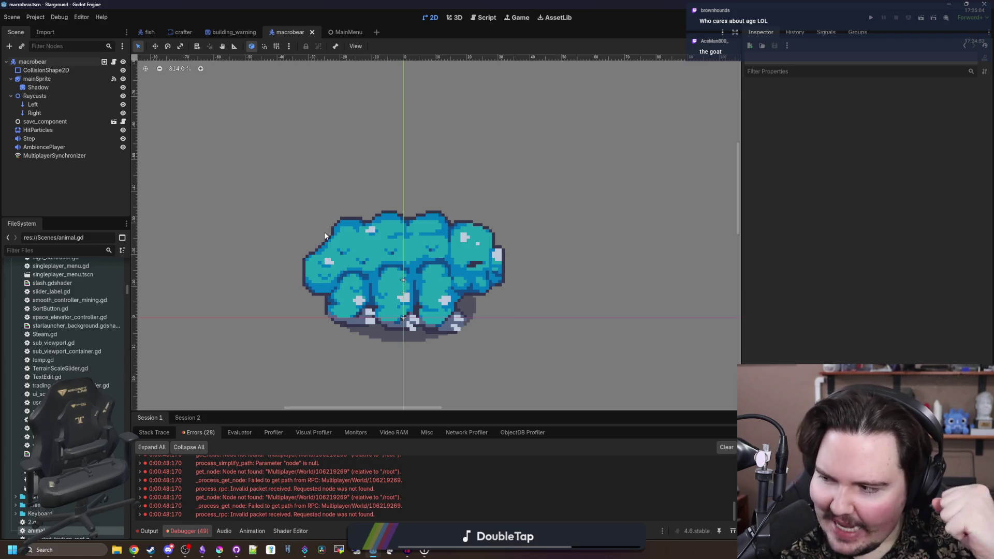
scroll(342, 286, up, 3)
key(ctrl+s)
scroll(435, 272, down, 2)
scroll(420, 273, up, 1)
scroll(409, 273, down, 1)
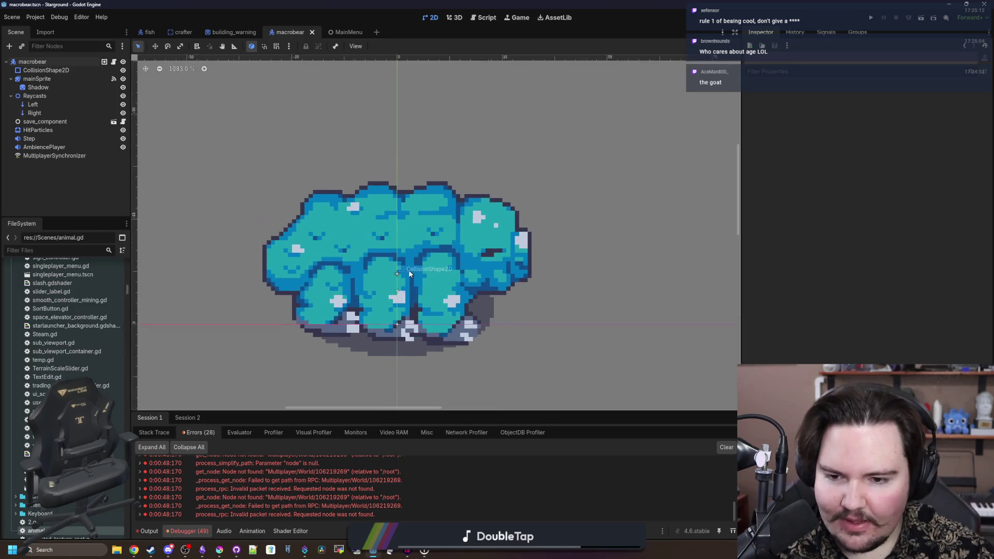
scroll(410, 273, down, 1)
key(ctrl+s)
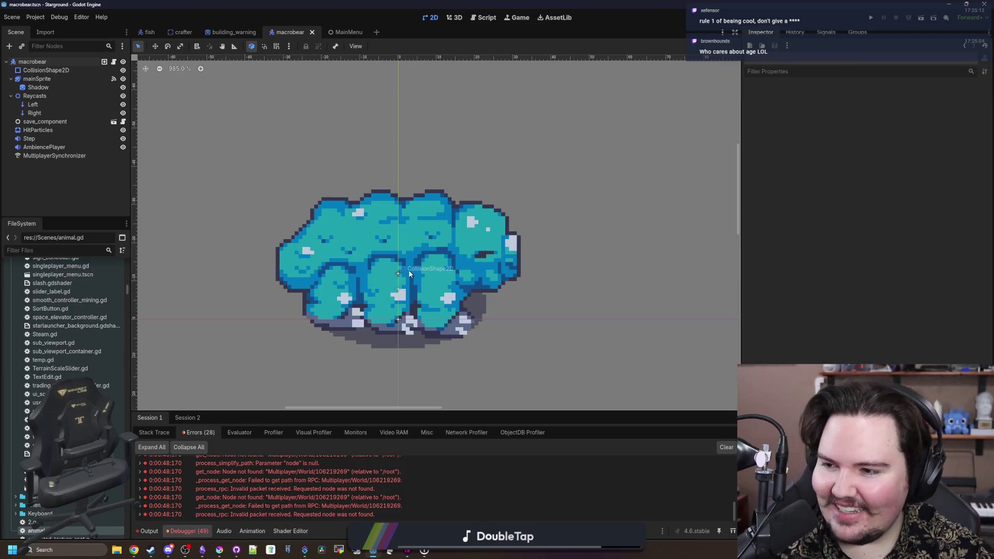
scroll(437, 308, down, 5)
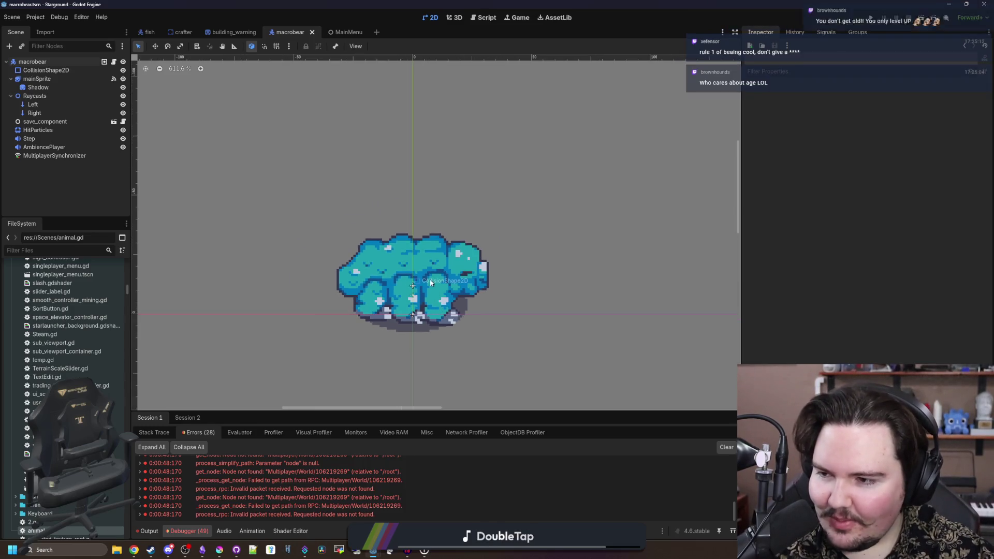
scroll(426, 290, up, 2)
key(ctrl+s)
key(ctrl+s)
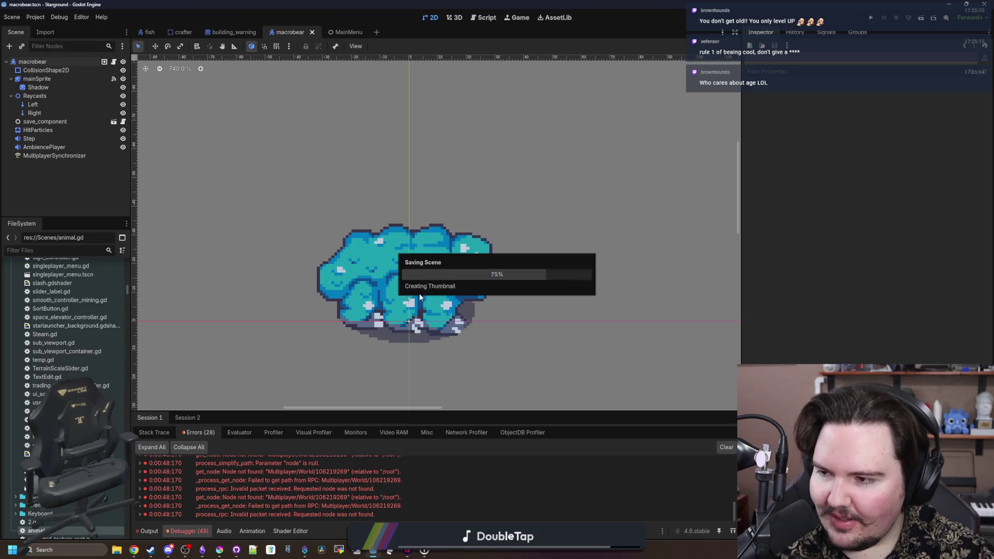
scroll(419, 277, up, 2)
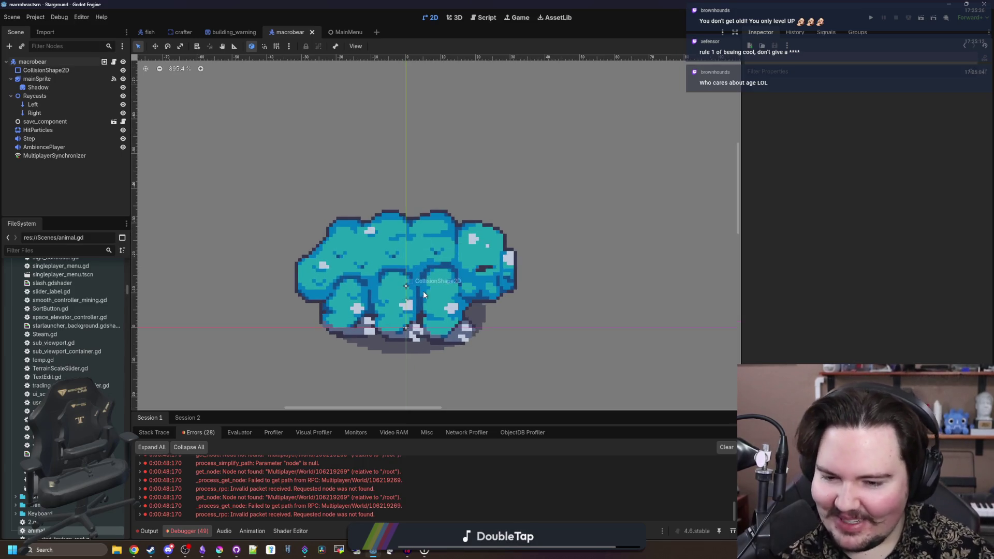
scroll(387, 247, up, 5)
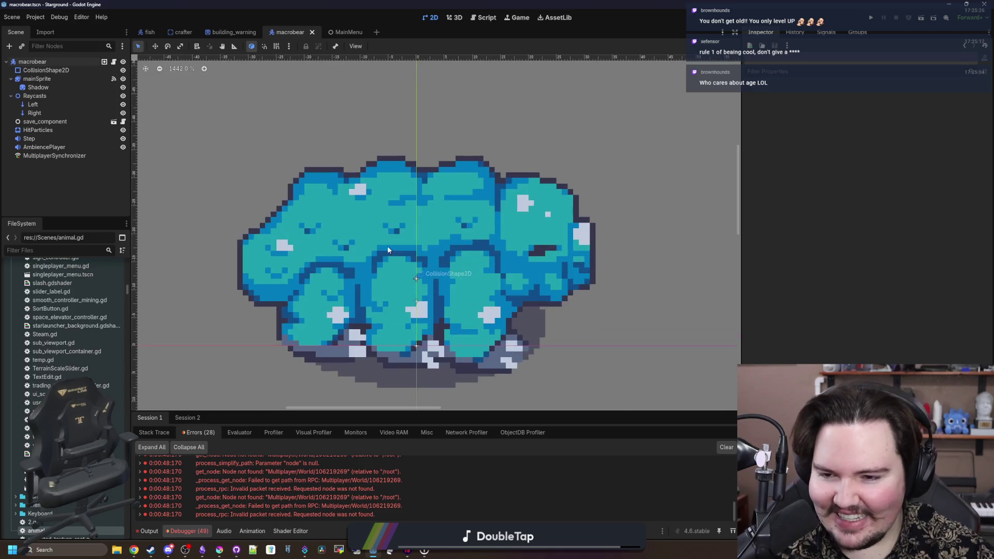
click(452, 20)
click(433, 22)
click(452, 21)
click(434, 20)
click(453, 19)
click(430, 20)
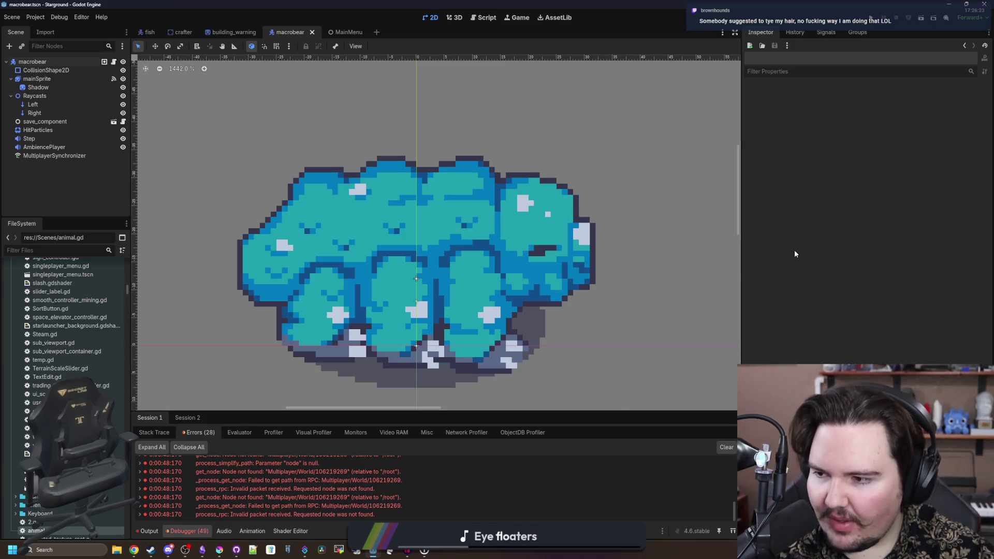
right_click(401, 256)
key(Escape)
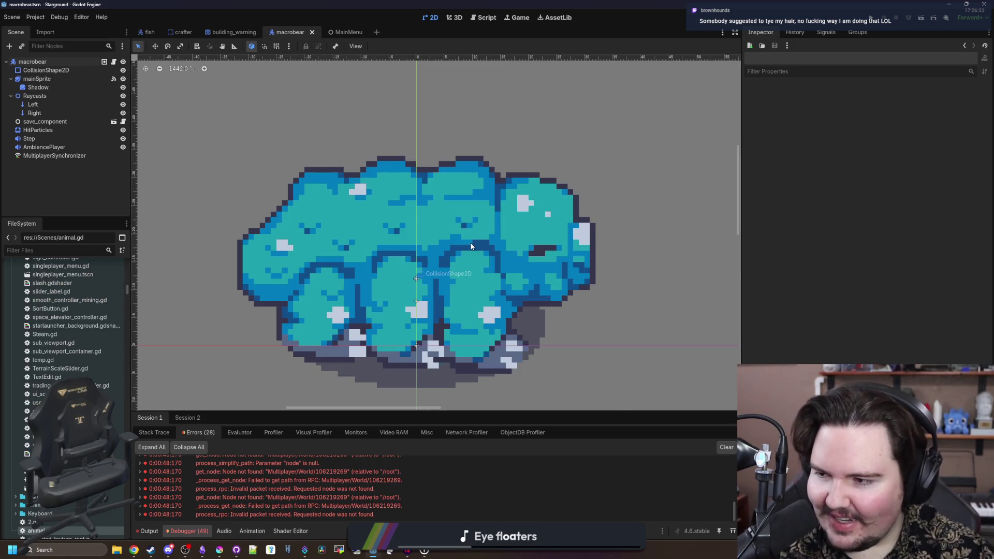
scroll(471, 247, down, 3)
key(ctrl+s)
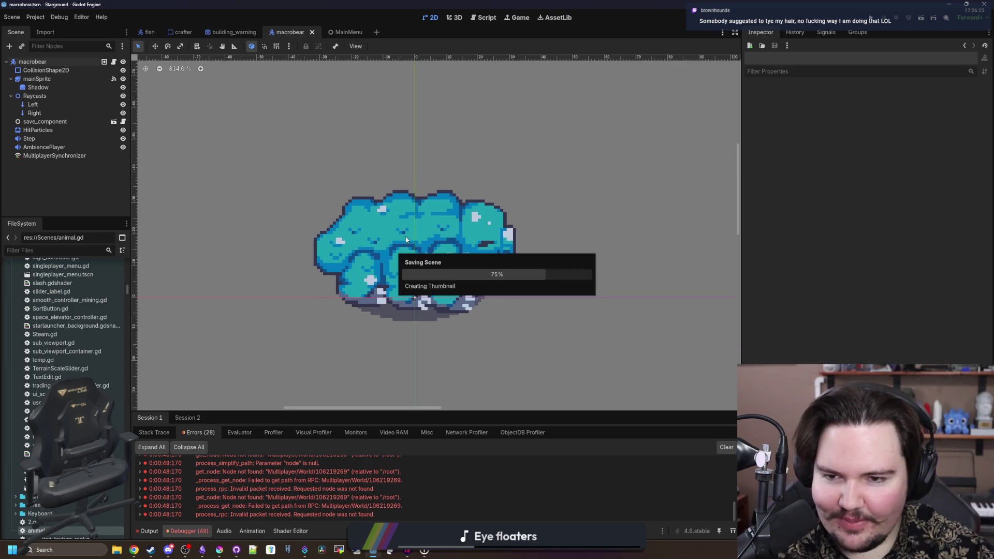
scroll(435, 226, up, 3)
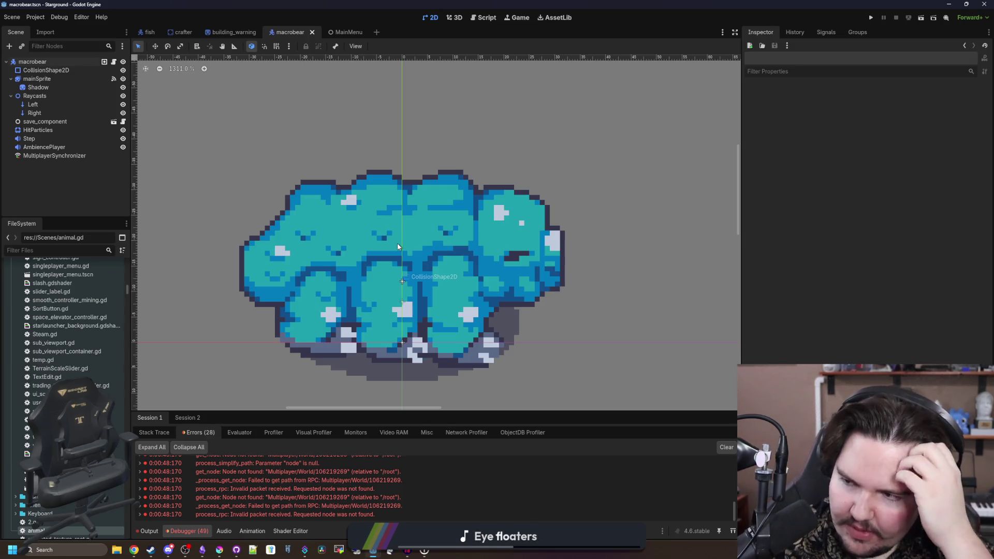
- Zoom in and out on the macrobear sprite, then switch to the building_warning scene tab
scroll(398, 247, down, 2)
scroll(398, 259, up, 5)
scroll(398, 273, down, 6)
scroll(397, 269, up, 10)
scroll(397, 269, down, 7)
scroll(404, 266, up, 4)
scroll(405, 267, up, 3)
scroll(405, 266, down, 8)
scroll(404, 266, up, 12)
scroll(384, 295, down, 10)
scroll(384, 295, up, 10)
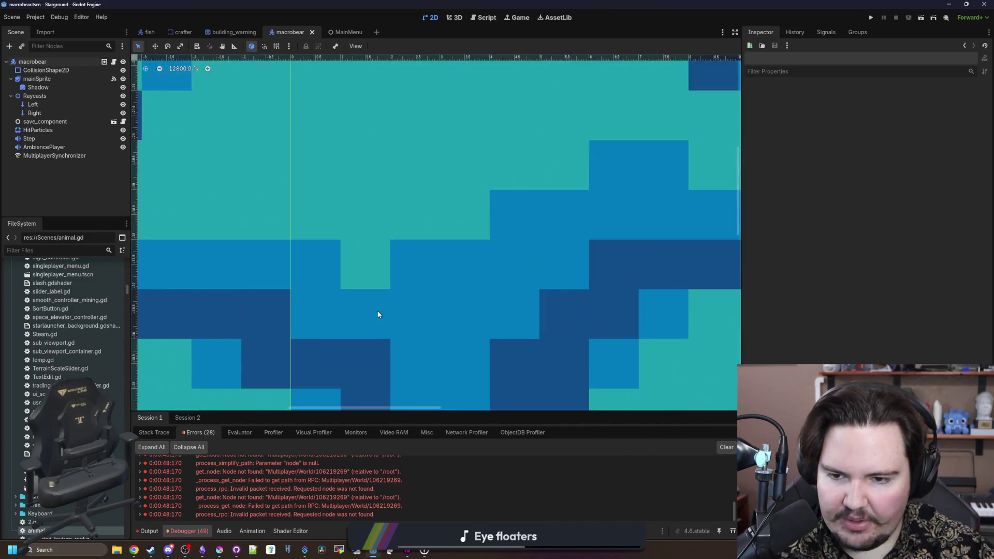
scroll(380, 306, down, 10)
scroll(376, 321, up, 6)
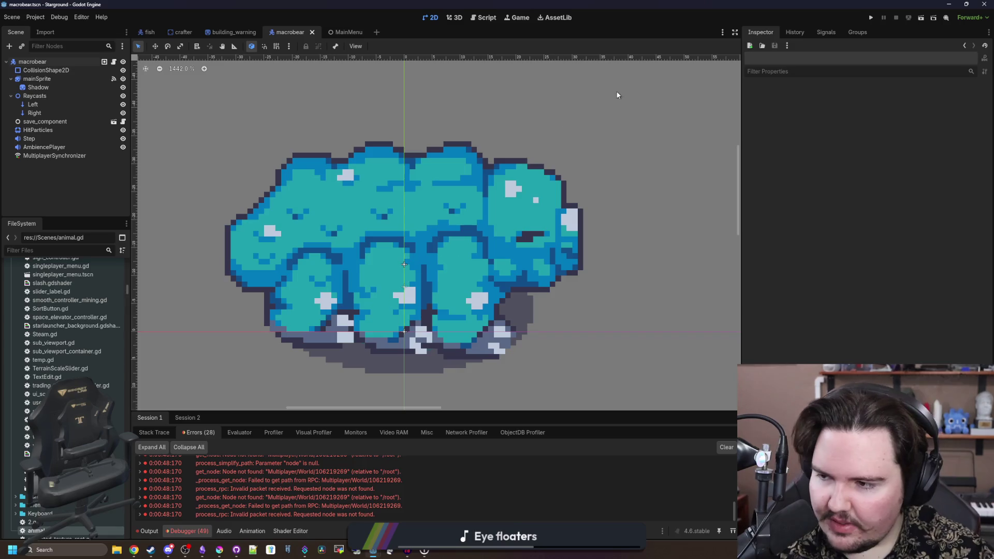
scroll(355, 245, down, 3)
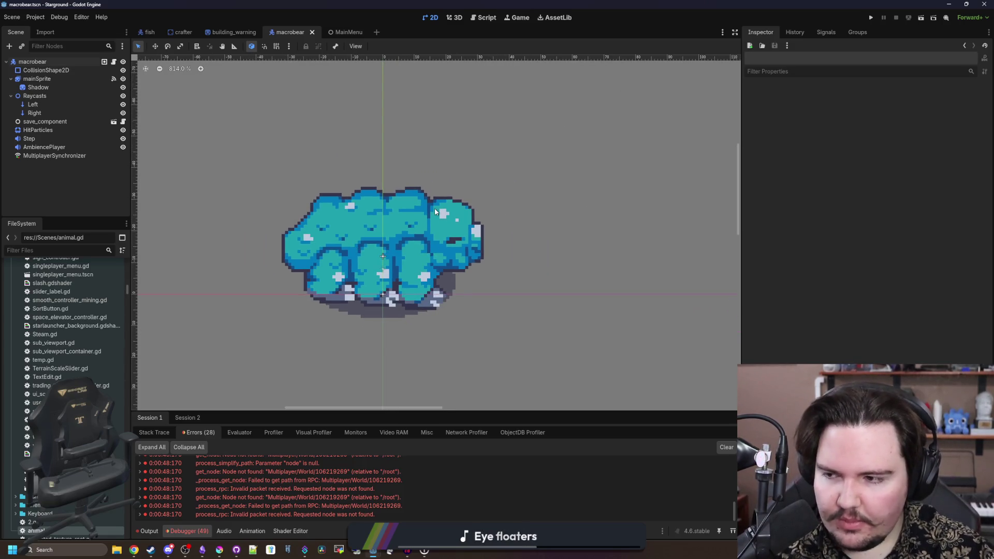
scroll(455, 210, up, 12)
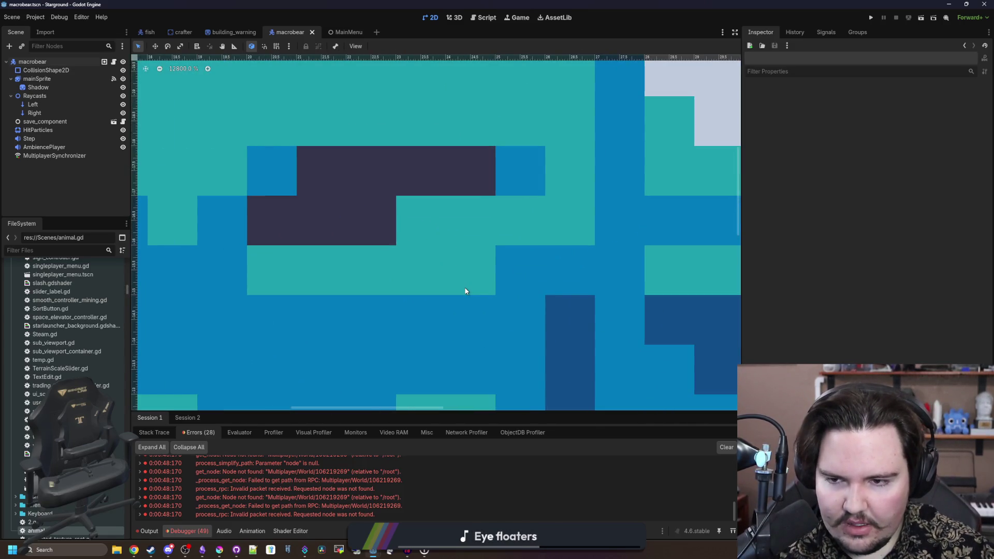
scroll(465, 291, down, 11)
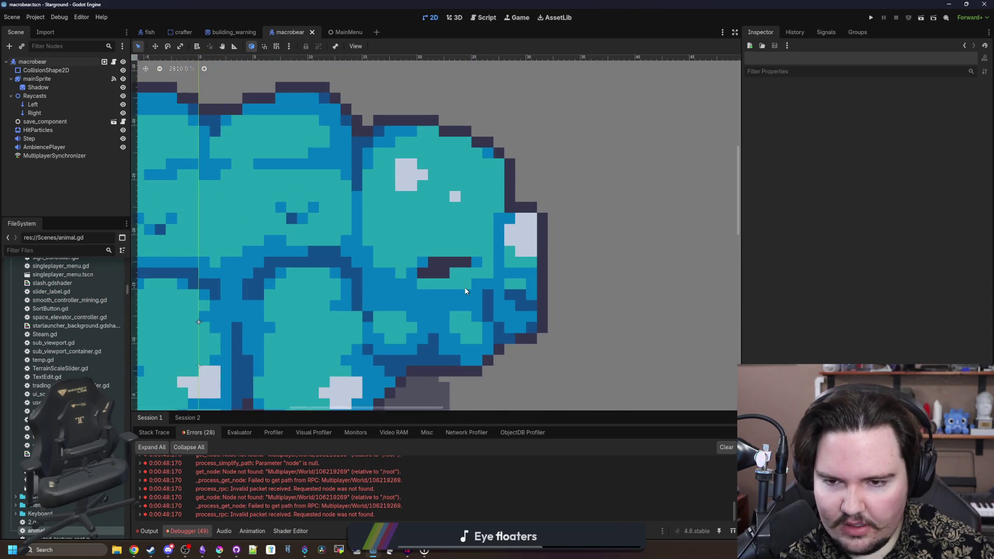
scroll(464, 288, down, 10)
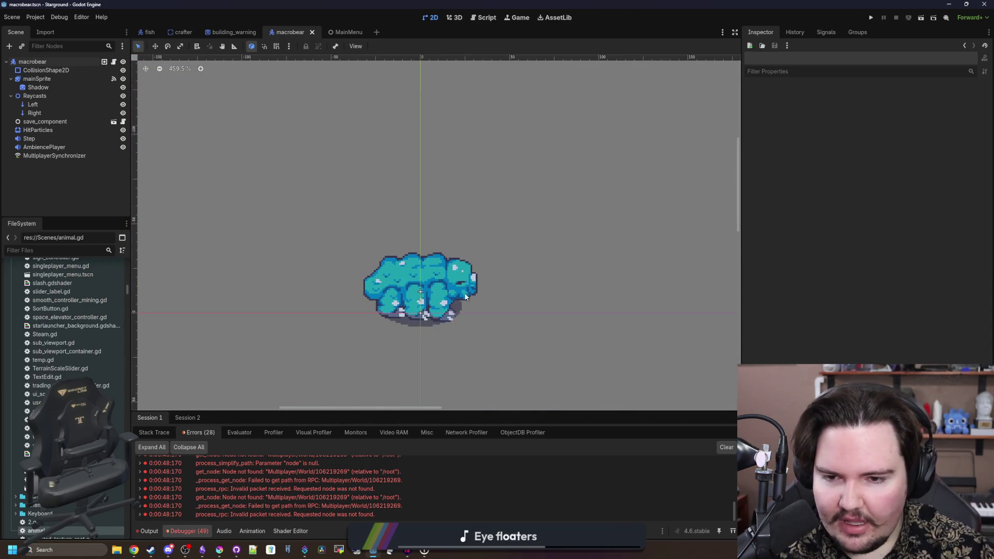
scroll(454, 302, up, 10)
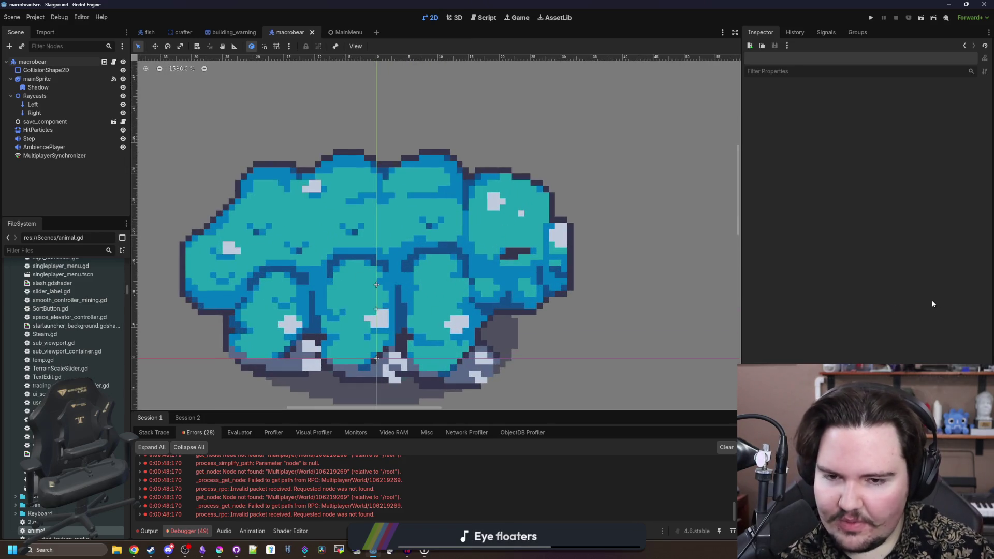
click(230, 32)
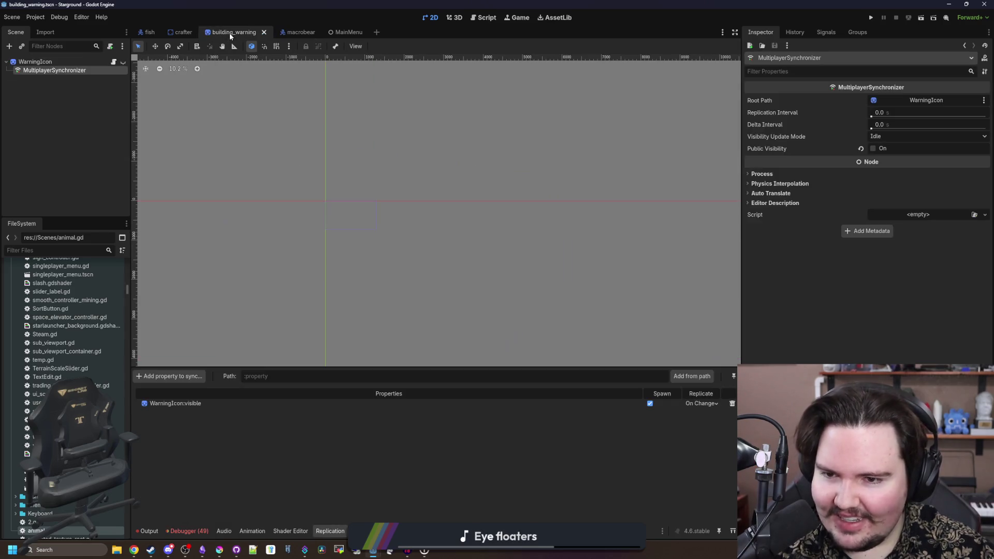
- Show the Debugger's Session 2 error list from the top, then switch to Obsidian
click(187, 532)
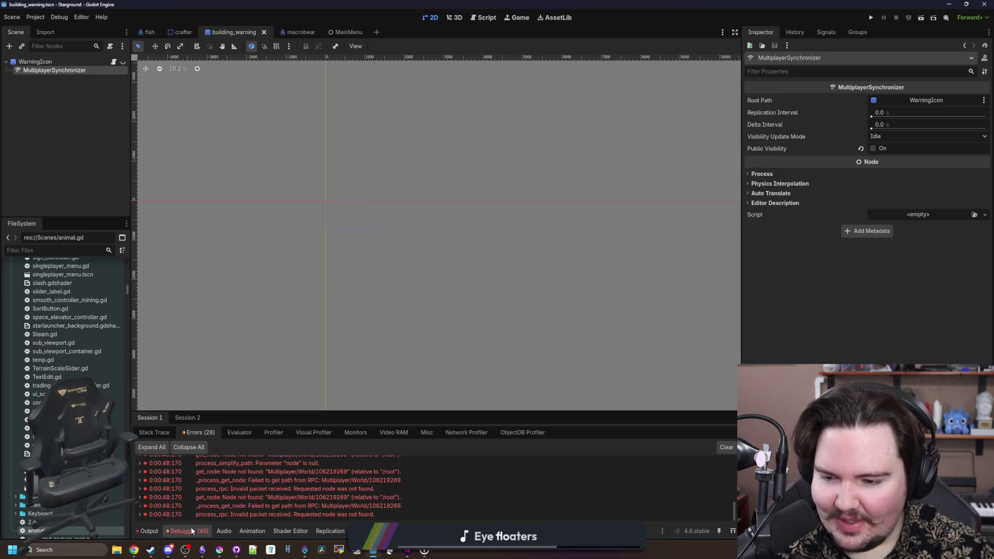
click(194, 418)
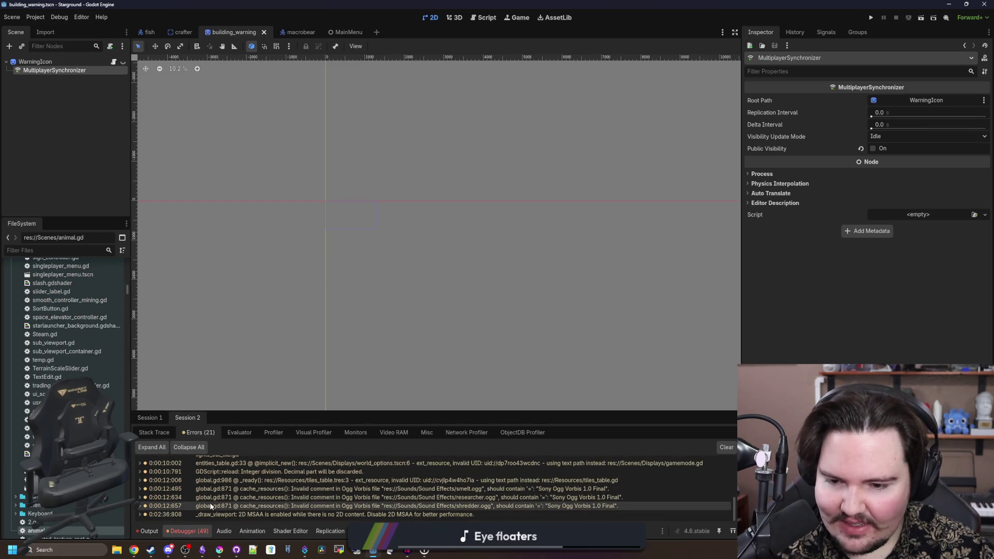
scroll(210, 502, up, 5)
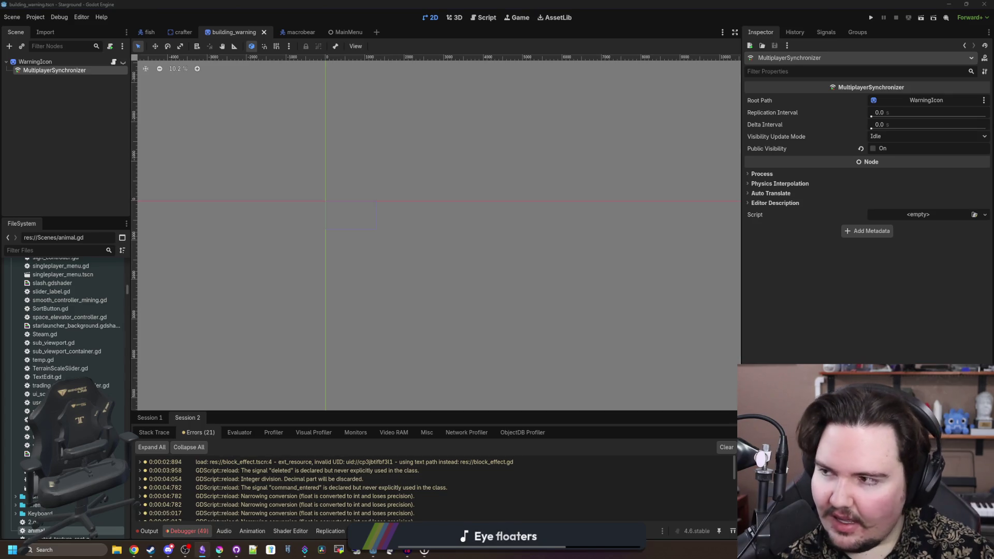
key(alt+Tab)
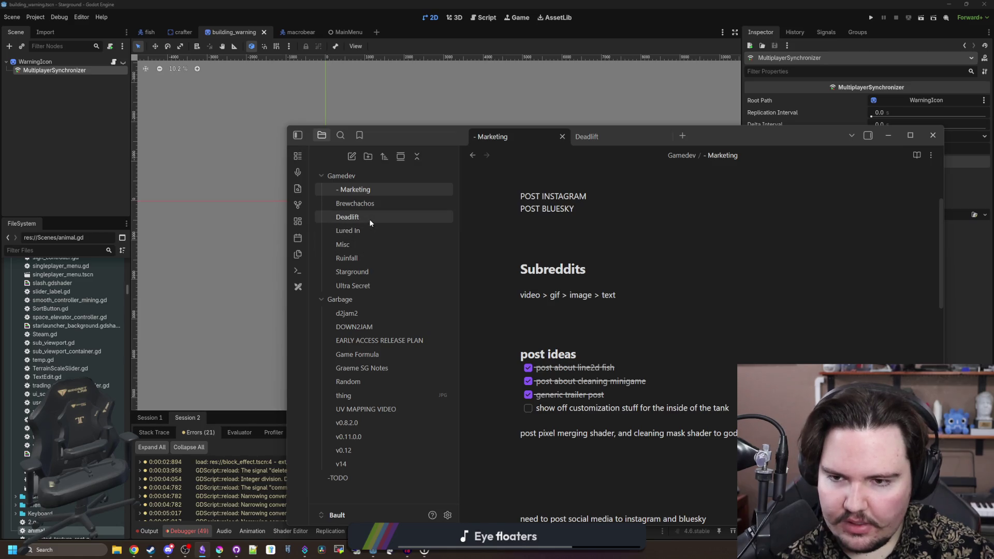
- Open the Starground note and start a new bullet 'Fixed an issue where' under the fixes
click(369, 274)
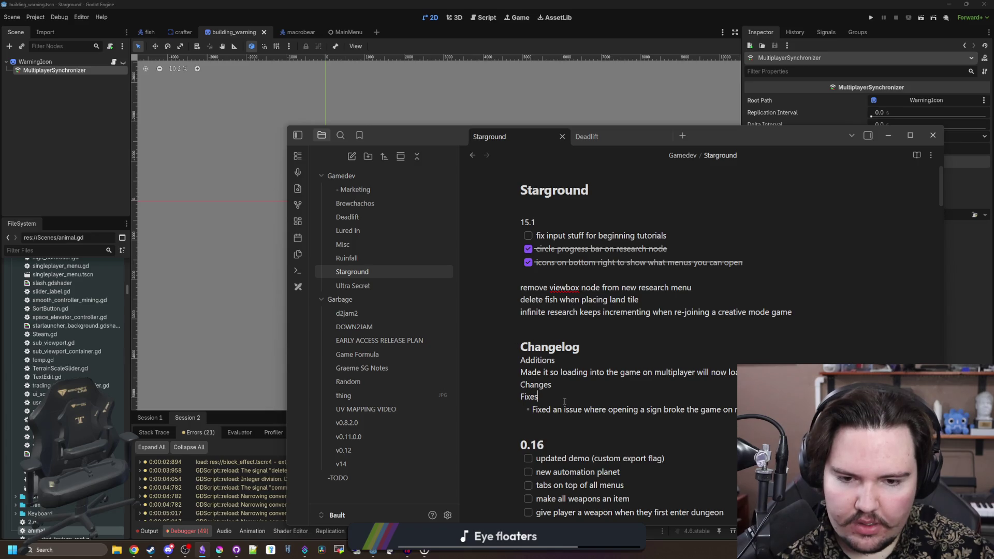
click(808, 410)
key(Return)
text(Fixed an issue w)
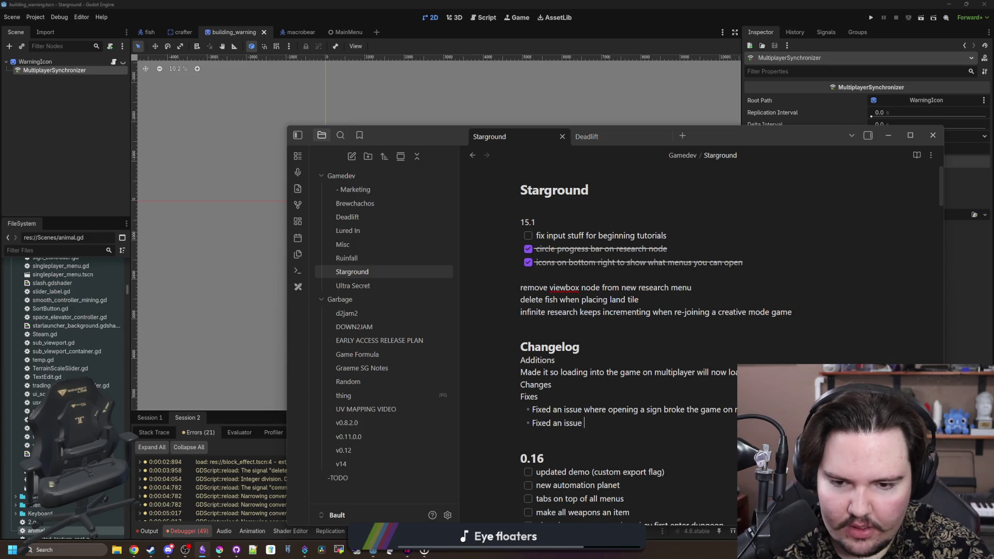
text(here)
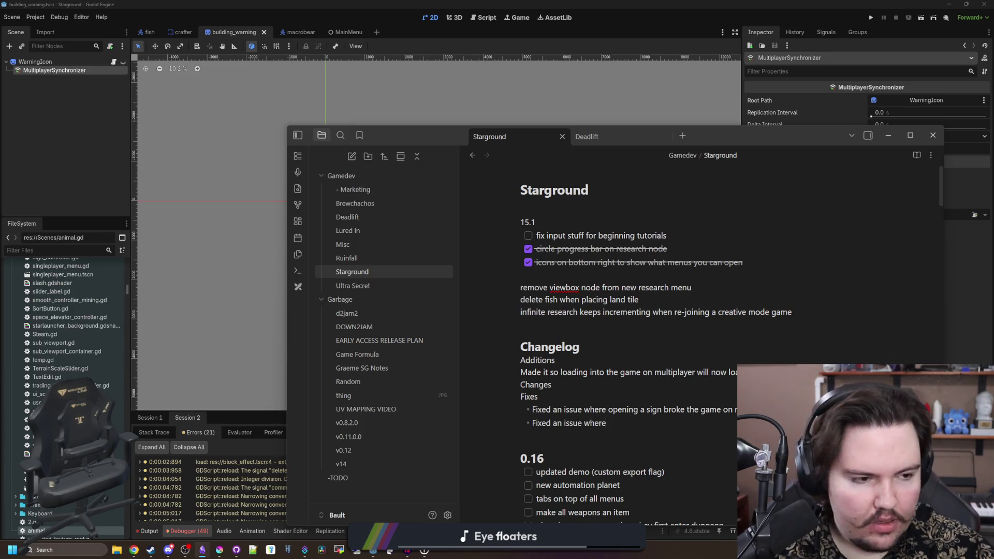
key(alt+Tab)
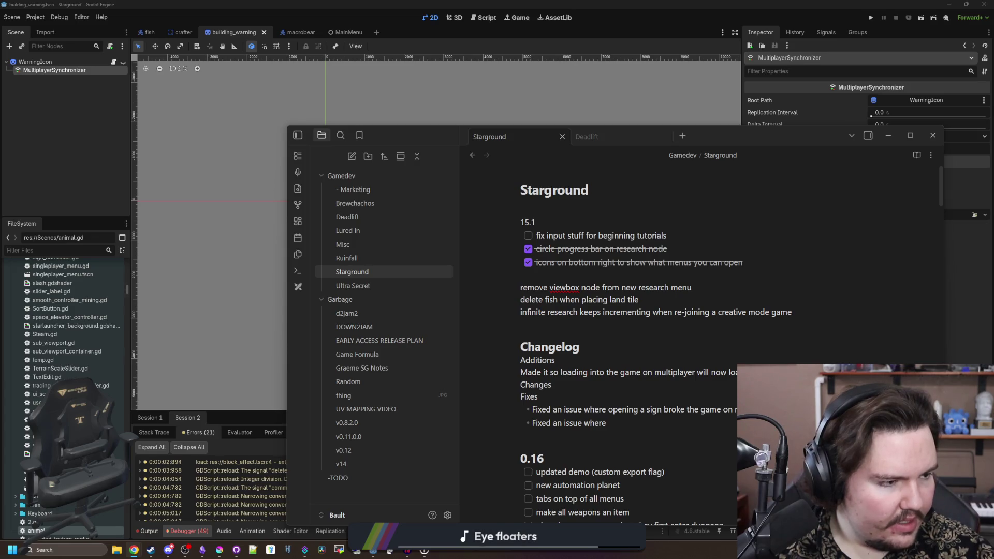
key(alt+Tab)
- Replace the Additions/Changes/Fixes lines with 'Fixed an issue where starving animals would cause multiplayer to crash'
drag(607, 423, 494, 409)
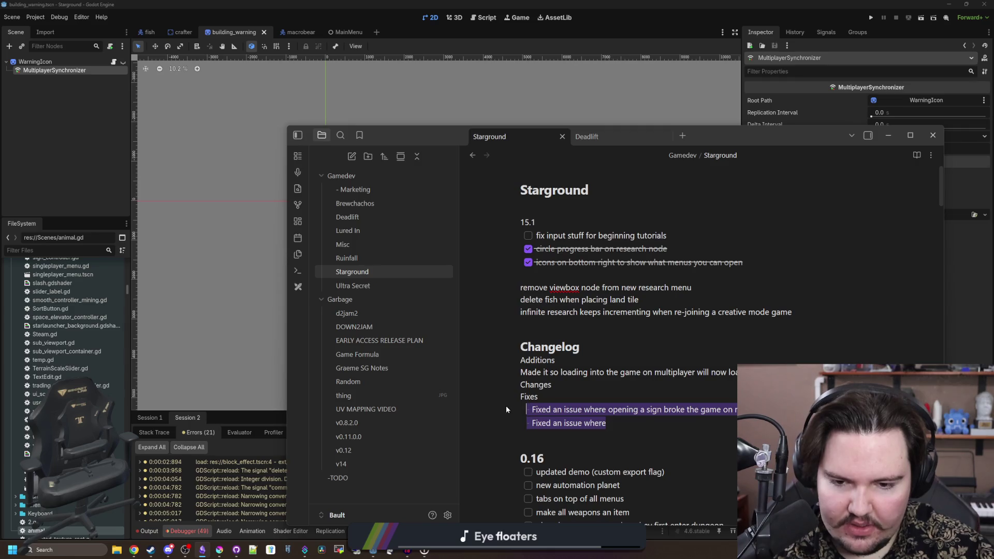
key(BackSpace)
key(BackSpace)
key(BackSpace)
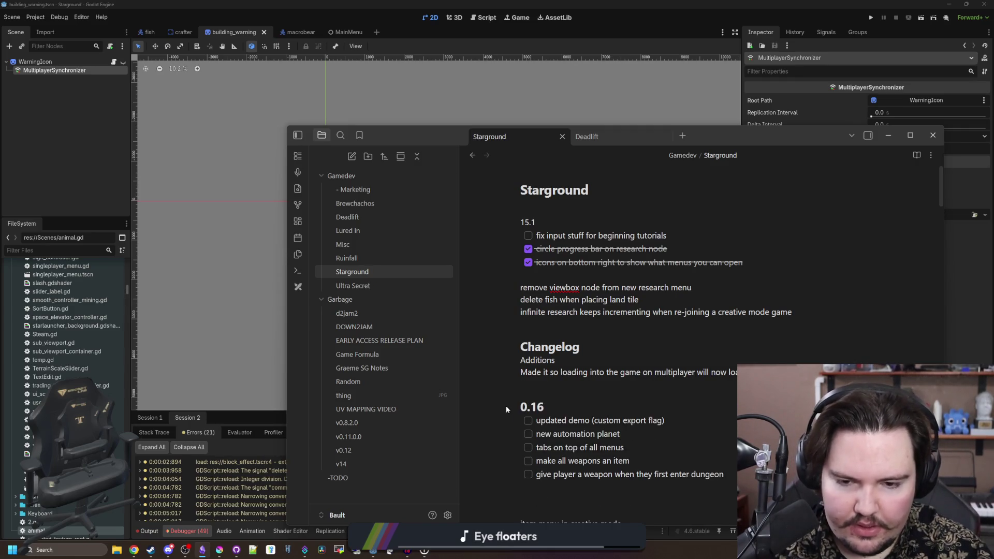
key(BackSpace)
key(BackSpace)
key(BackSpace)
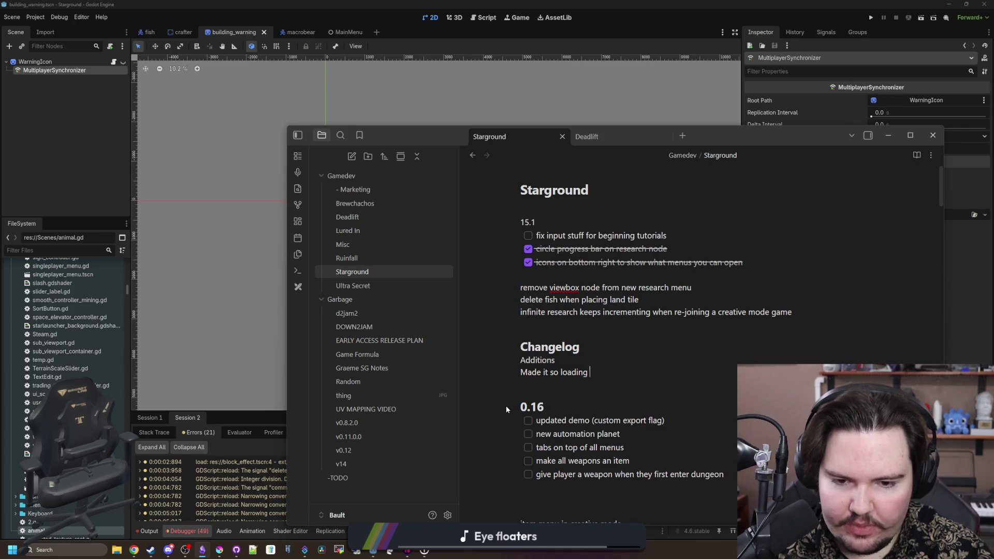
key(BackSpace)
key(BackSpace)
key(BackSpace)
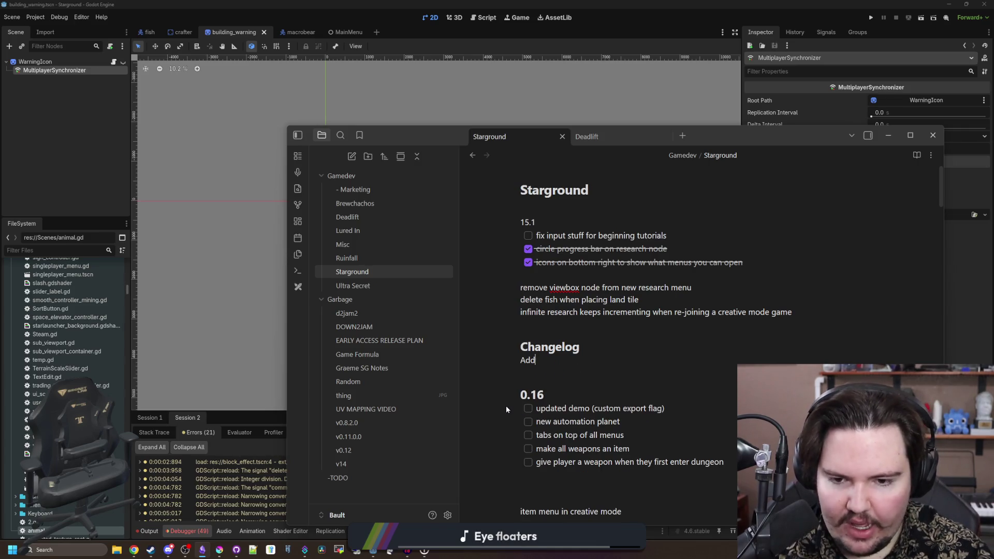
text(Fixed asn)
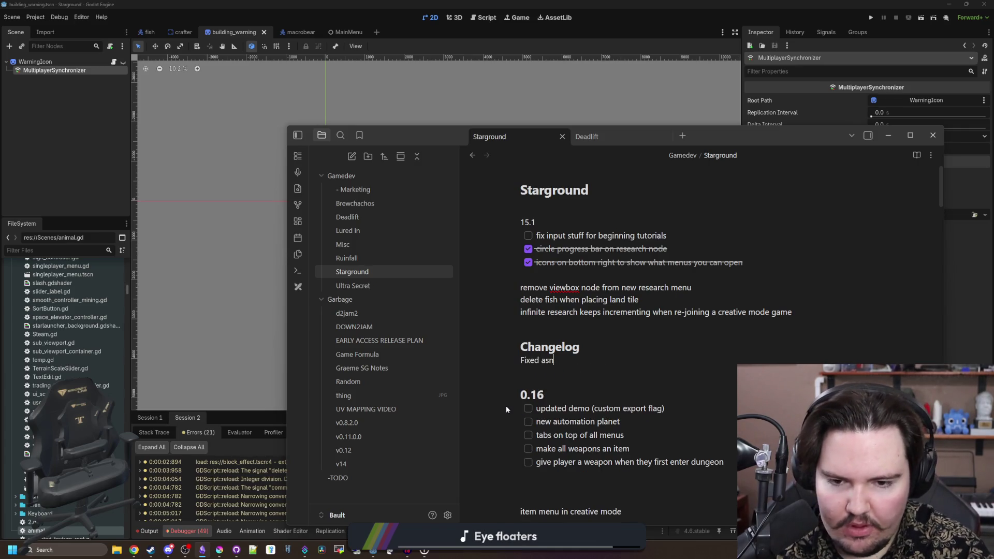
key(BackSpace)
key(BackSpace)
text(n issue where )
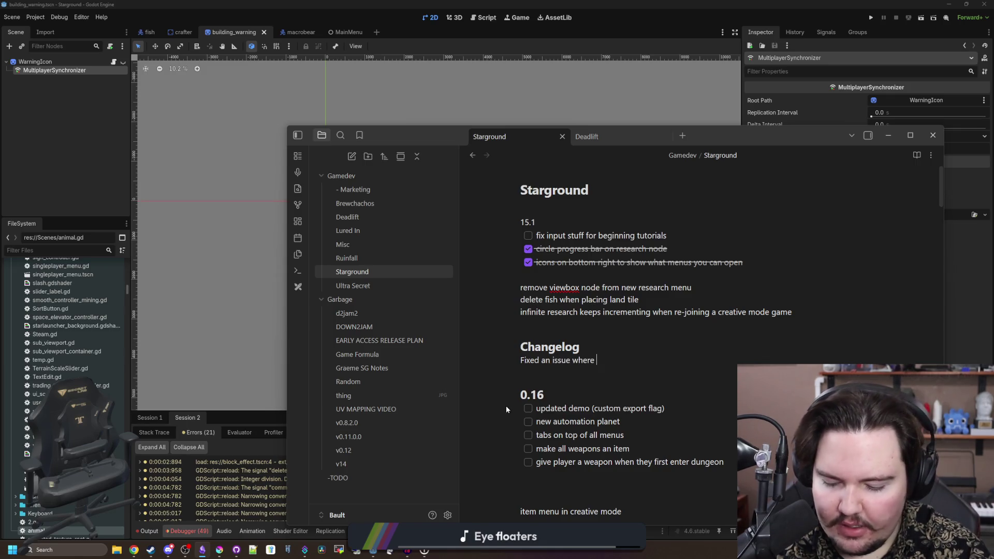
text(placing)
key(BackSpace)
key(BackSpace)
key(BackSpace)
text(starving anima)
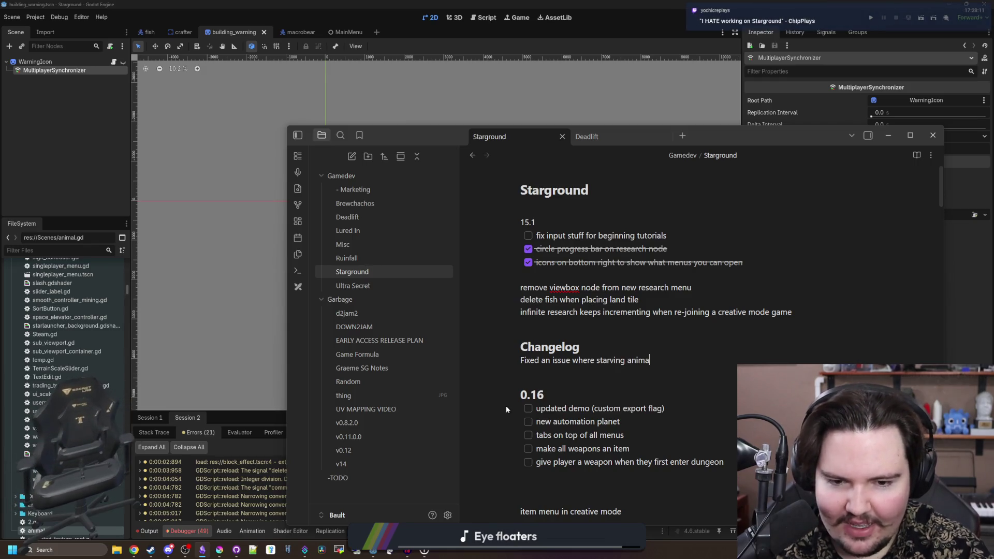
text(ls would cause mu)
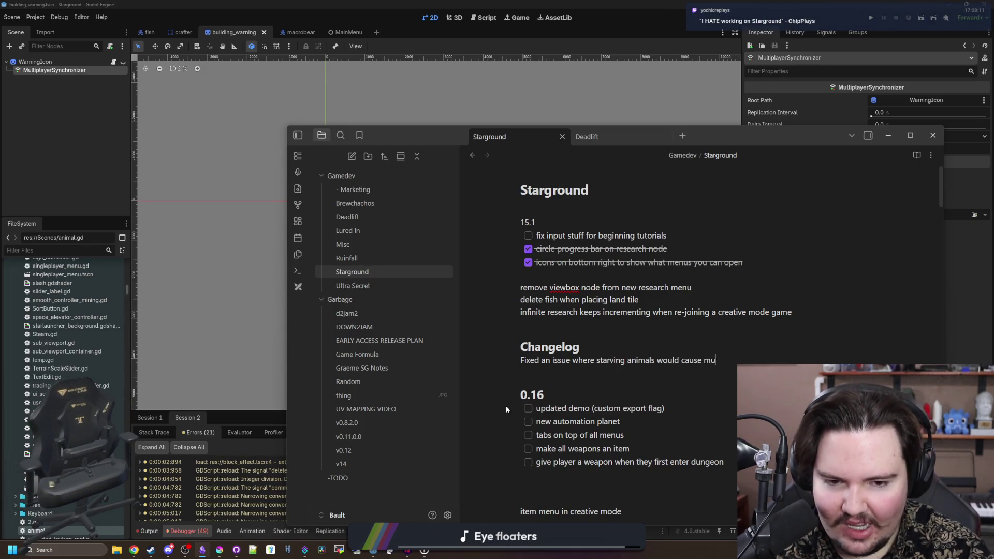
text(ltiplayer to crash)
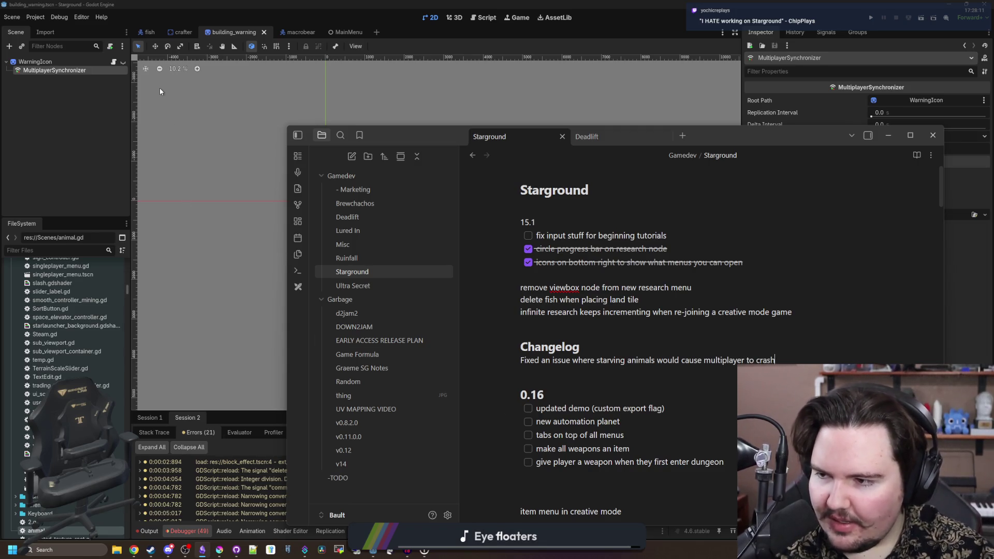
click(156, 158)
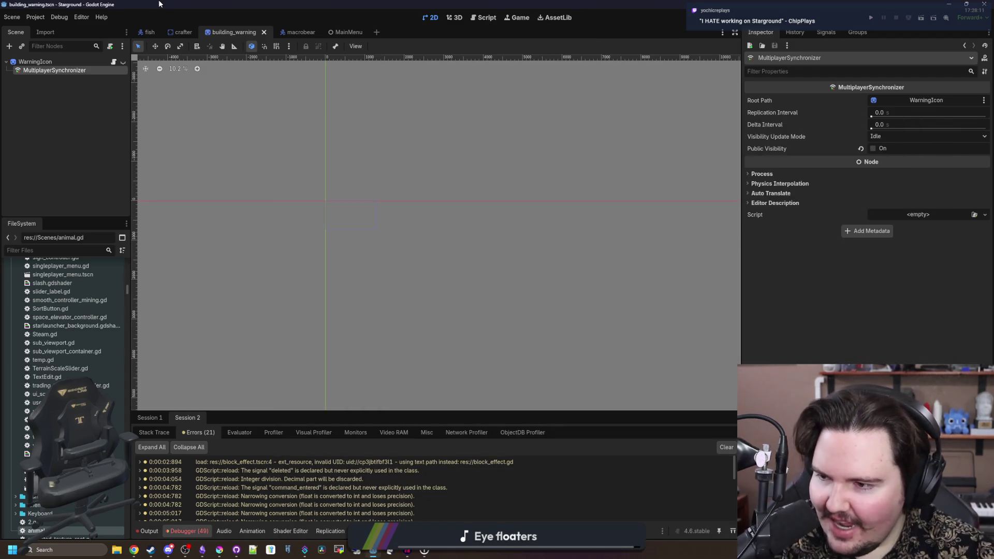
- Save the scene and open the global.gd:871 error from the Debugger's Errors list in the script editor
key(ctrl+s)
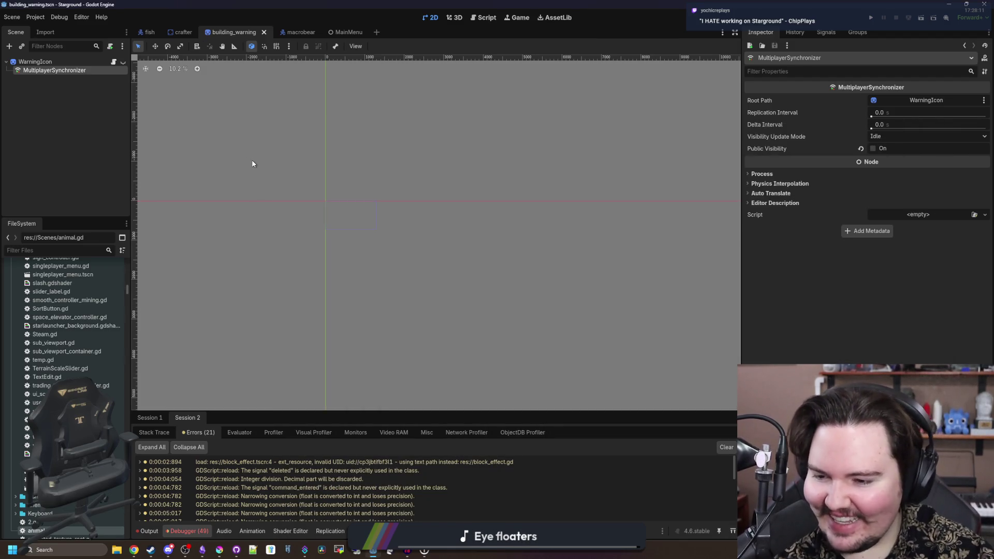
scroll(307, 512, down, 5)
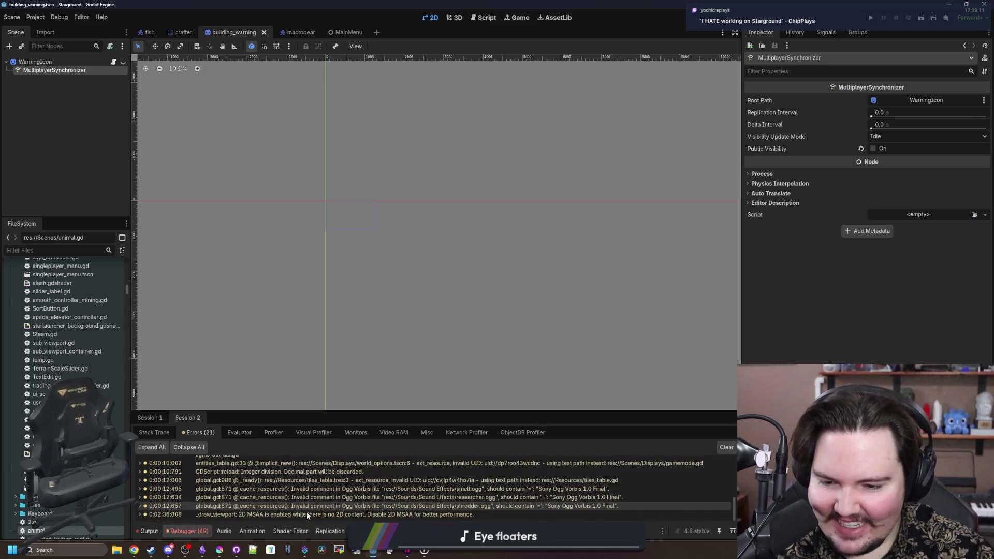
scroll(306, 516, down, 2)
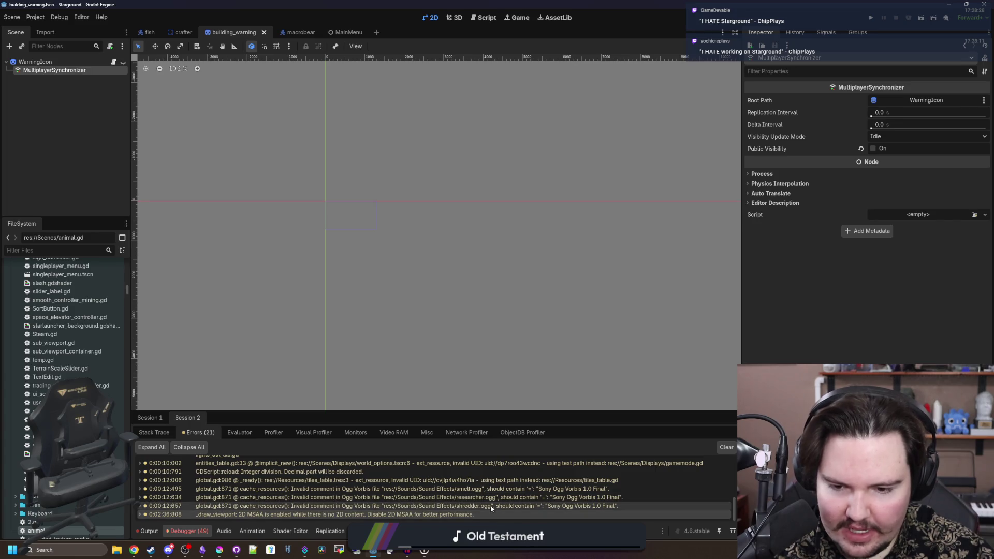
scroll(342, 504, up, 5)
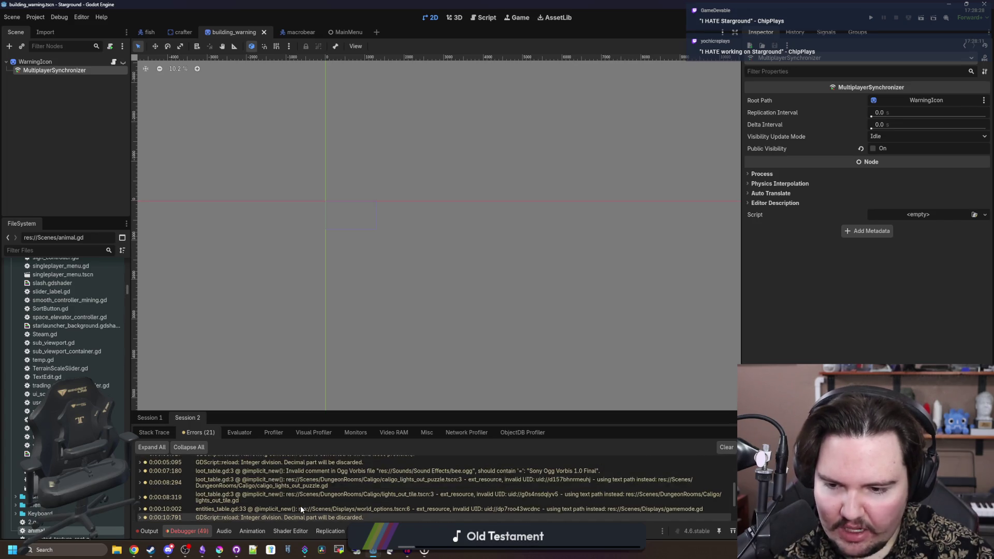
scroll(337, 497, up, 5)
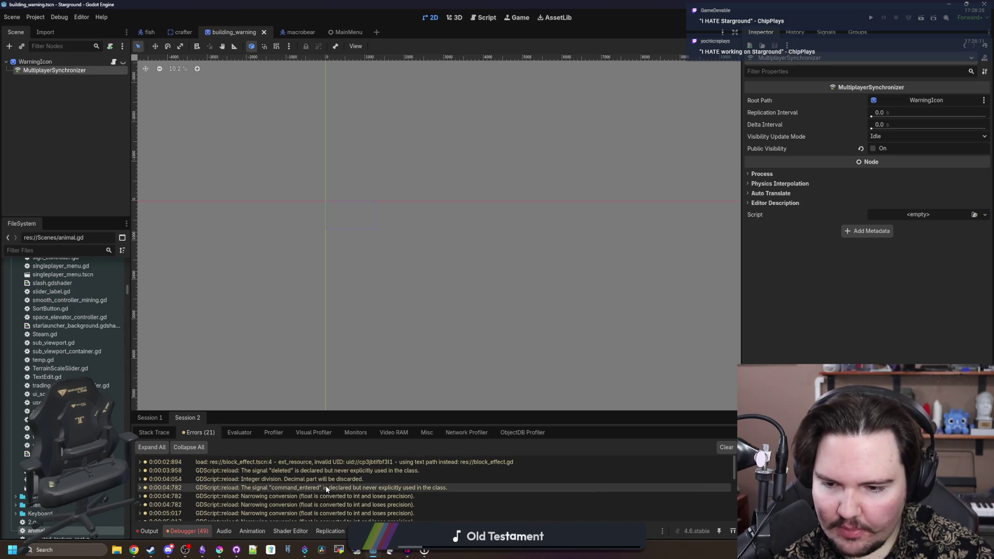
scroll(326, 491, down, 3)
scroll(311, 487, up, 5)
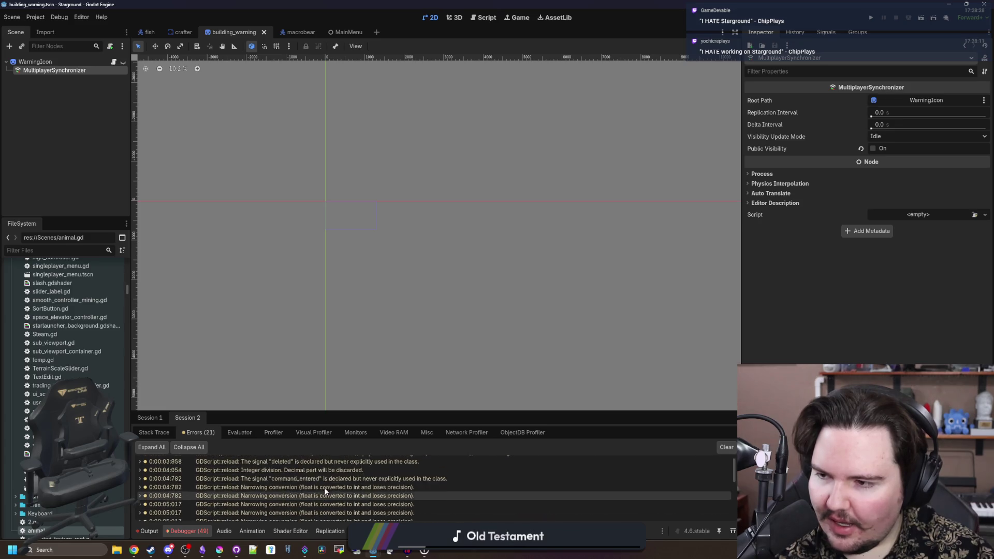
scroll(156, 401, up, 1)
scroll(67, 362, up, 10)
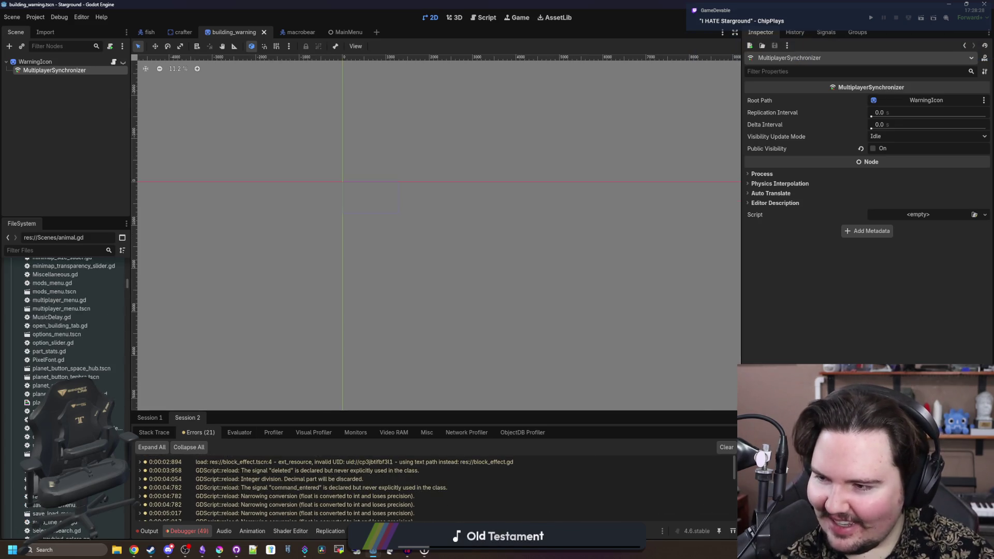
scroll(461, 487, down, 2)
scroll(456, 492, down, 5)
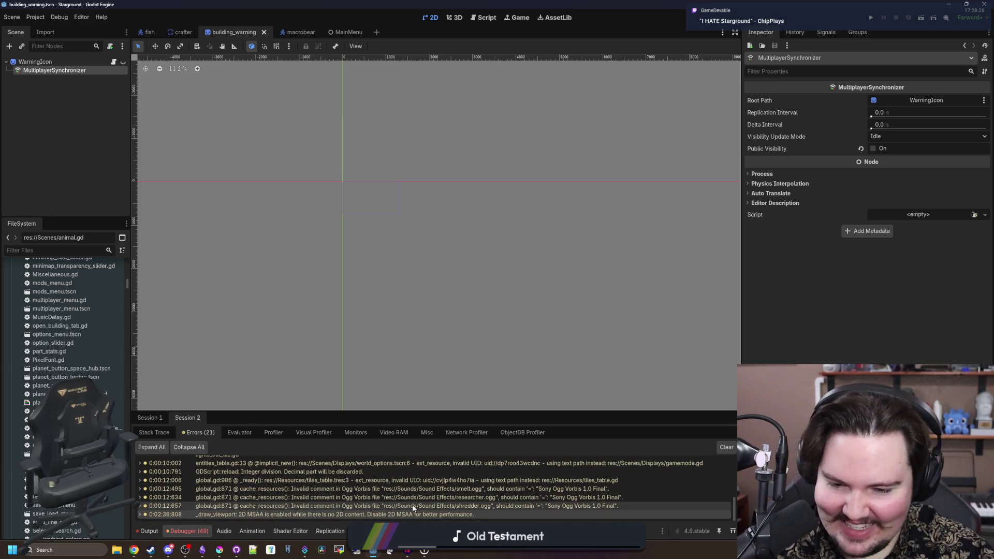
double_click(409, 506)
click(385, 278)
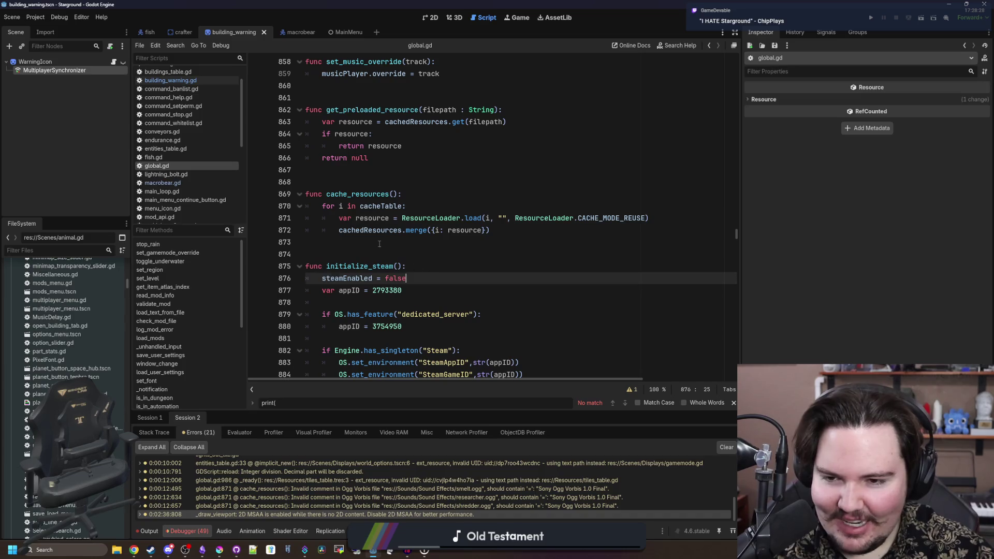
- Save and review lines 867–874 of global.gd's cache_resources code, then open File Explorer with Win+E
click(379, 243)
key(ctrl+s)
click(353, 176)
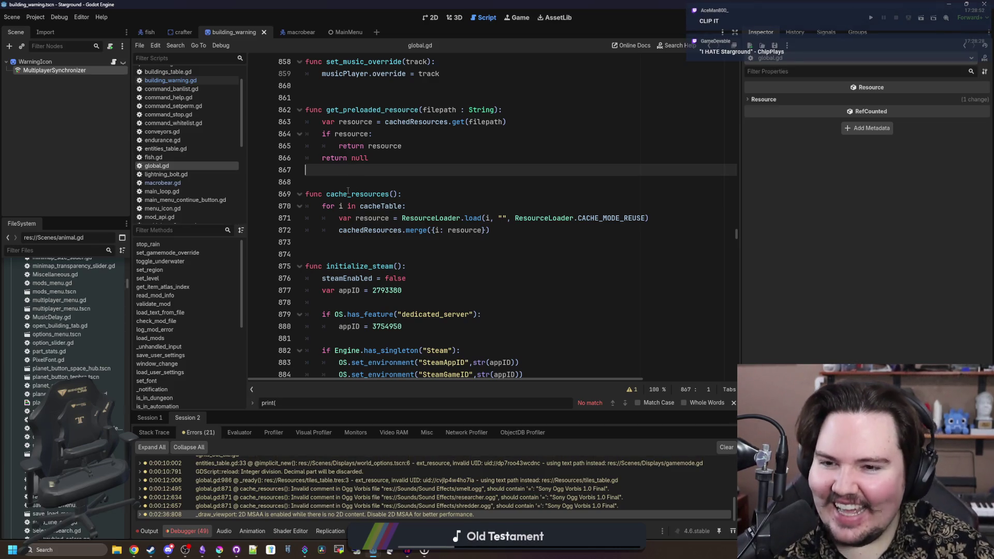
click(362, 184)
click(368, 207)
click(373, 266)
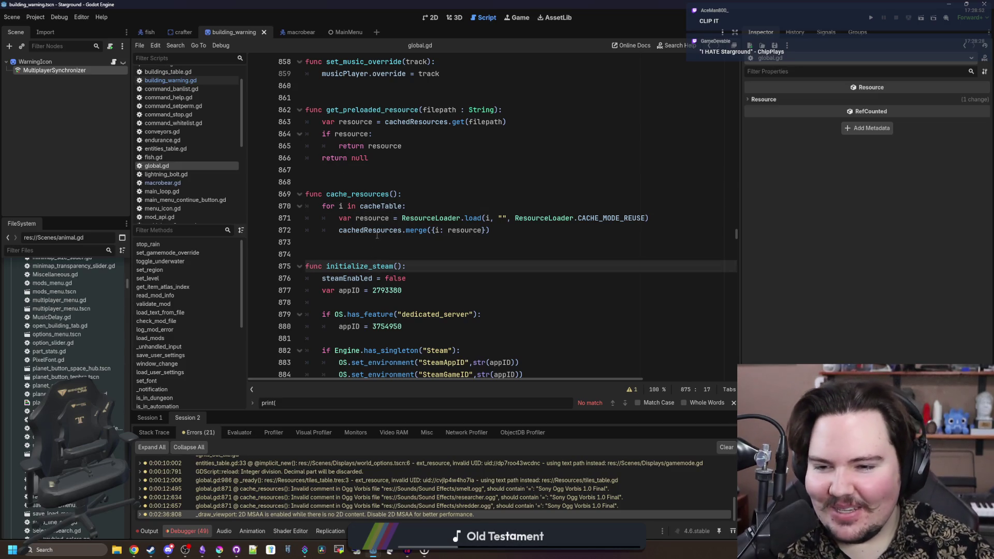
click(378, 245)
click(380, 265)
click(383, 258)
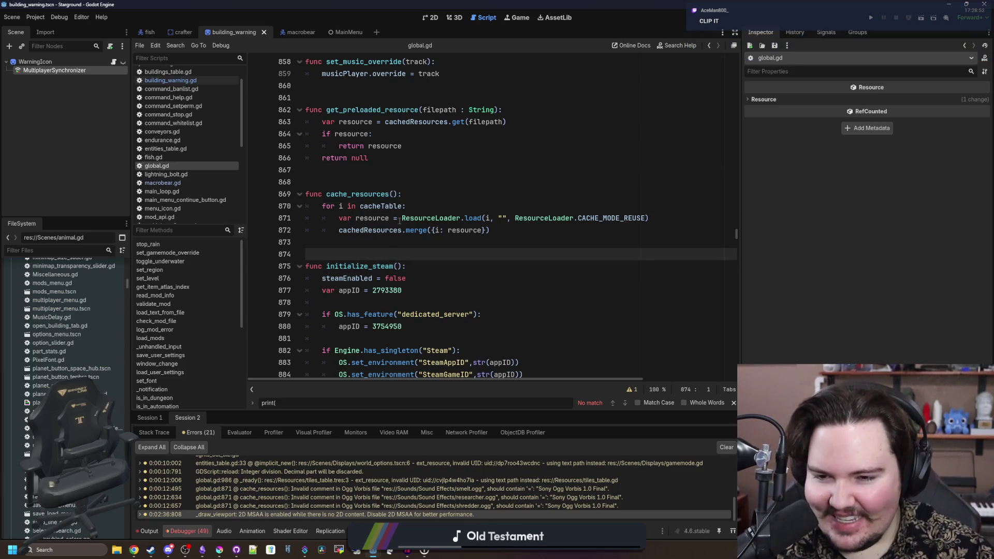
click(394, 243)
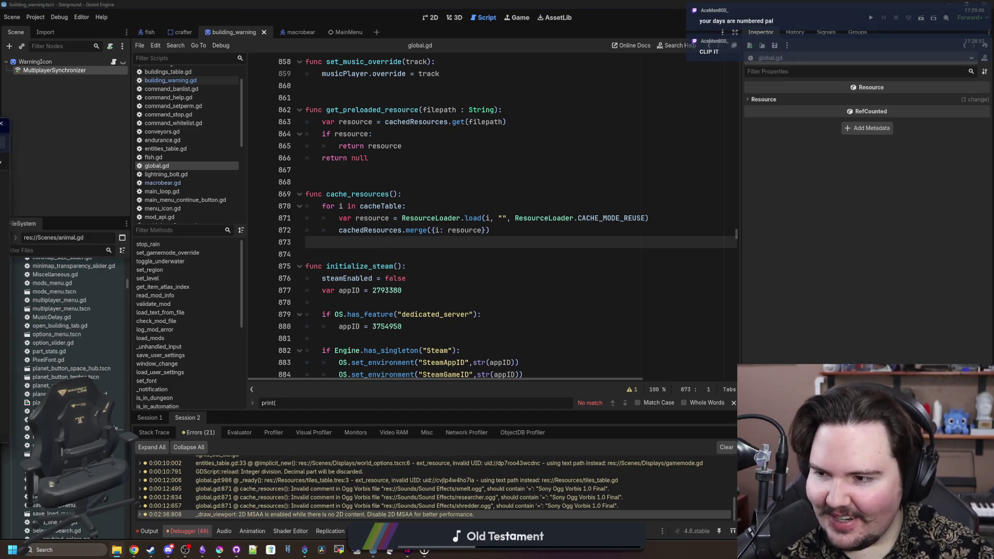
key(super+e)
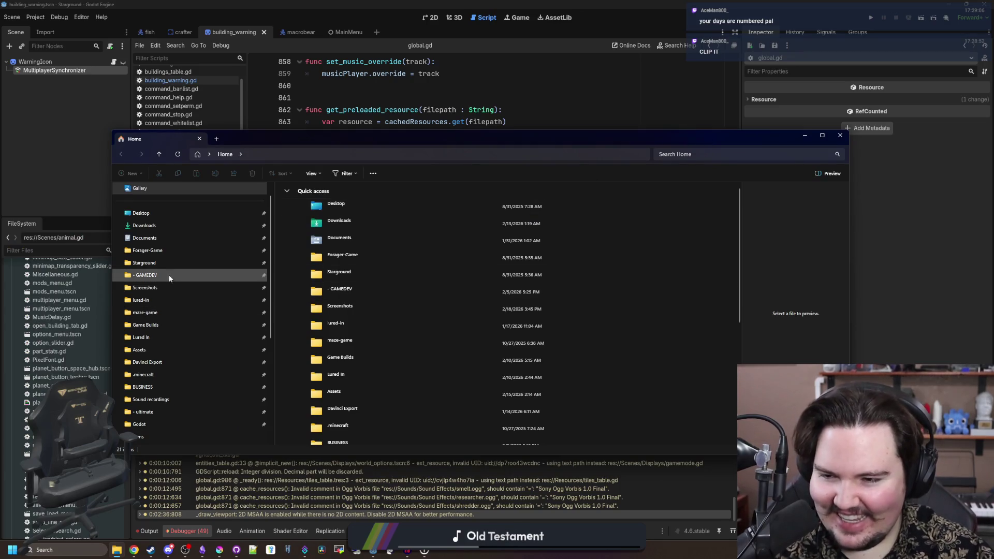
- Navigate to the Documents > Forager-Game > build folder
click(177, 251)
scroll(310, 233, down, 15)
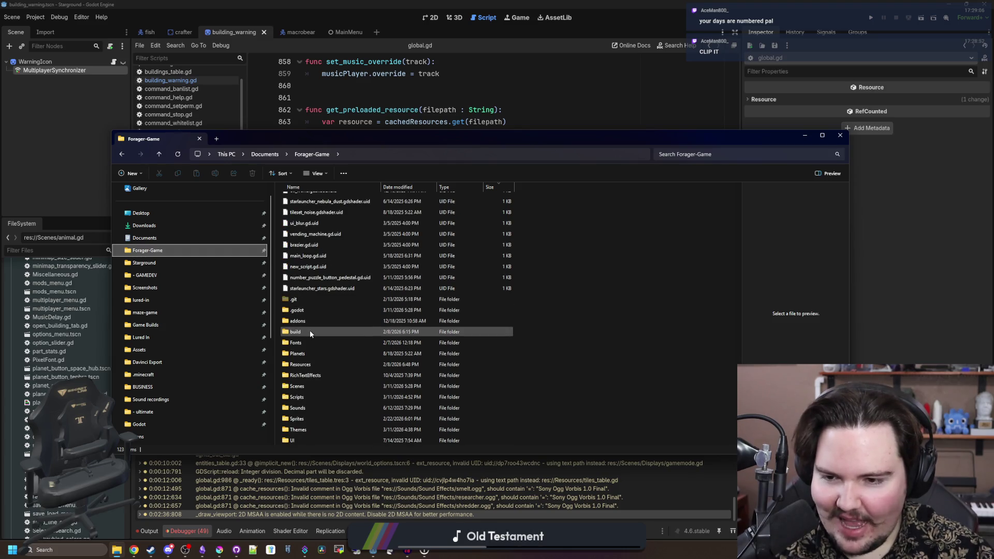
double_click(309, 331)
double_click(311, 241)
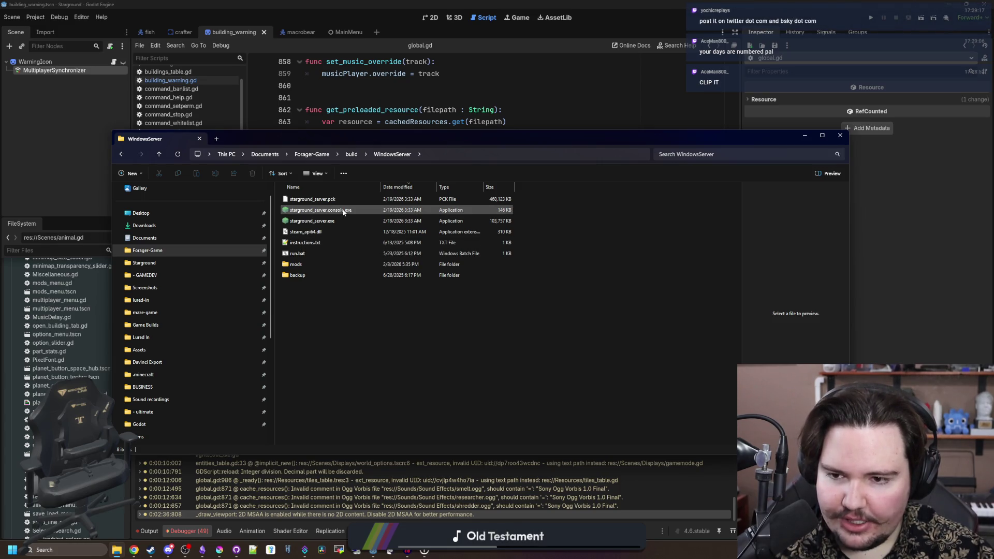
key(alt+Left)
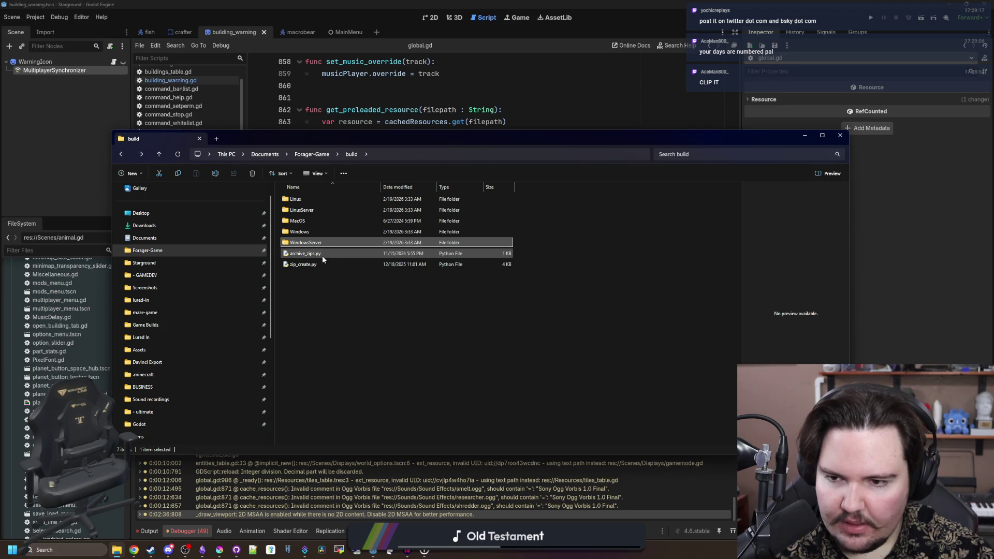
- Run zip_create.py with game version 0.15.1.3 and close the finished terminal
click(314, 266)
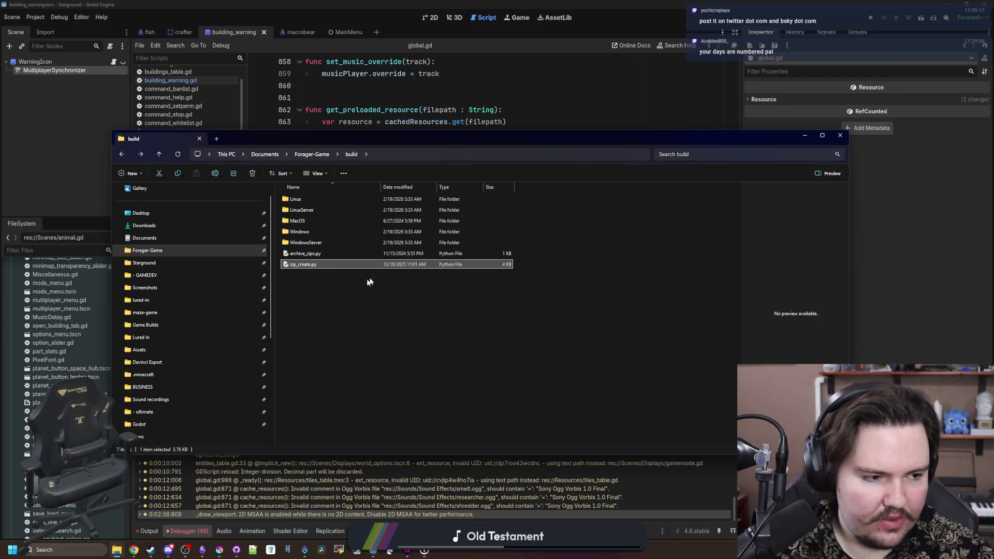
text(0.15.1.3)
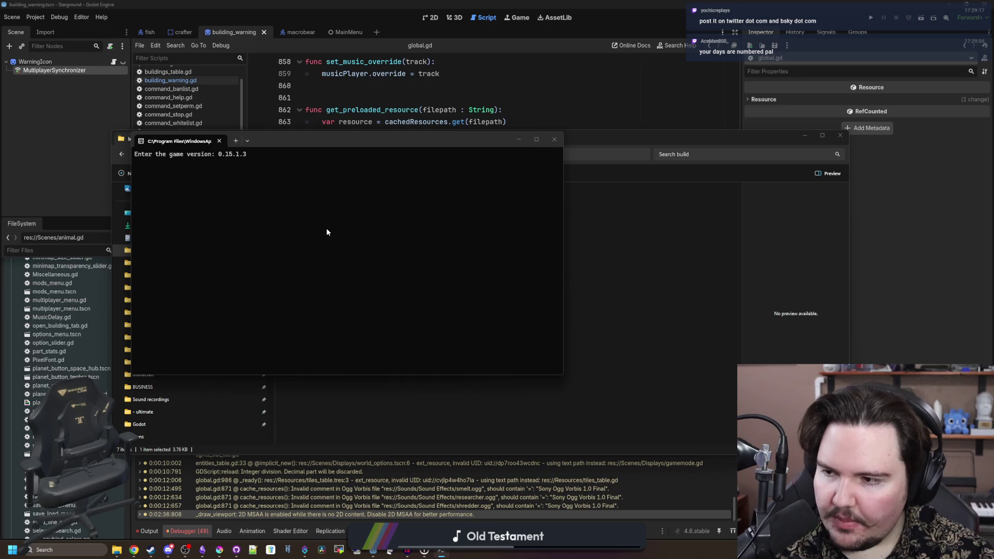
key(Return)
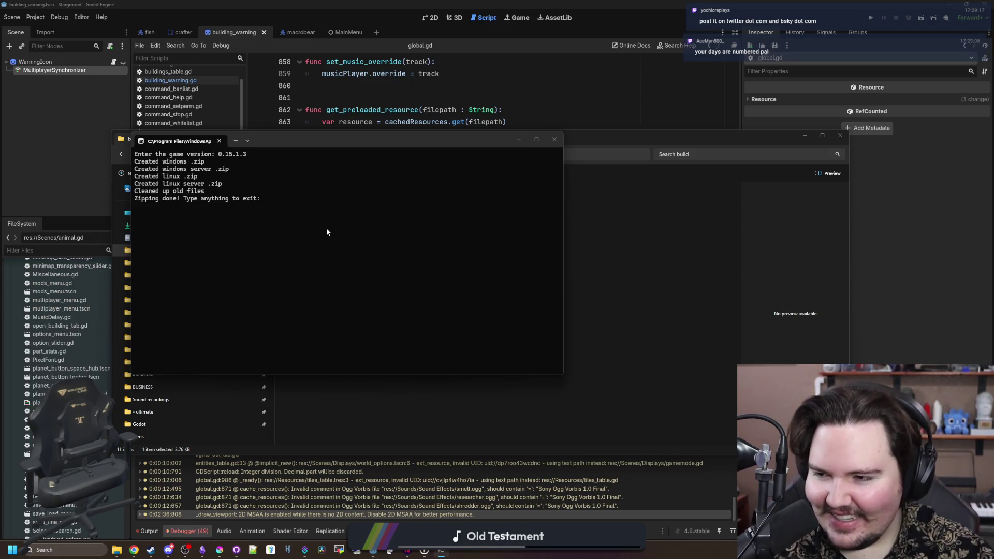
text(d)
key(Return)
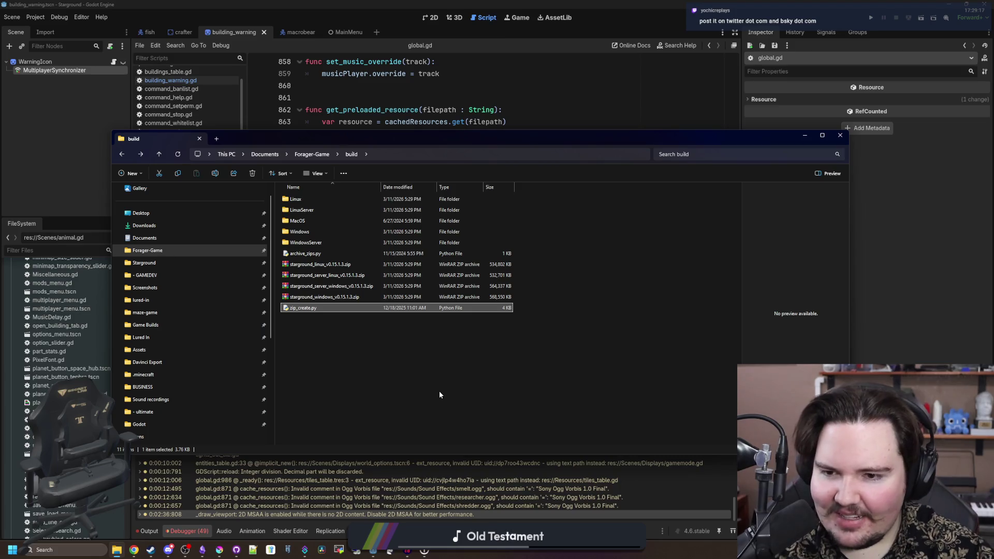
- Check the Windows, WindowsServer, LinuxServer and Linux build folders, then return to Godot's global.gd
click(310, 232)
double_click(309, 231)
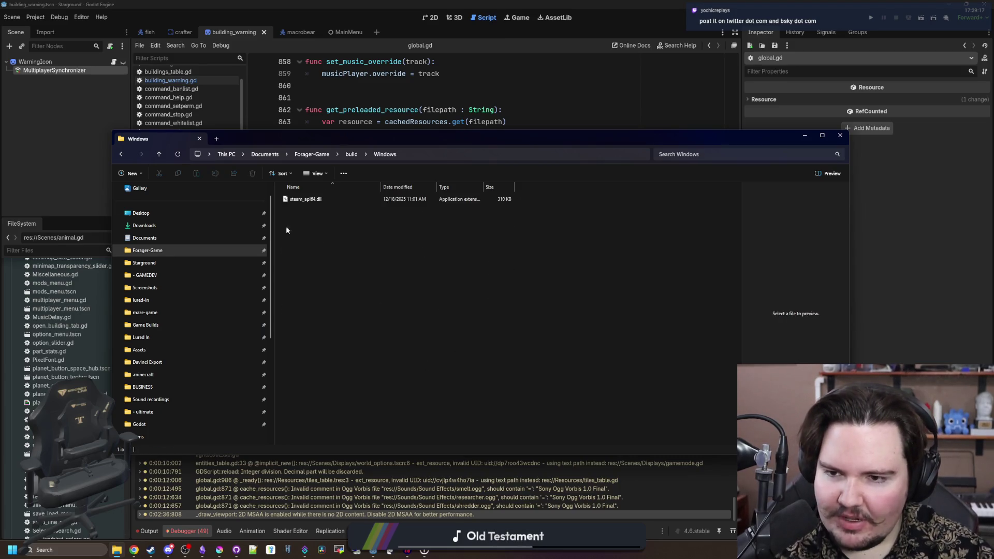
key(alt+Left)
double_click(331, 243)
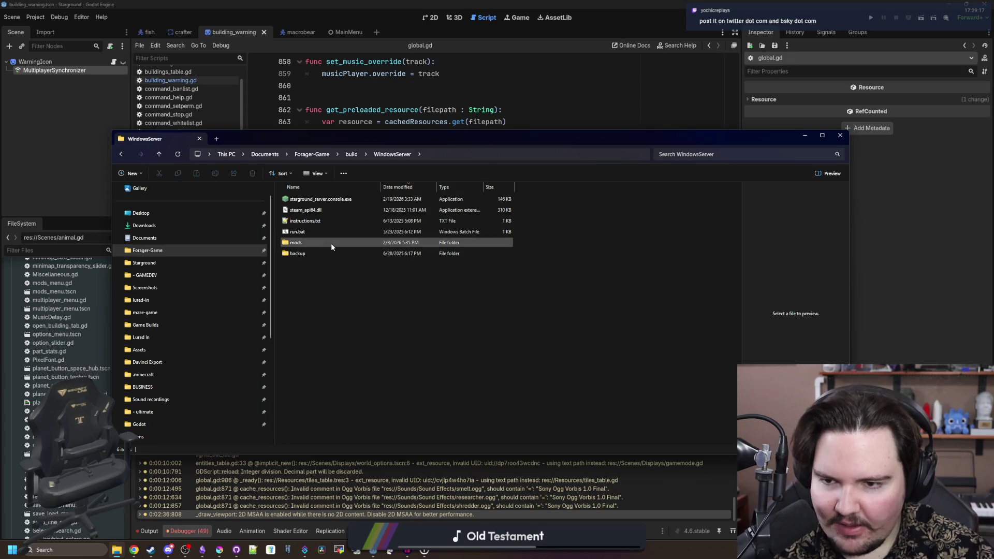
key(alt+Left)
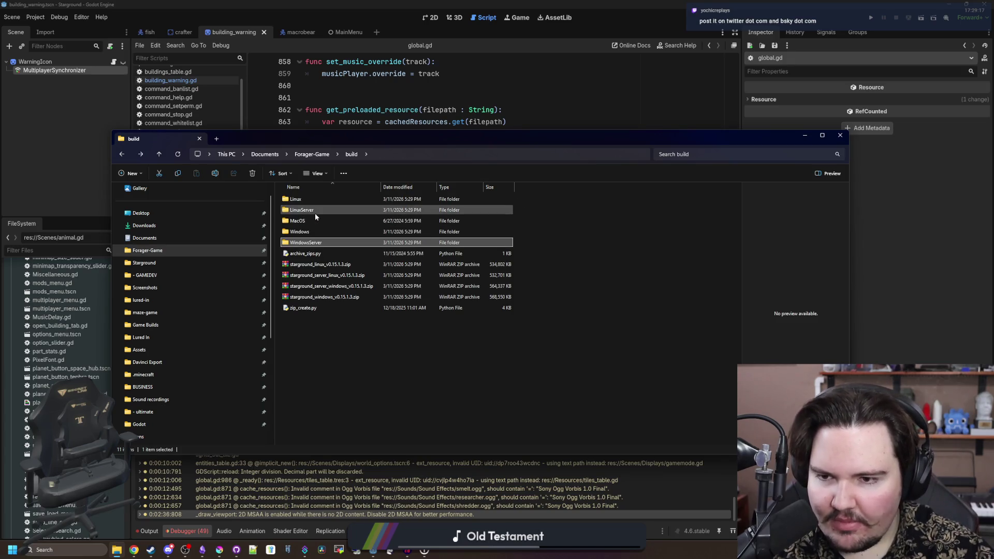
click(315, 214)
double_click(315, 213)
key(alt+Left)
double_click(316, 200)
key(alt+Left)
key(alt+Tab)
click(402, 146)
- Open Project > Export and move the export presets dialog aside
click(36, 17)
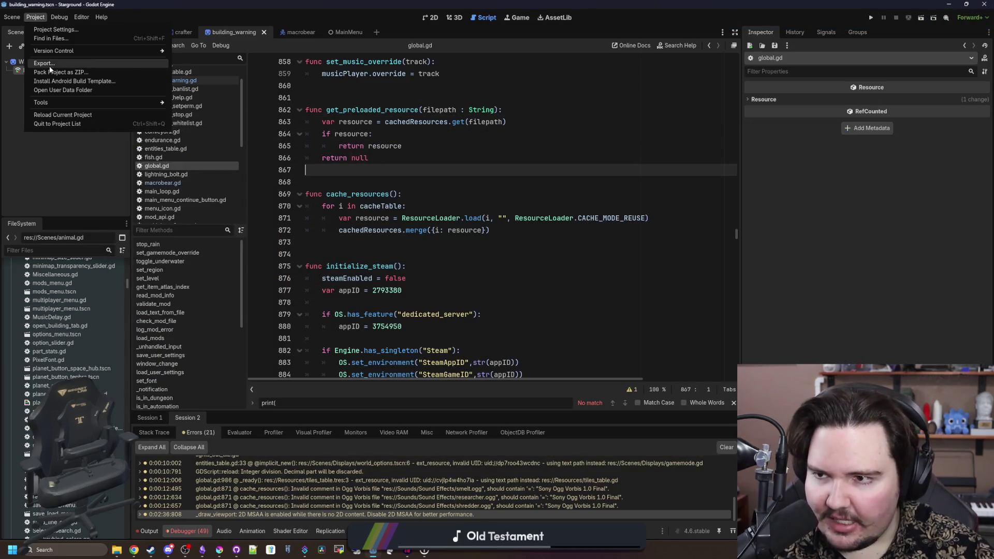
click(49, 66)
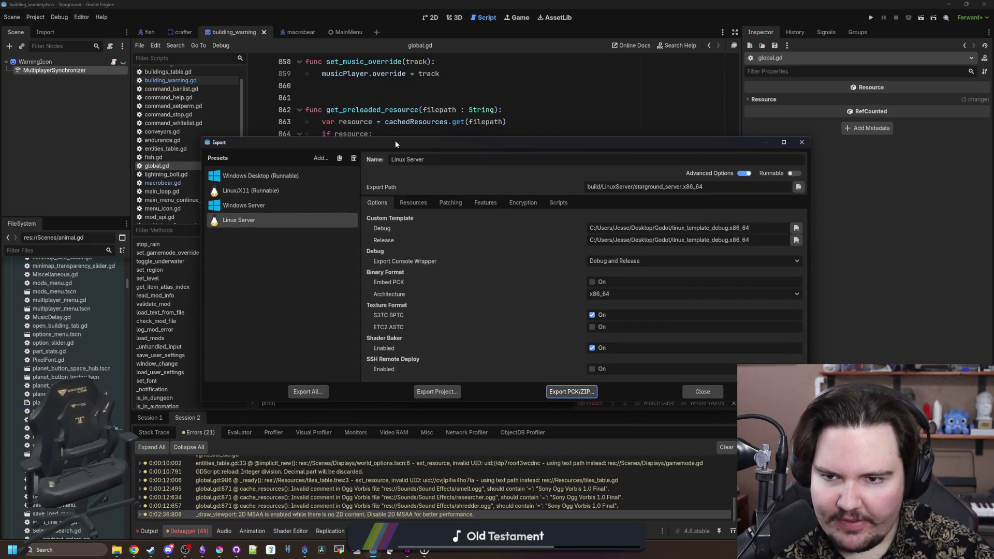
drag(395, 140, 313, 148)
- Look through the Linux/X11, Linux Server, Windows Server and Windows Desktop export presets
click(184, 215)
click(200, 198)
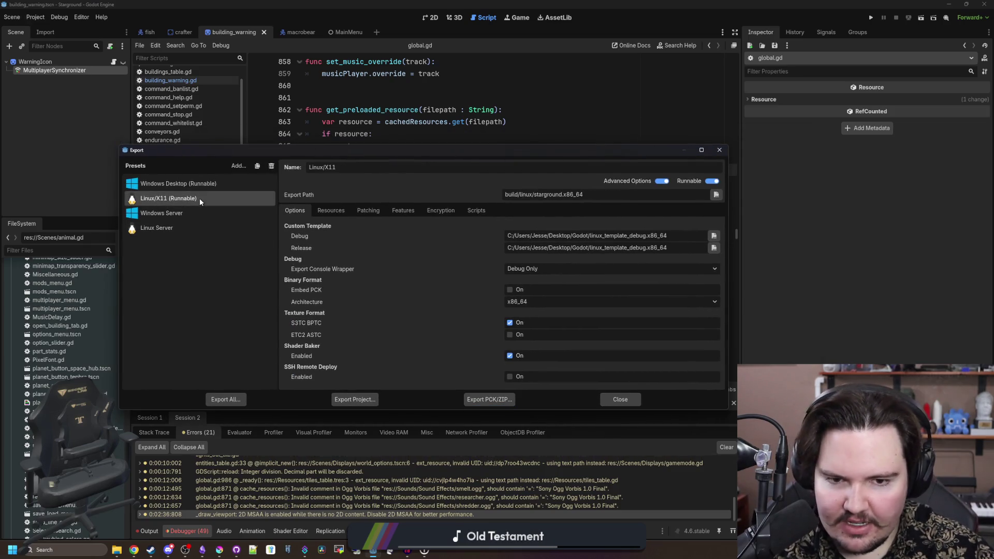
click(211, 185)
click(196, 198)
click(191, 214)
click(199, 228)
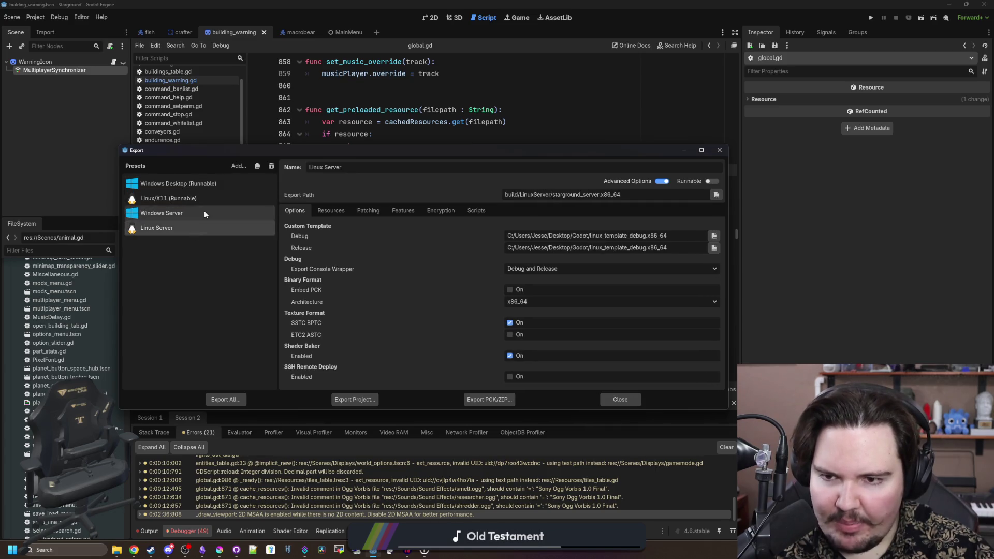
click(199, 184)
click(198, 199)
click(196, 214)
click(195, 227)
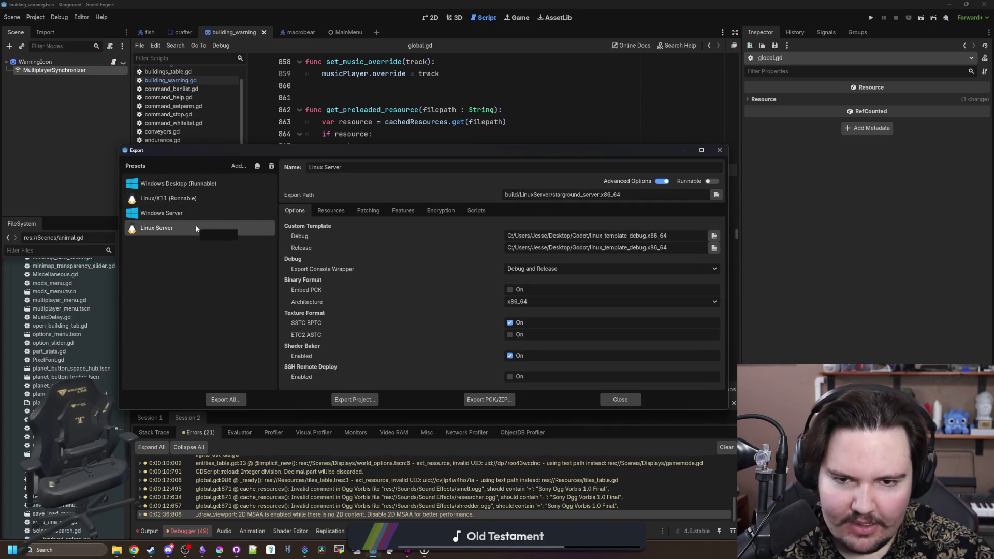
click(172, 215)
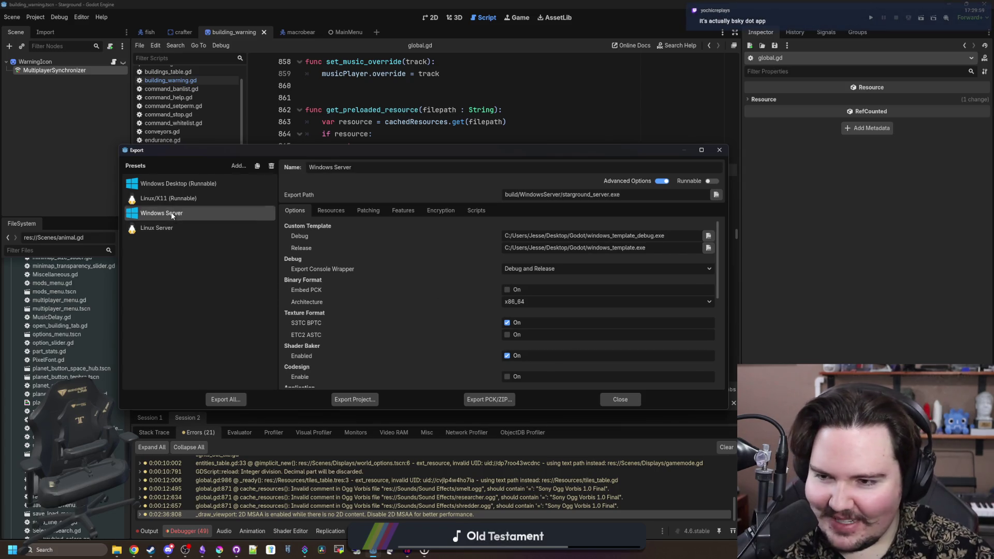
scroll(383, 266, down, 10)
scroll(389, 295, up, 10)
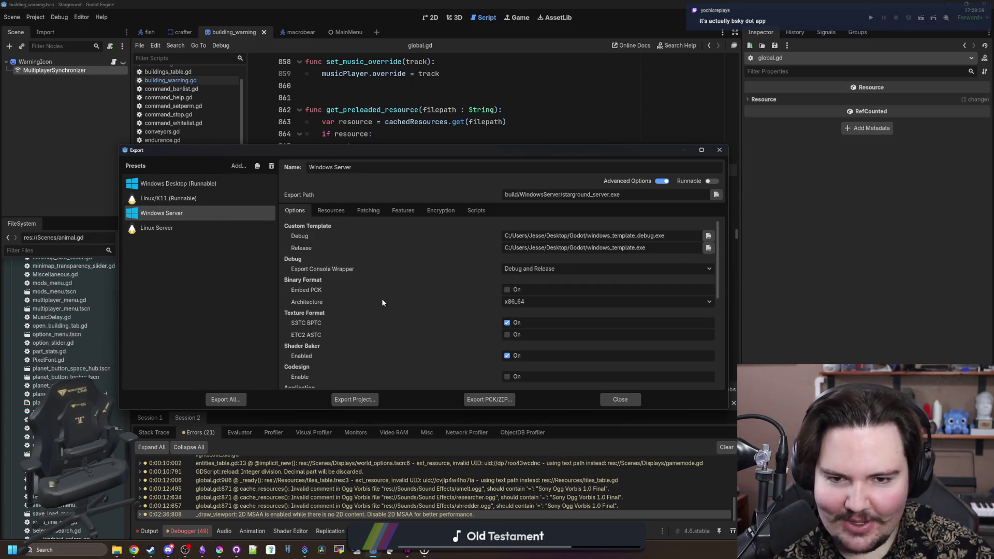
click(182, 184)
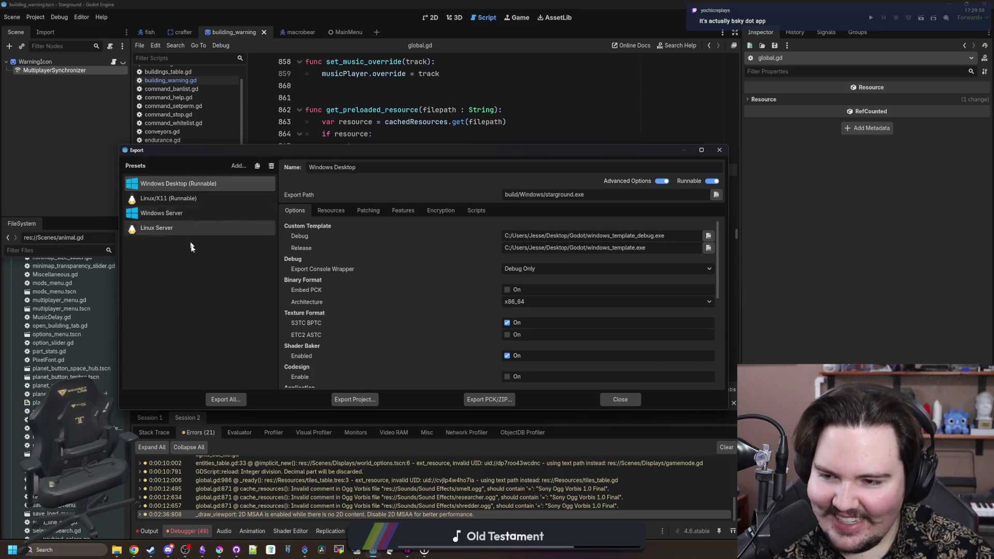
- Cancel an Export All attempt, close the export dialog, and briefly check Project Settings
click(242, 401)
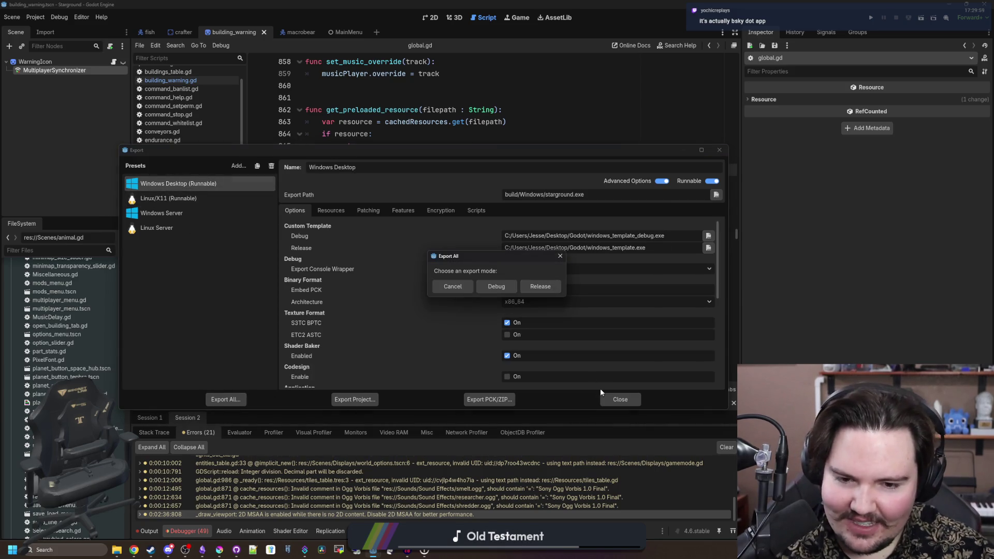
key(Escape)
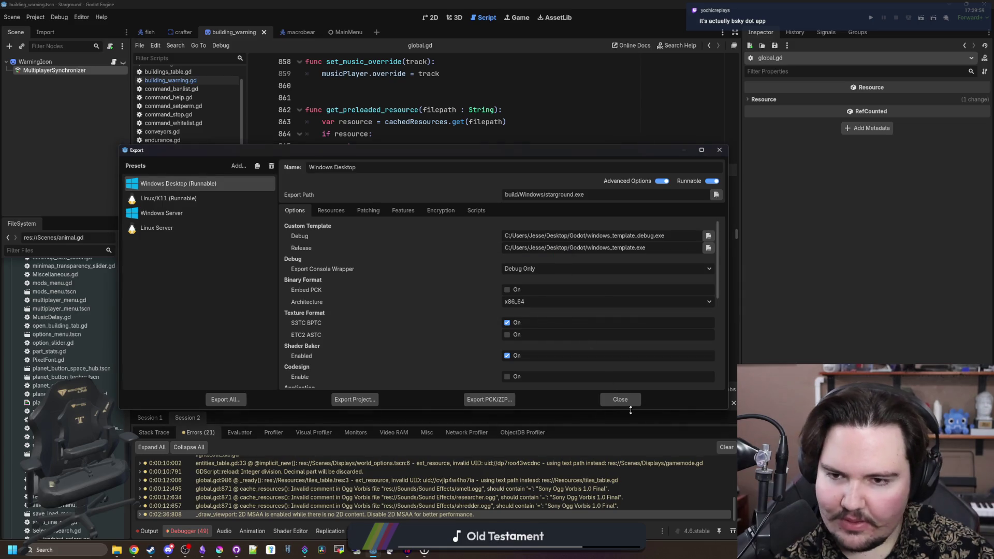
click(628, 402)
click(36, 17)
click(52, 27)
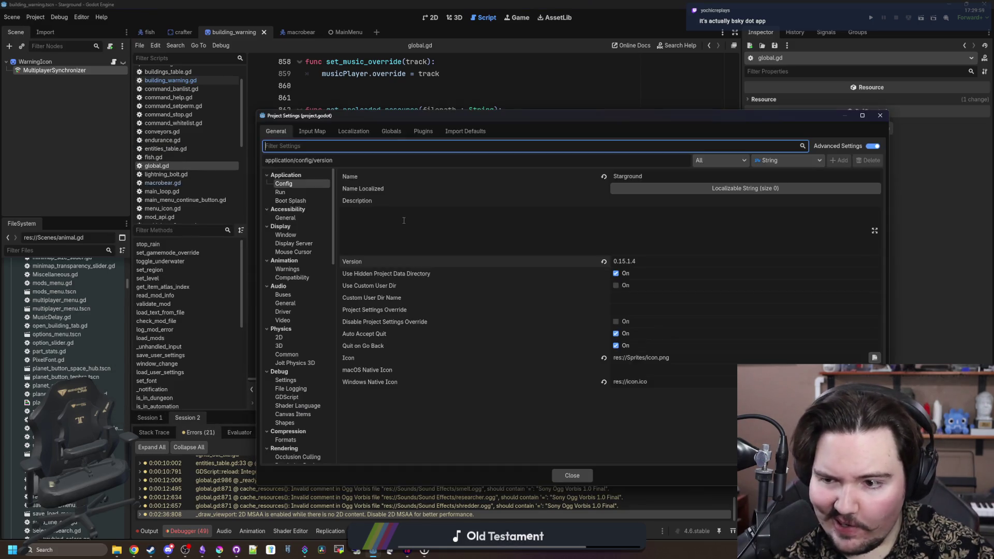
click(572, 475)
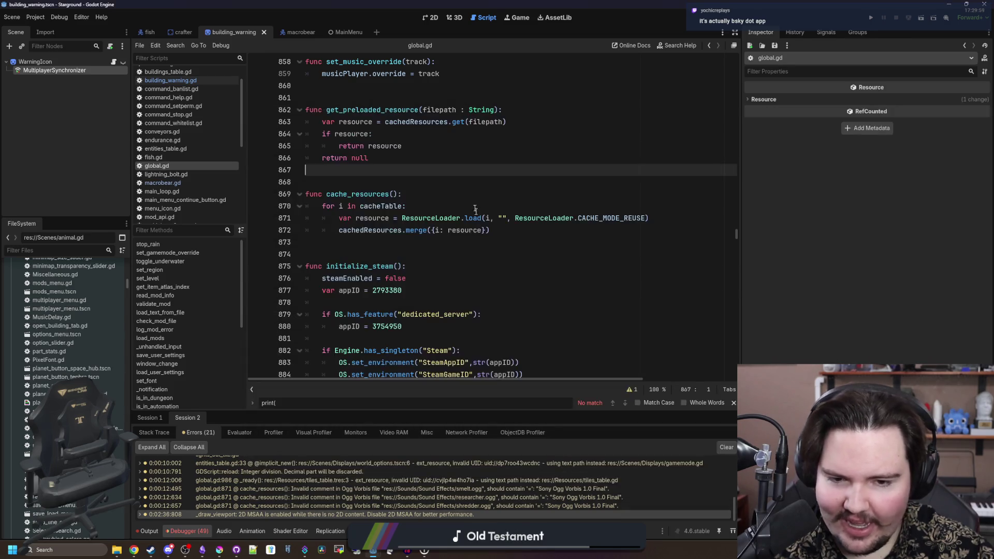
- Reopen the export presets and start Export All as release builds
click(35, 17)
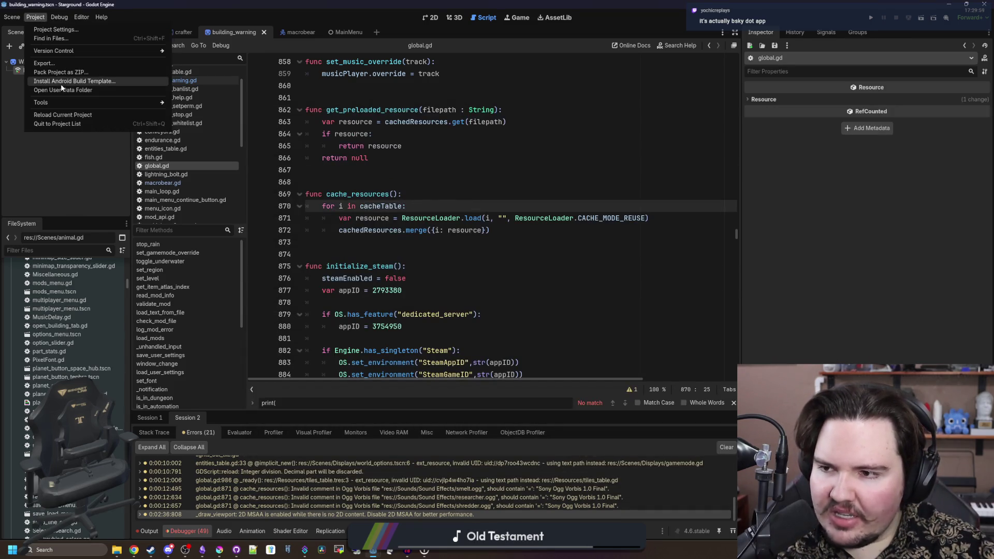
click(57, 64)
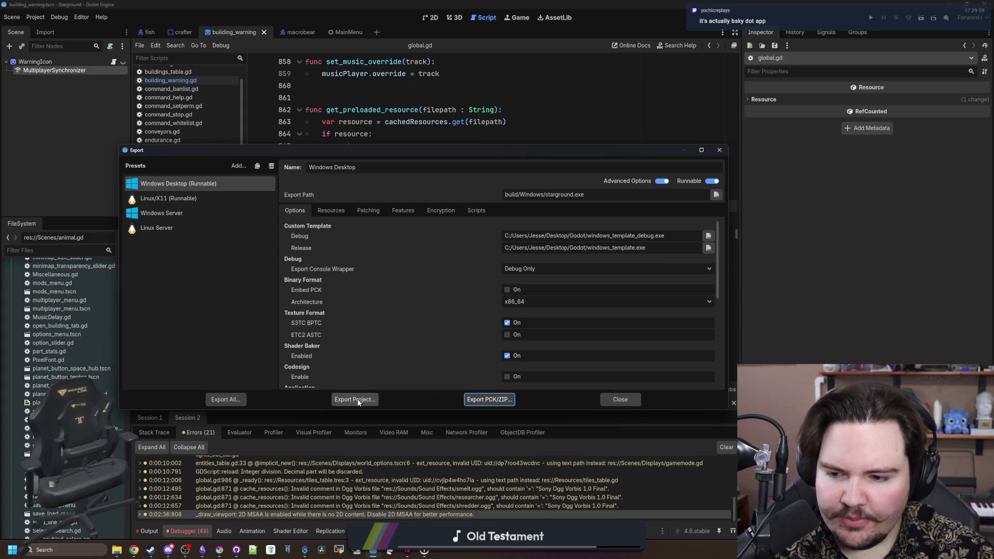
click(358, 400)
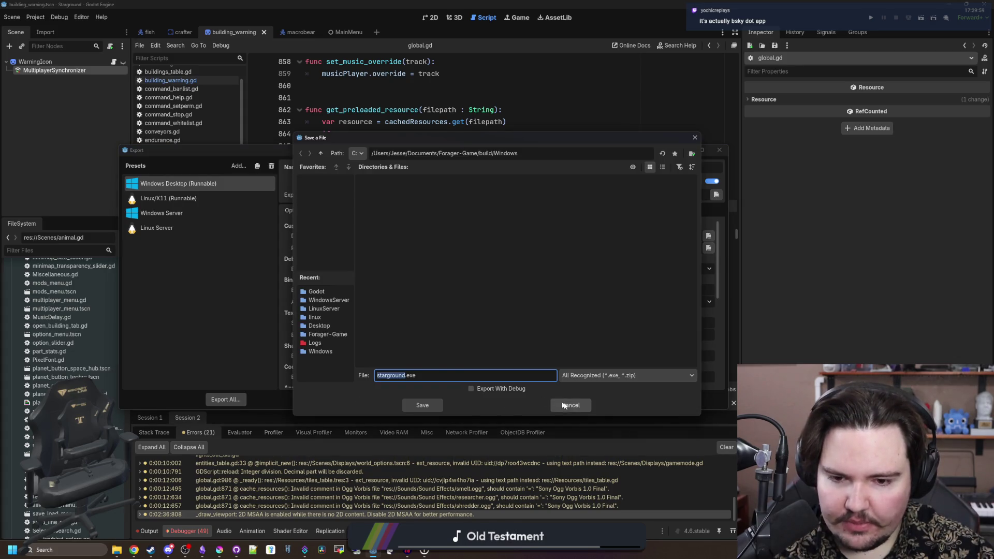
click(570, 405)
click(226, 399)
click(539, 287)
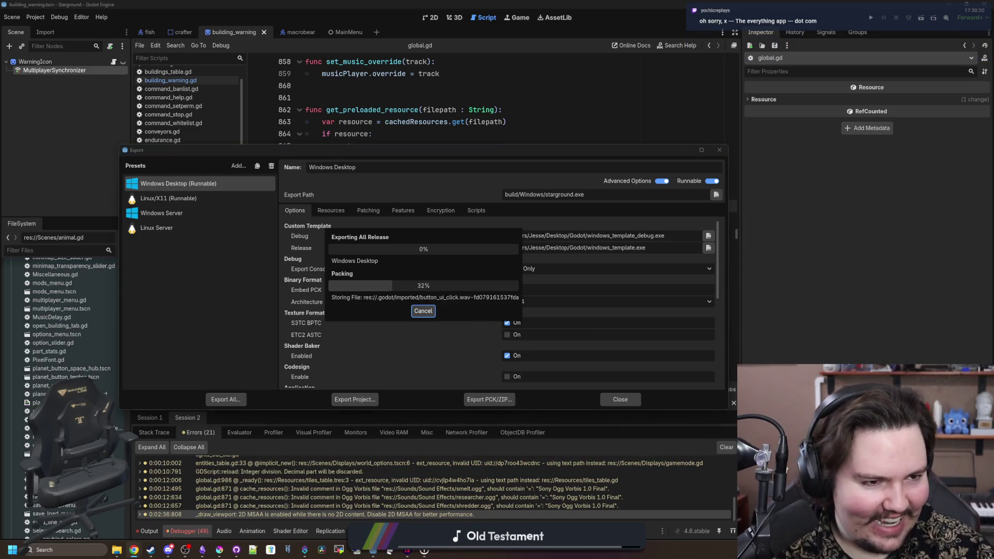
- Drag the Chrome window showing the X profile over Godot's export dialog
drag(993, 99, 303, 92)
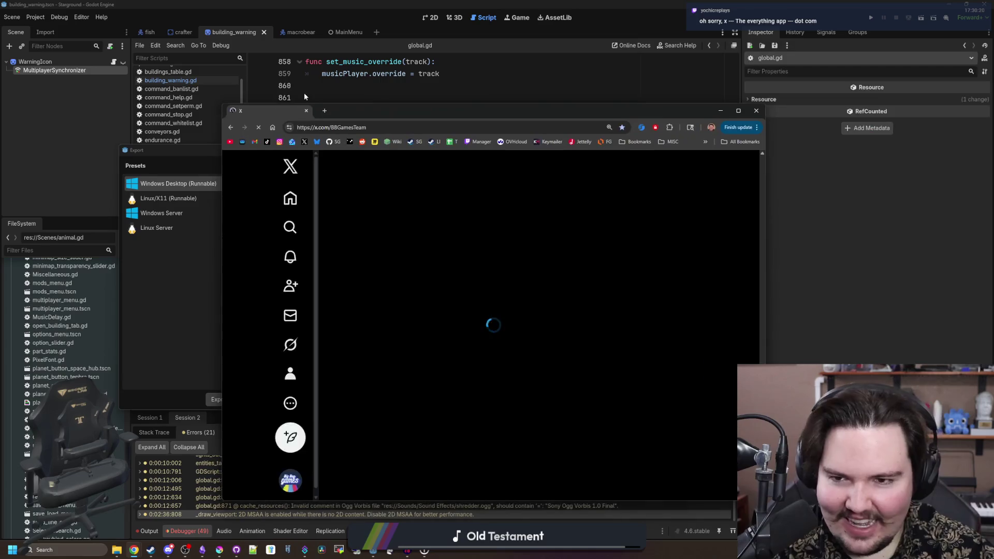
- Scroll the Big Boy Games X profile and open the #pixelart hashtag results
drag(377, 113, 227, 58)
scroll(342, 311, down, 5)
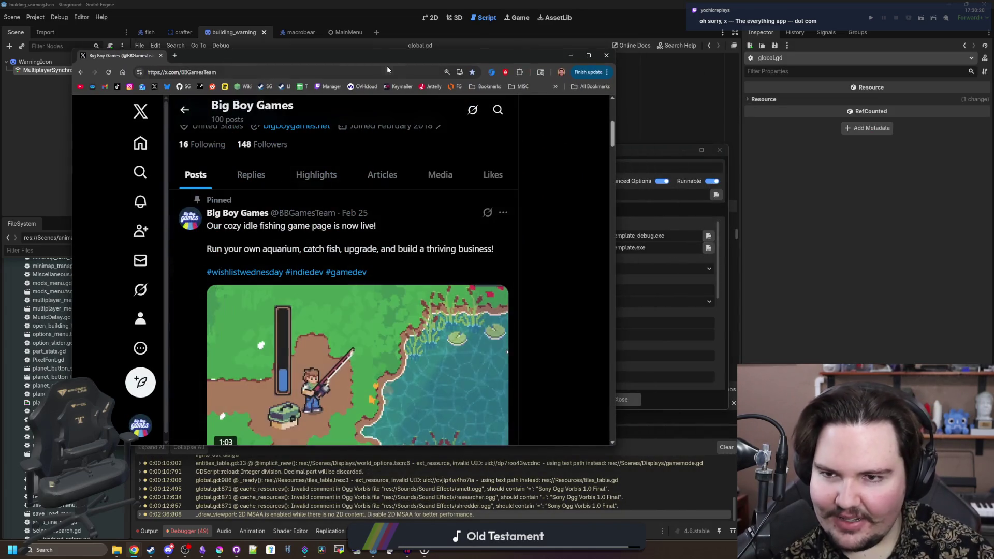
drag(394, 66, 448, 83)
scroll(391, 363, down, 6)
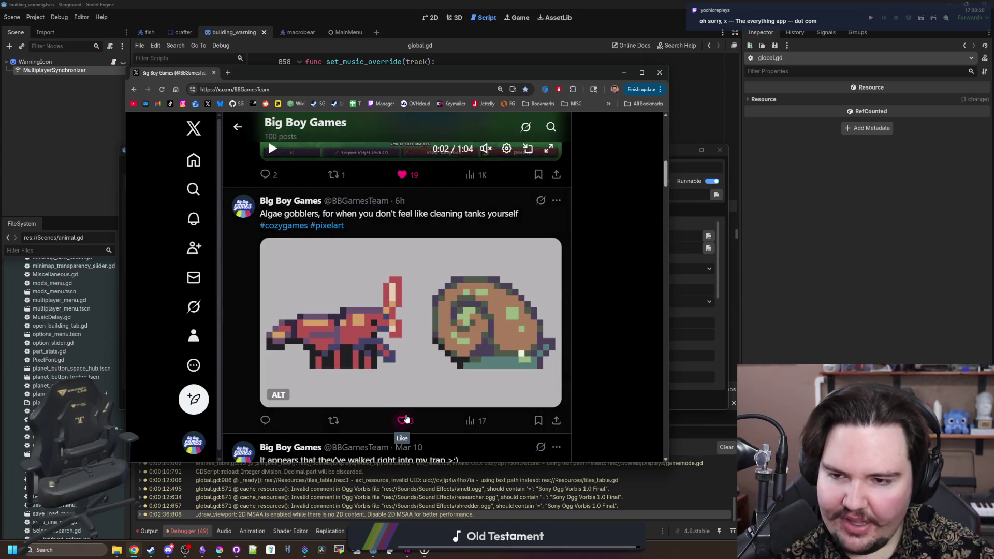
click(329, 226)
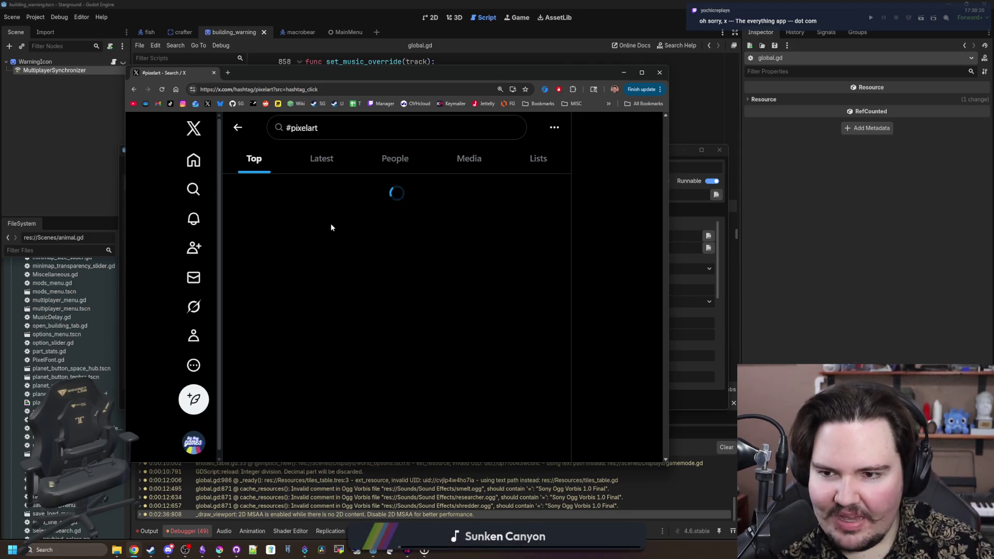
scroll(327, 251, down, 3)
scroll(326, 251, down, 10)
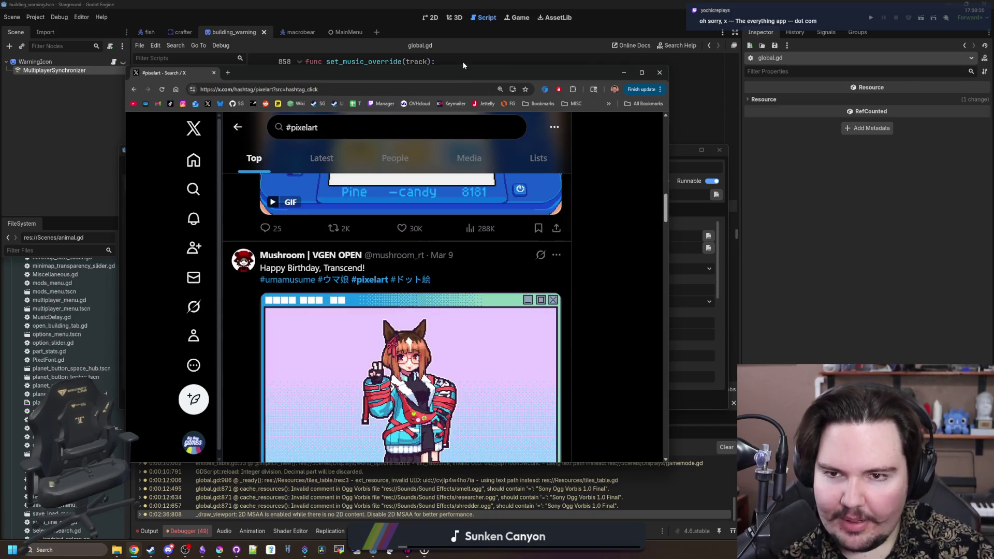
- Switch between the browser and Godot to check release export progress, then bring in the Bluesky window
click(624, 72)
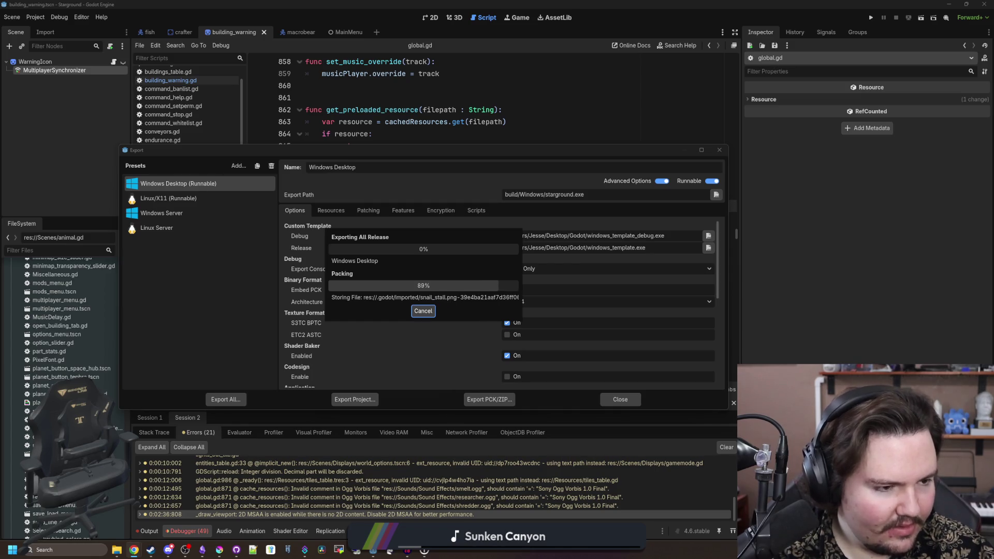
key(alt+Tab)
scroll(579, 285, up, 1)
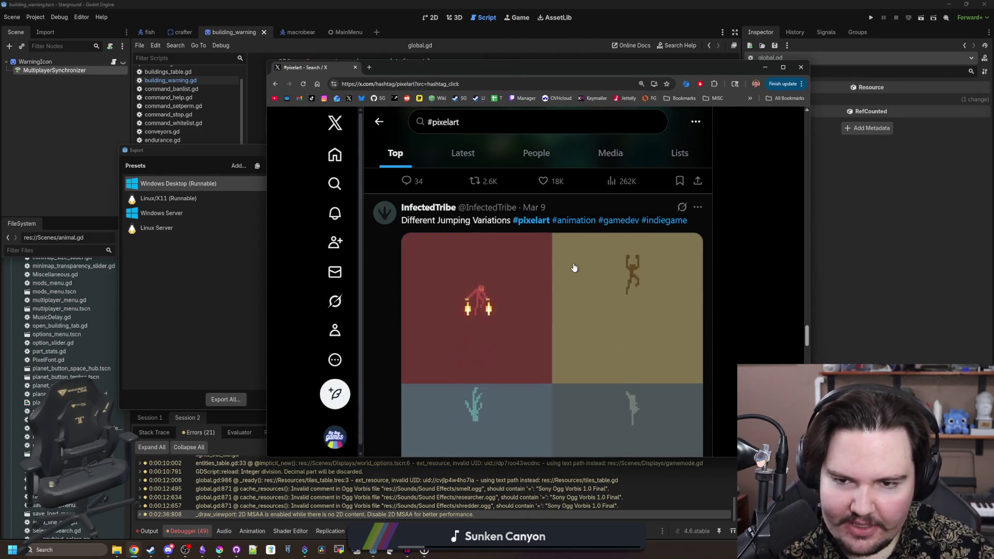
key(alt+Tab)
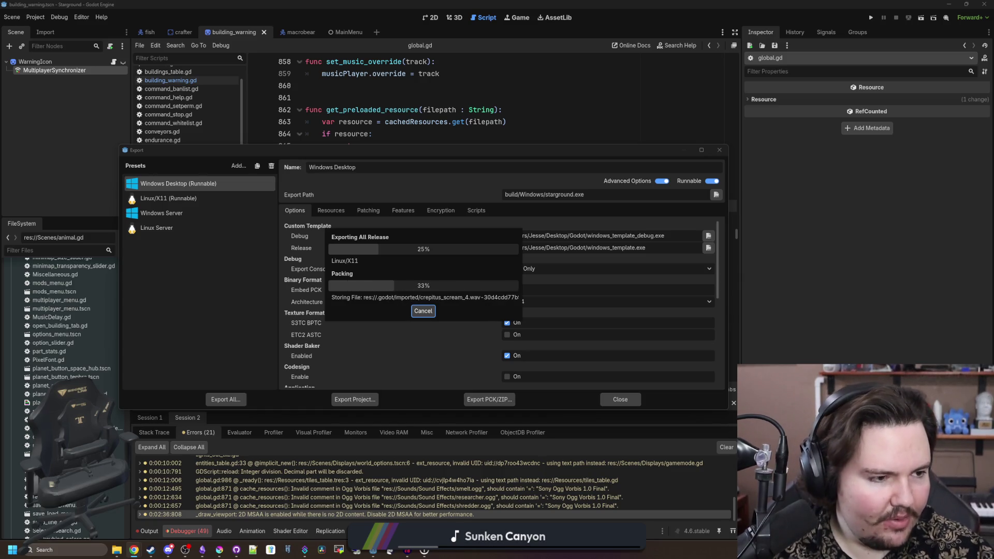
key(alt+Tab)
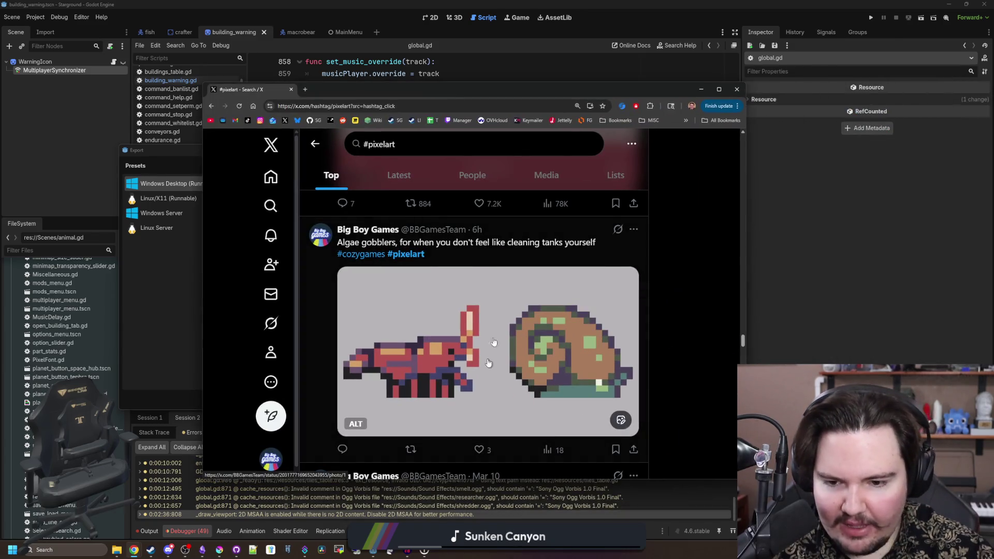
drag(582, 95, 937, 146)
key(alt+Tab)
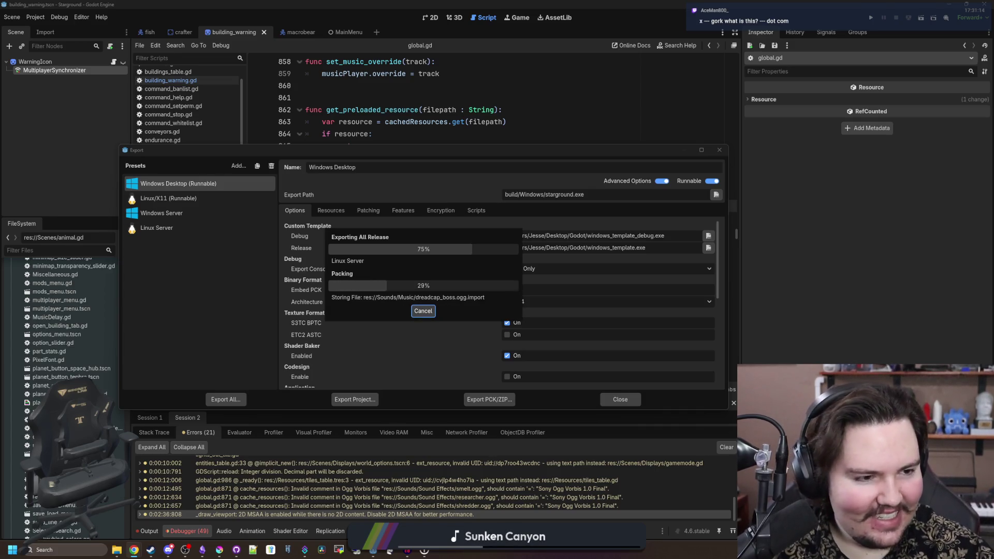
mouse_move(993, 155)
mouse_down()
mouse_move(532, 141)
mouse_move(298, 113)
mouse_move(319, 104)
mouse_up()
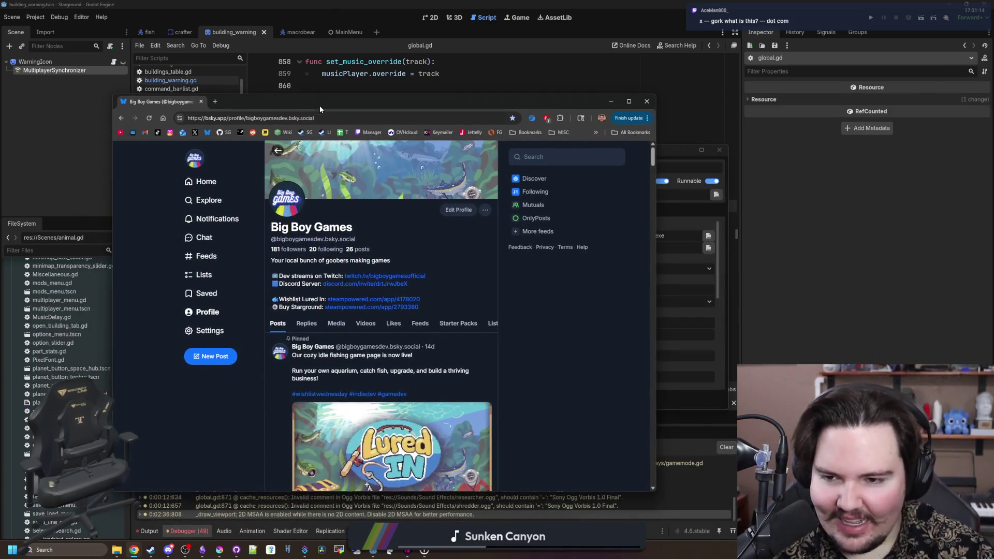
- Open the OnlyPosts feed on Bluesky and scroll through its posts
scroll(419, 253, down, 7)
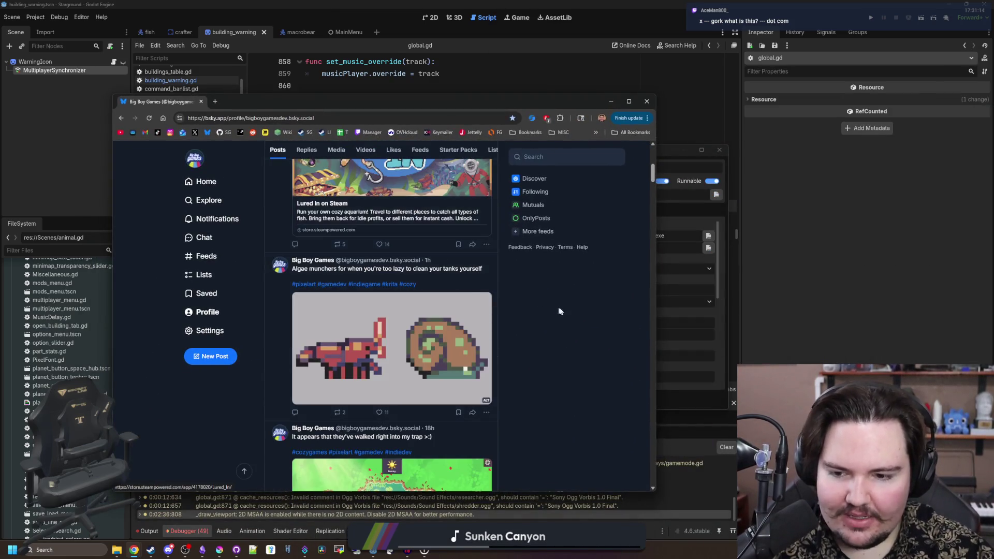
scroll(562, 314, up, 8)
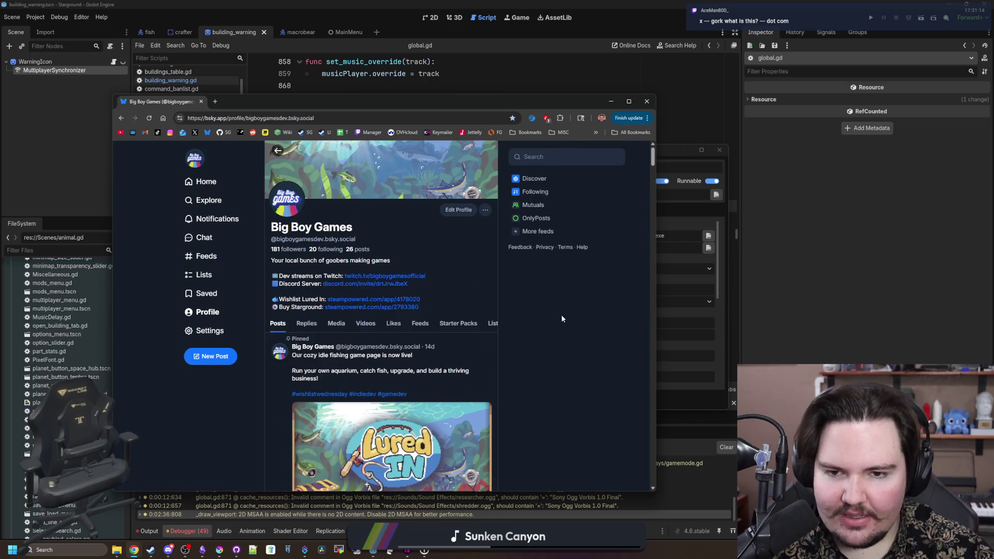
click(533, 218)
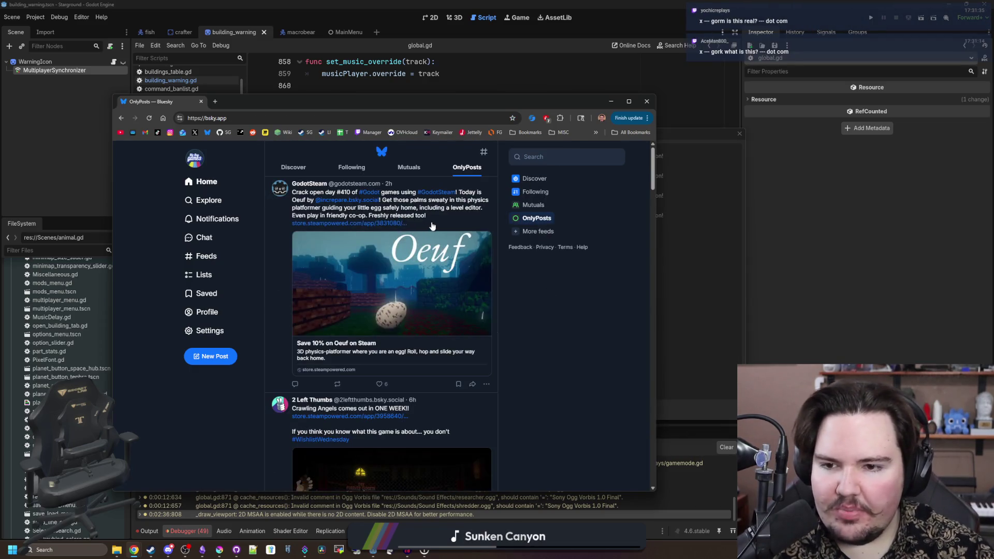
scroll(434, 271, down, 5)
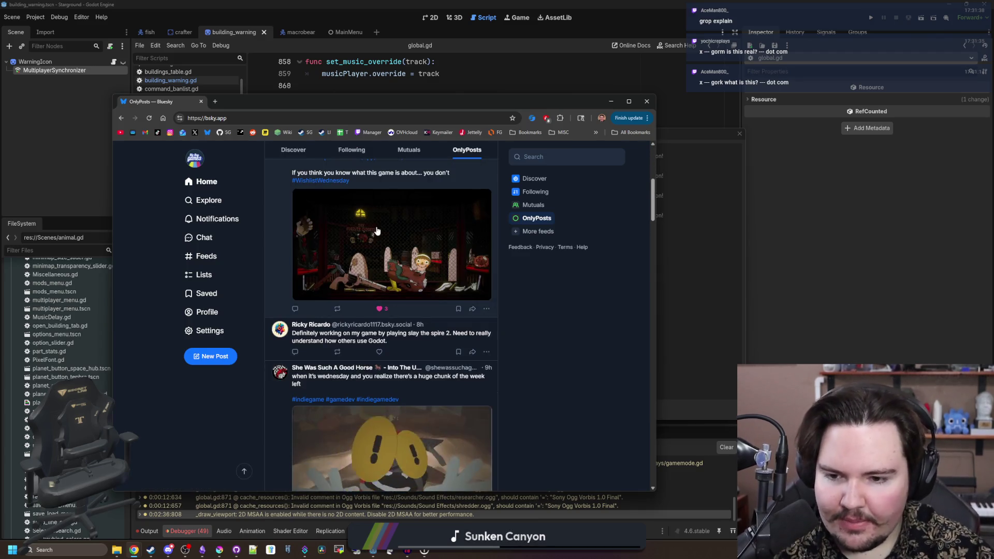
scroll(378, 254, down, 12)
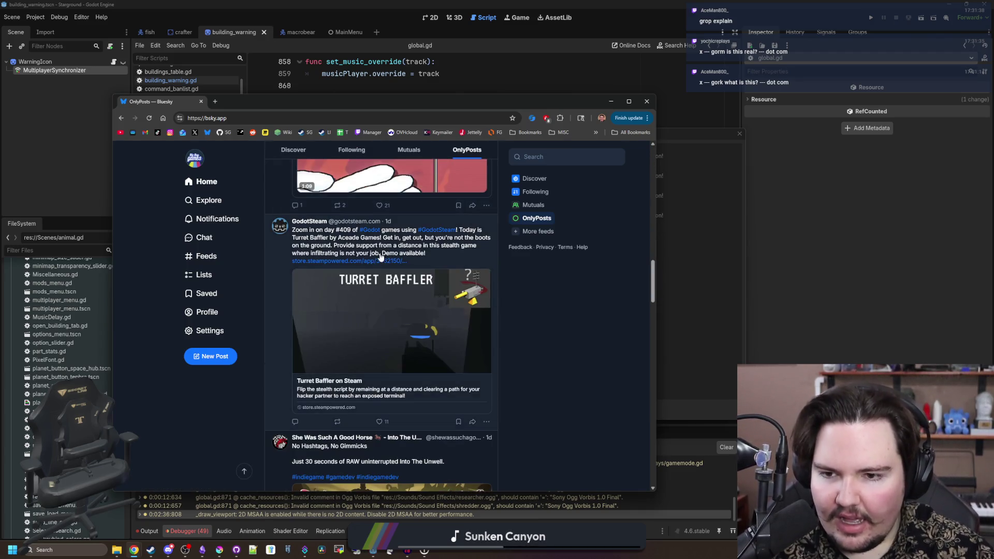
scroll(393, 321, down, 10)
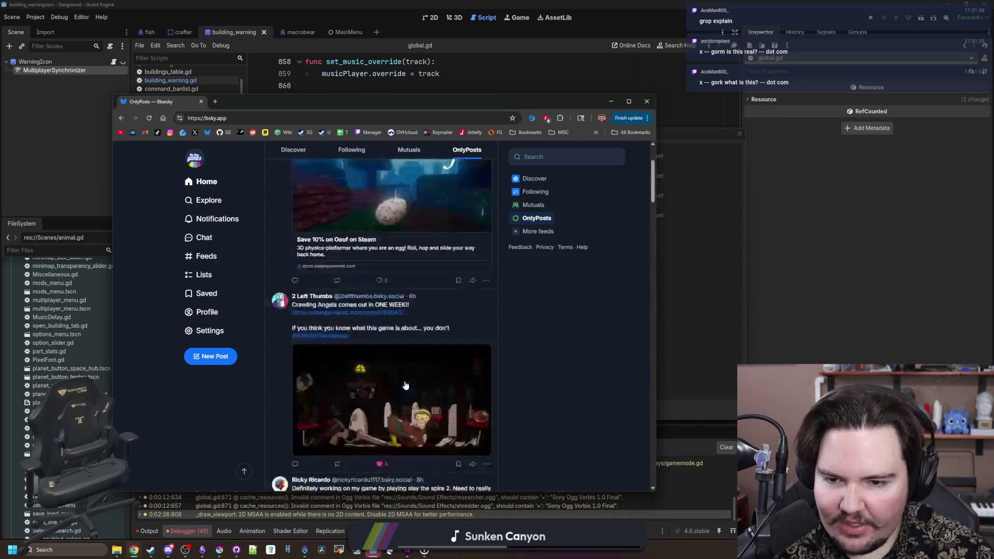
scroll(399, 363, down, 8)
scroll(391, 381, up, 15)
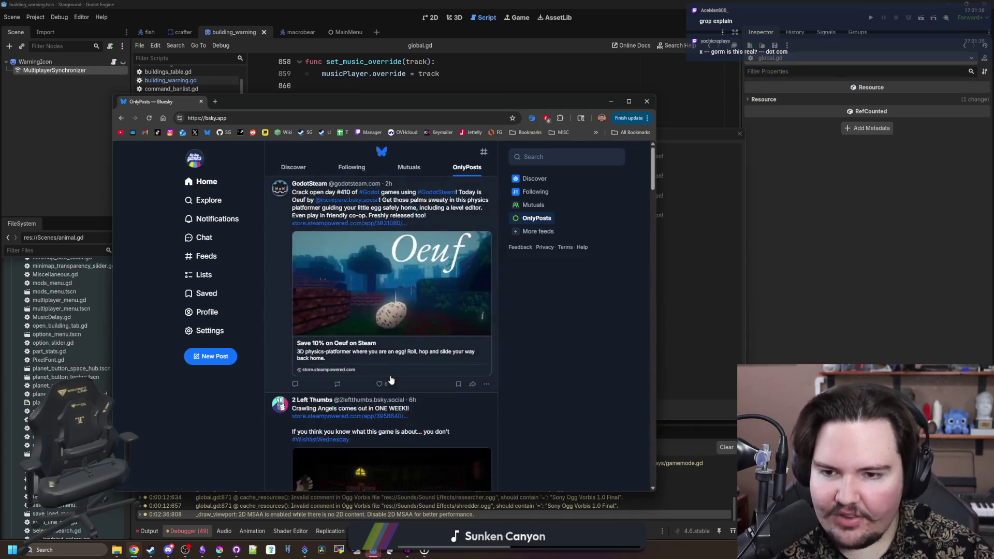
scroll(399, 326, down, 6)
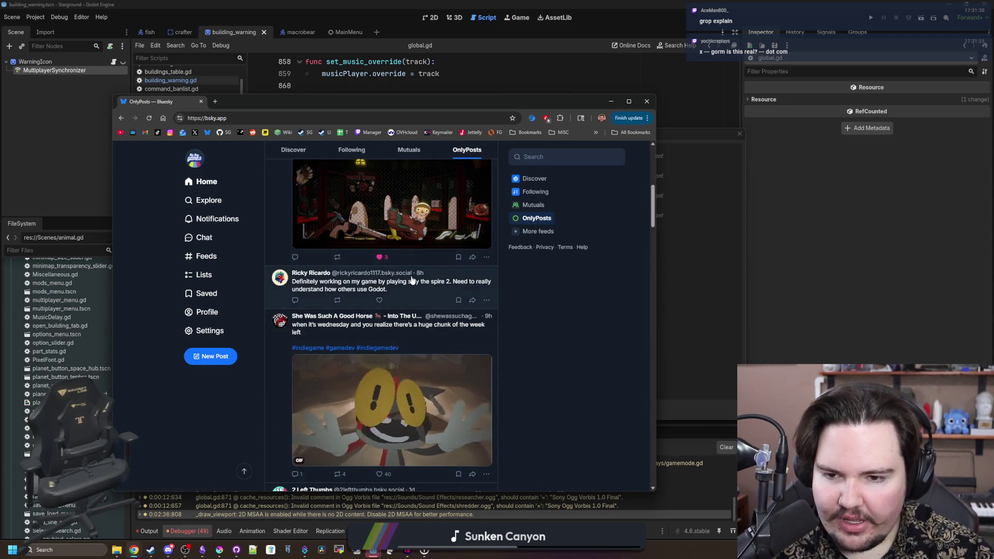
scroll(412, 275, down, 5)
scroll(414, 228, up, 10)
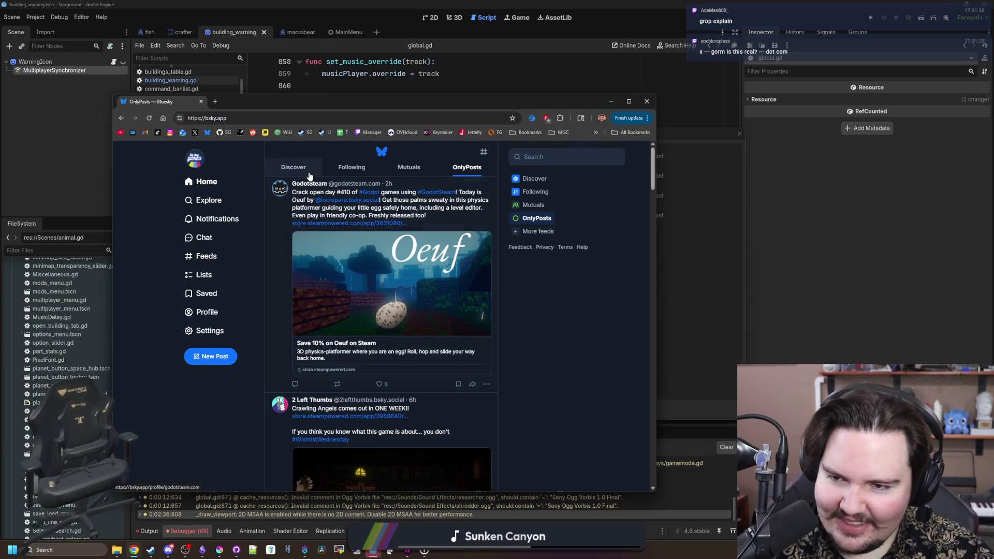
- Return to the Big Boy Games profile, scroll it, then open the studio's TikTok profile
click(197, 310)
scroll(346, 277, down, 10)
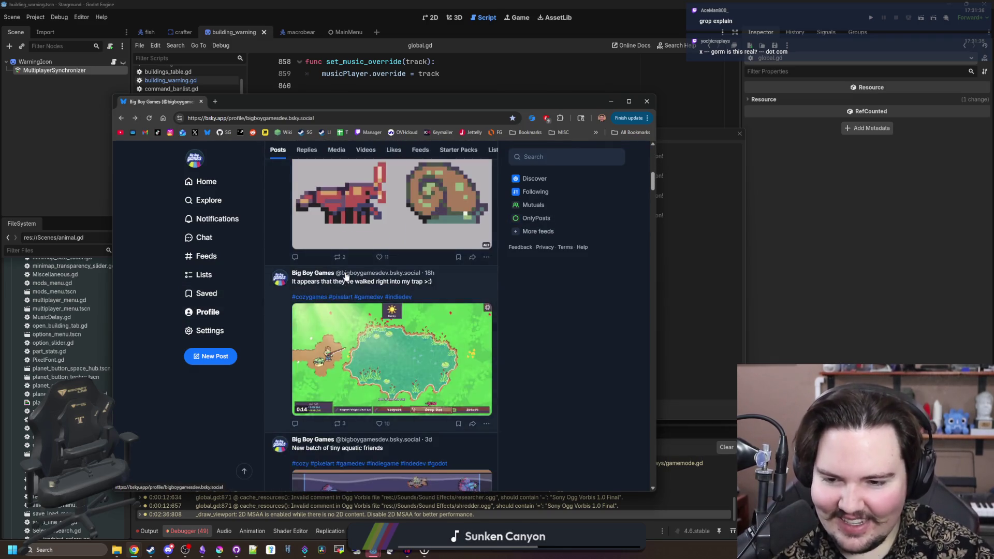
scroll(467, 291, up, 3)
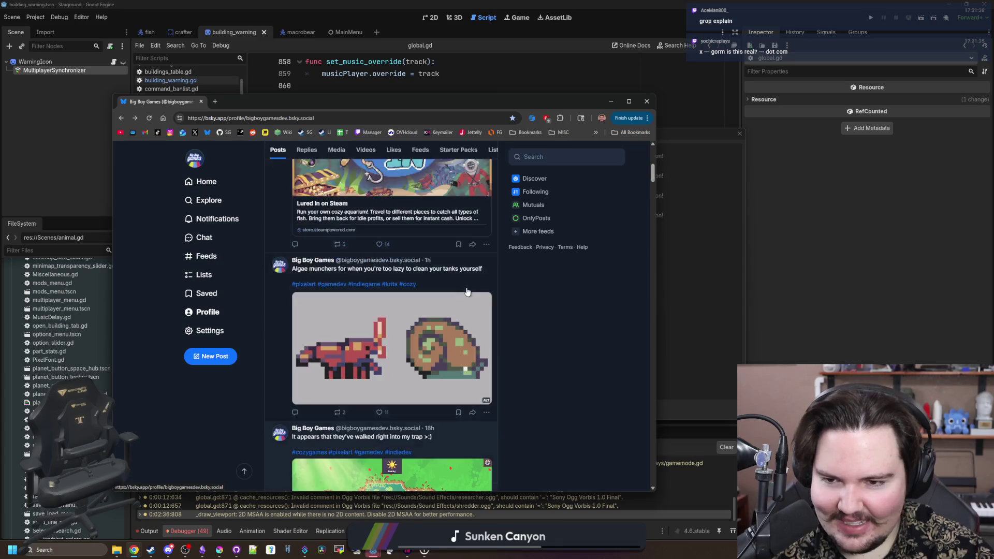
scroll(325, 342, up, 7)
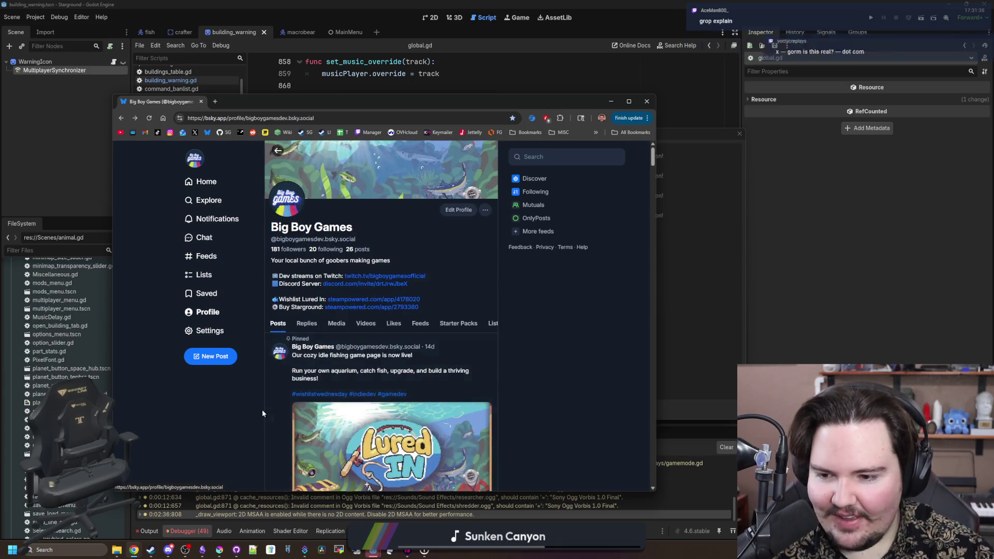
scroll(262, 409, down, 7)
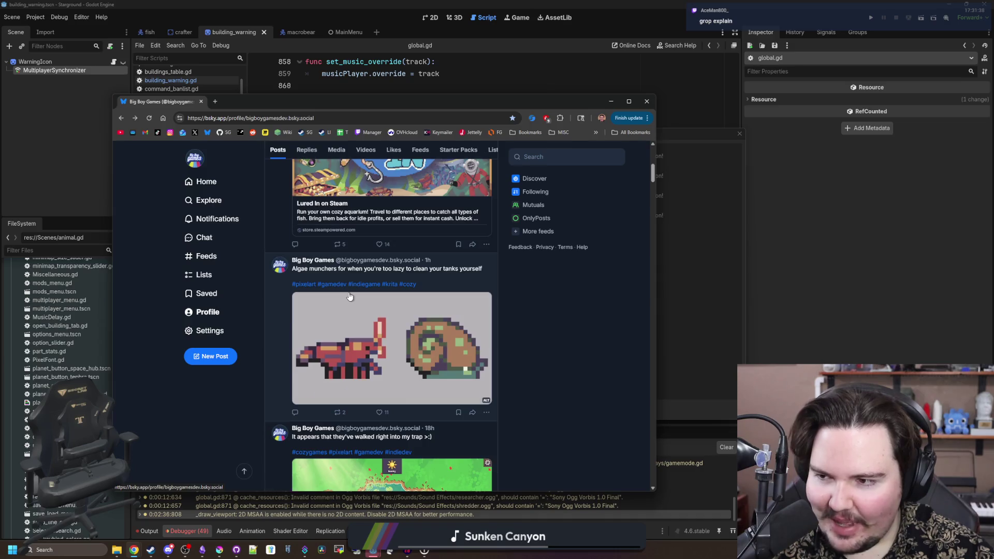
scroll(258, 160, up, 8)
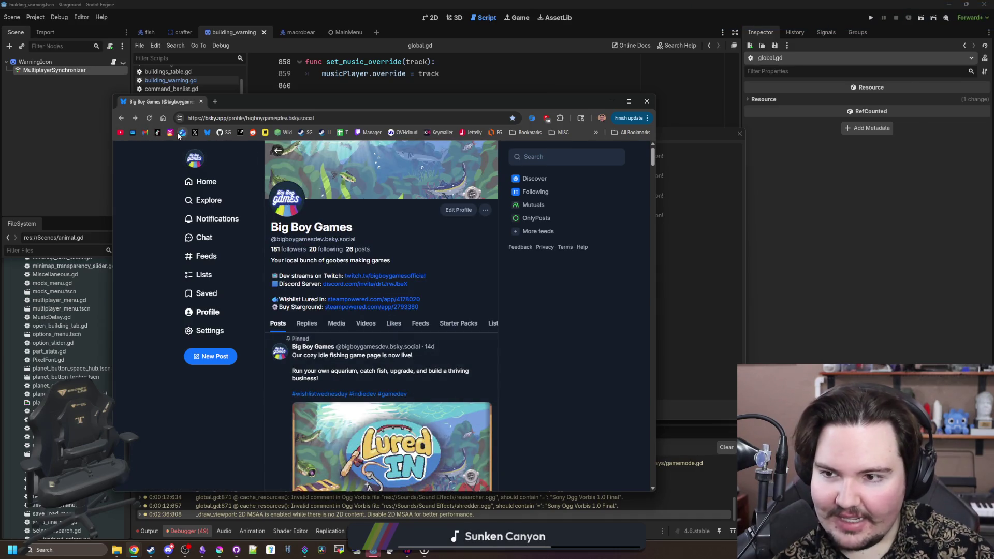
click(158, 133)
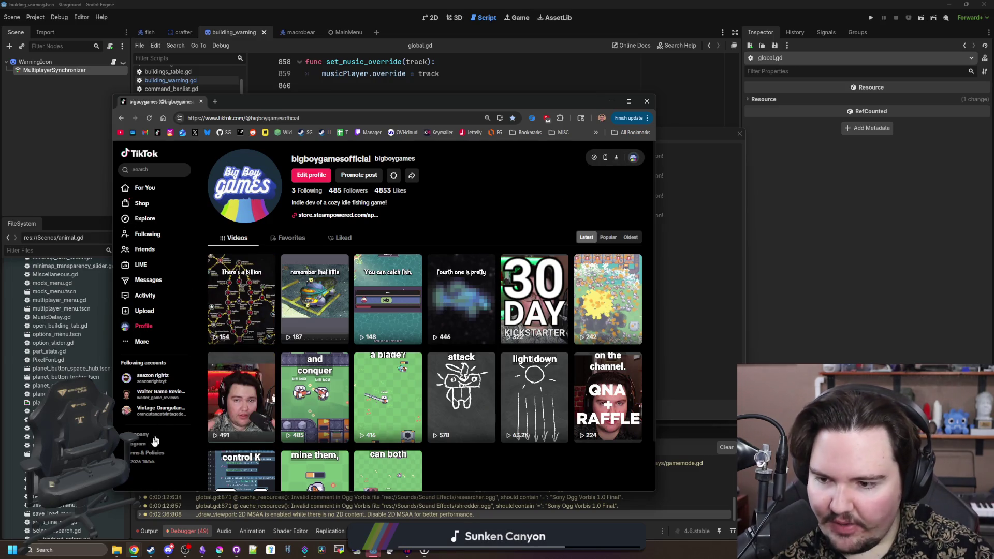
- Open and close TikTok's More panel, then start a new tab with 'tiktok ai chat'
click(134, 343)
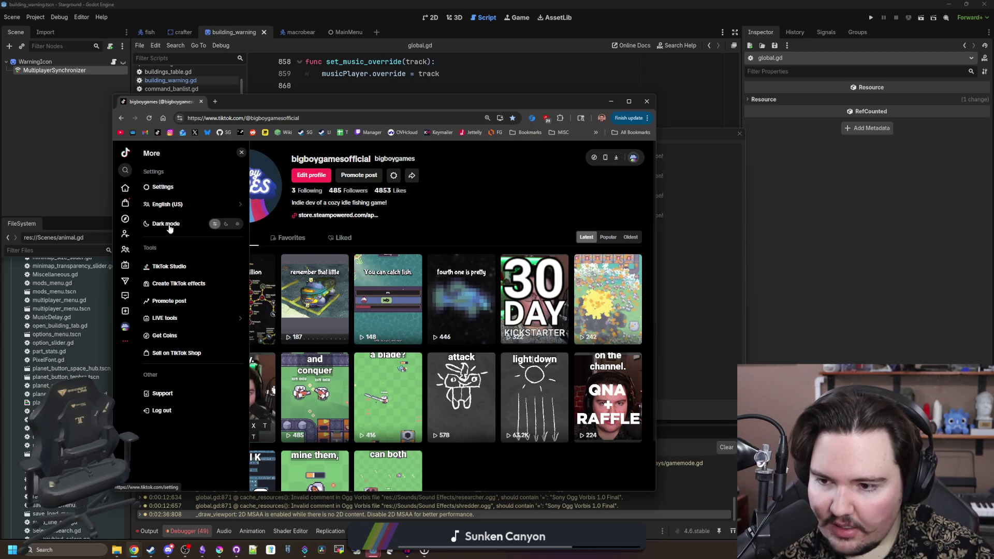
click(502, 472)
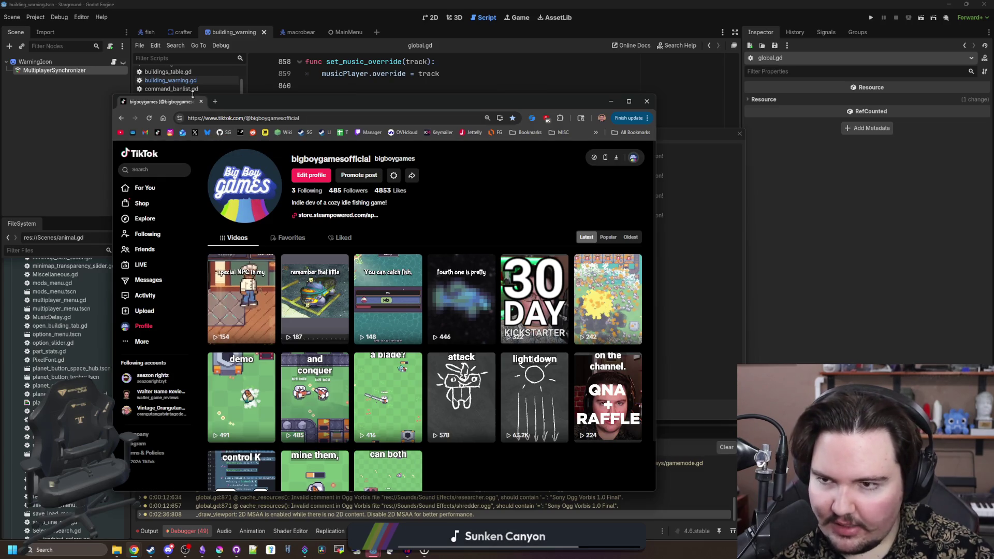
click(216, 101)
text(tiktok)
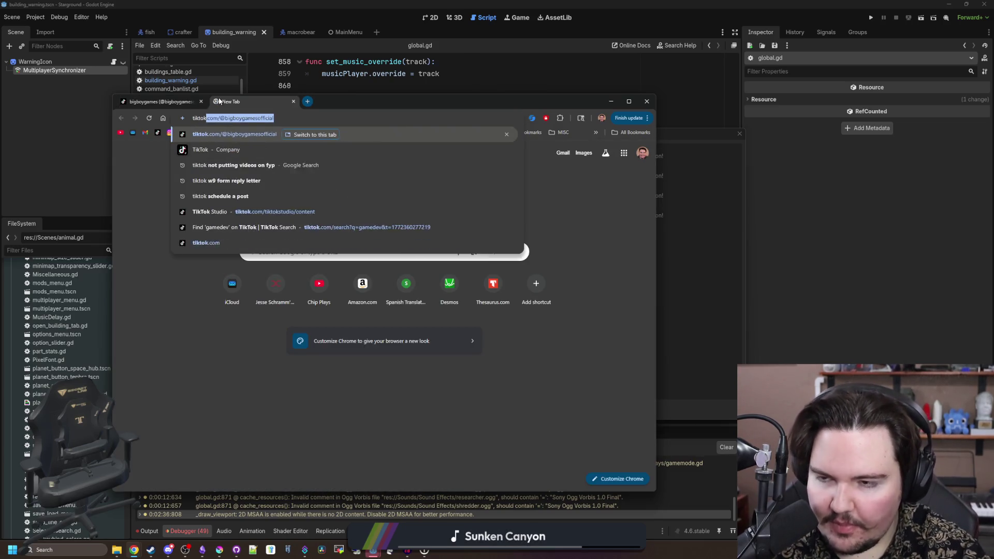
text( ai chat)
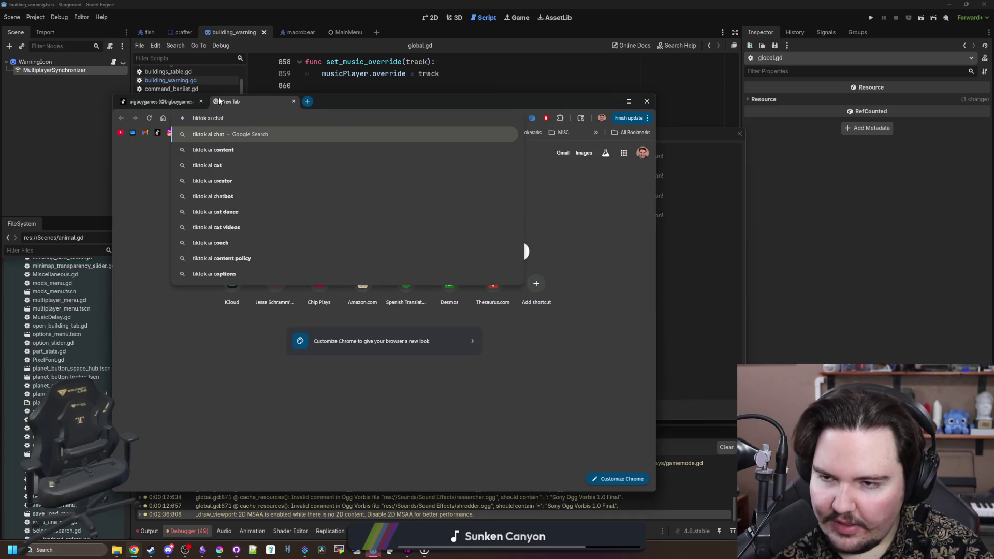
- Search Google for 'tiktok ai chat' and scroll through the results
key(Return)
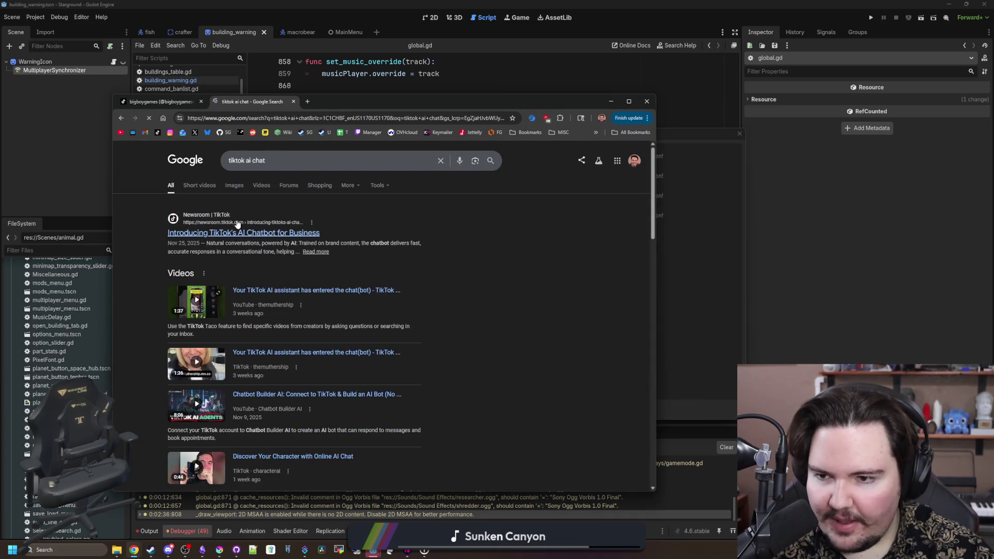
scroll(393, 245, down, 4)
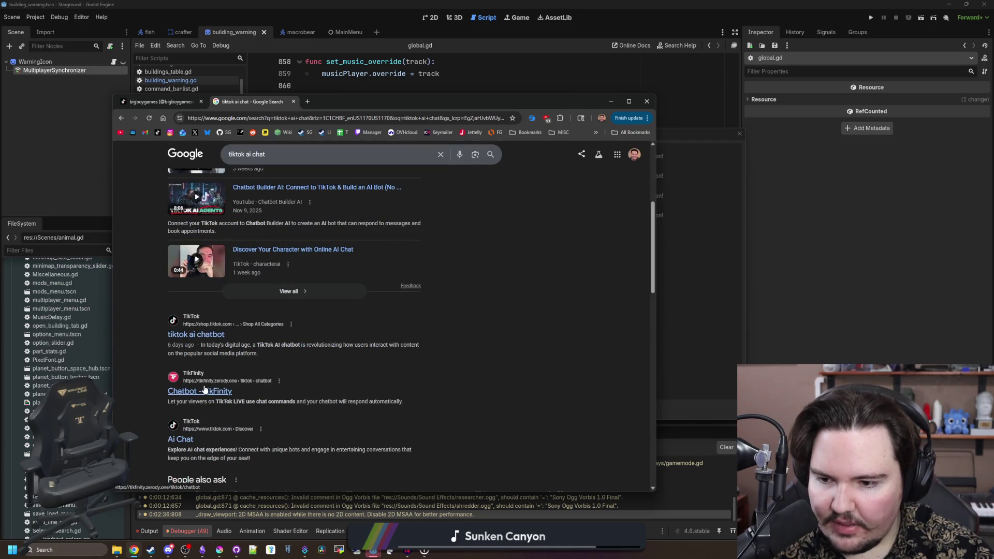
scroll(280, 323, down, 4)
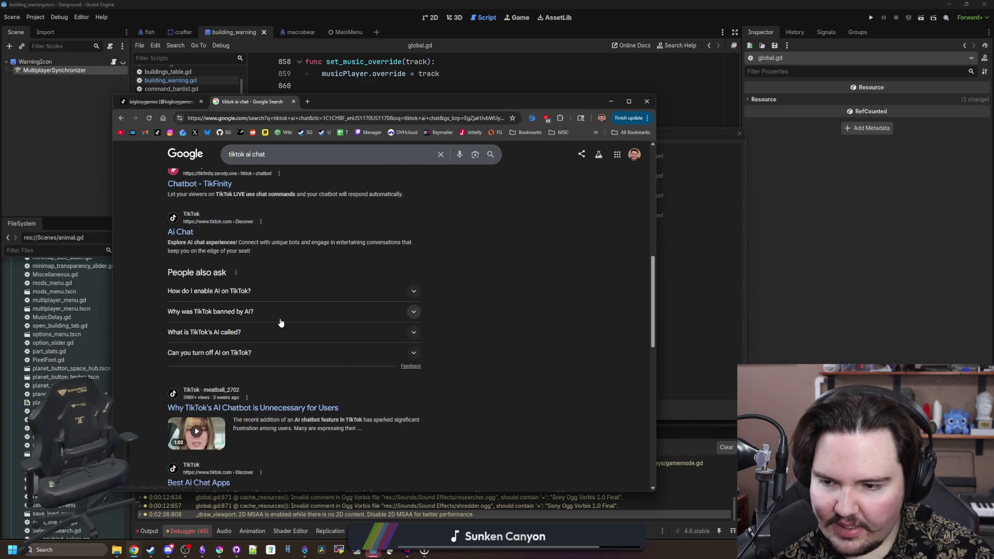
scroll(280, 322, down, 4)
scroll(280, 323, up, 10)
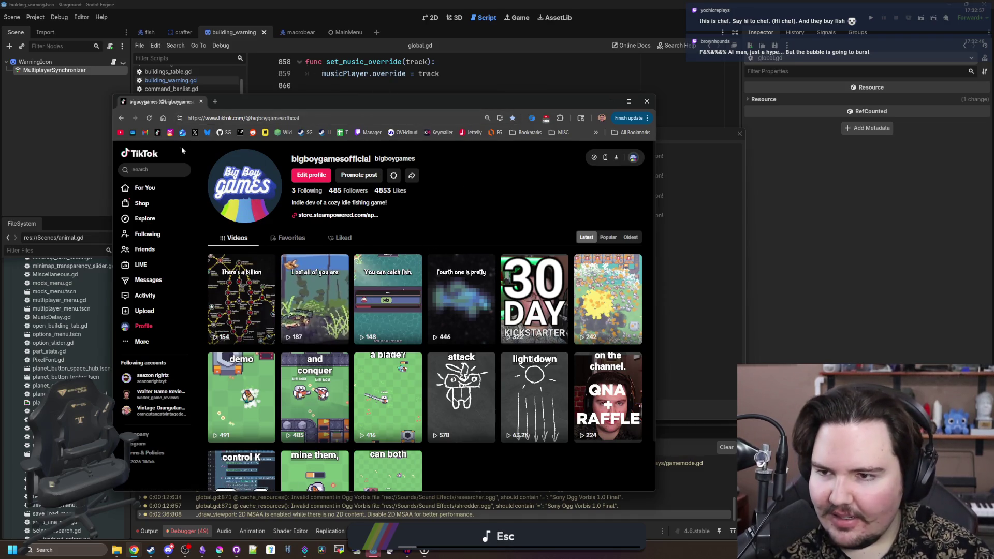
- Open the studio's Instagram profile and check its notifications list
click(170, 133)
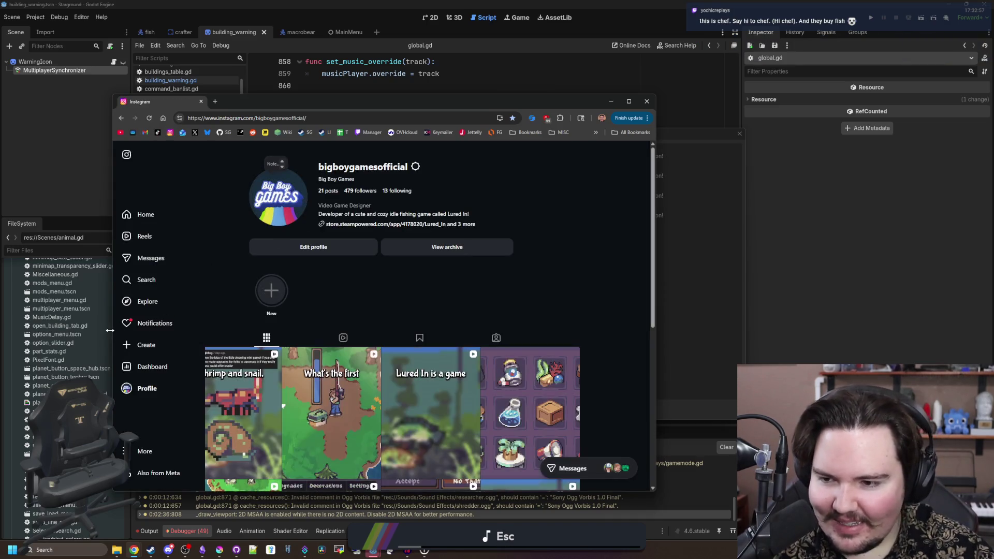
click(152, 324)
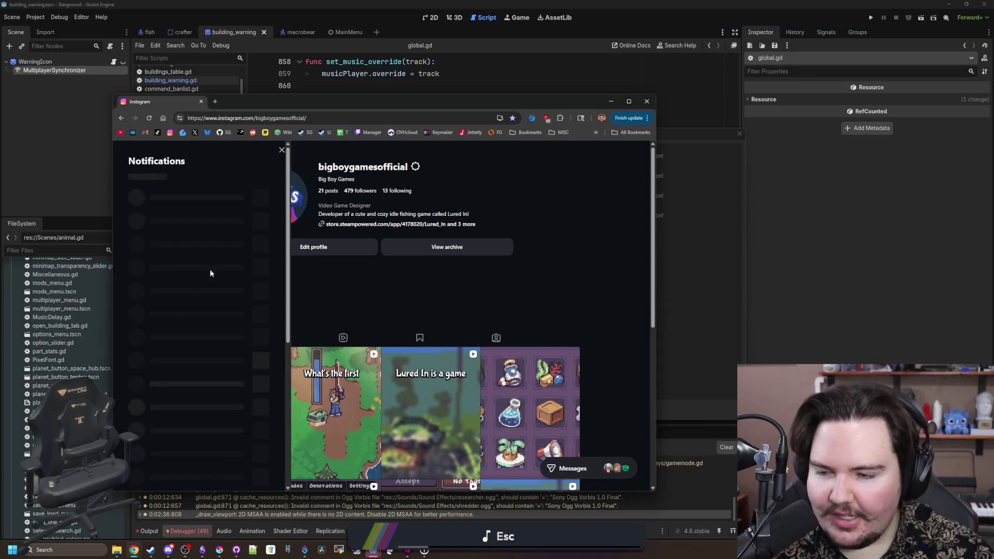
click(282, 151)
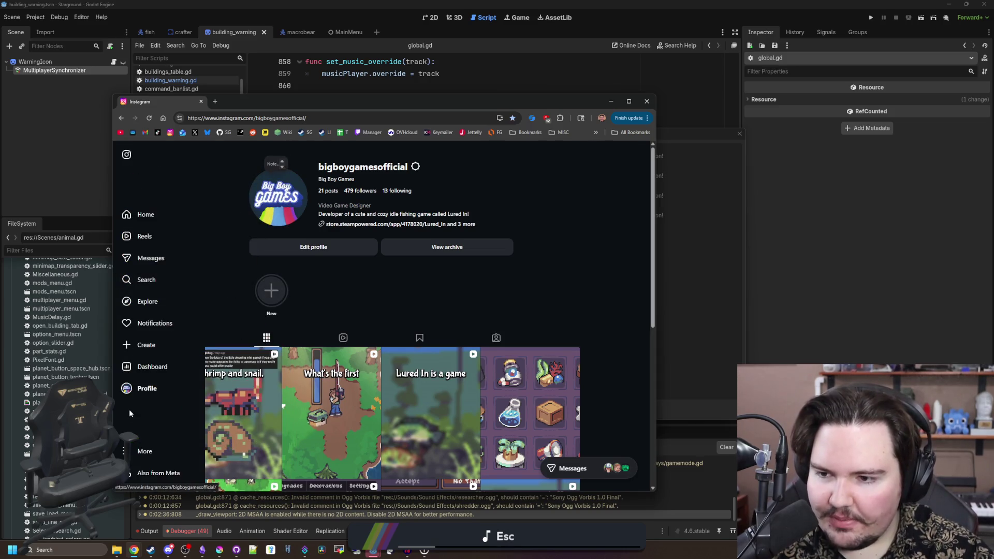
scroll(214, 387, down, 4)
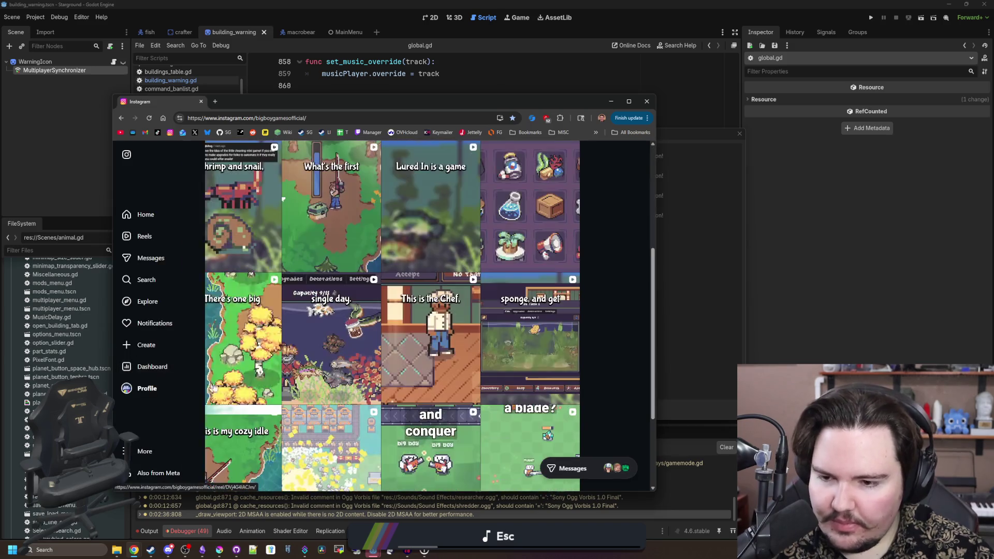
scroll(235, 357, down, 2)
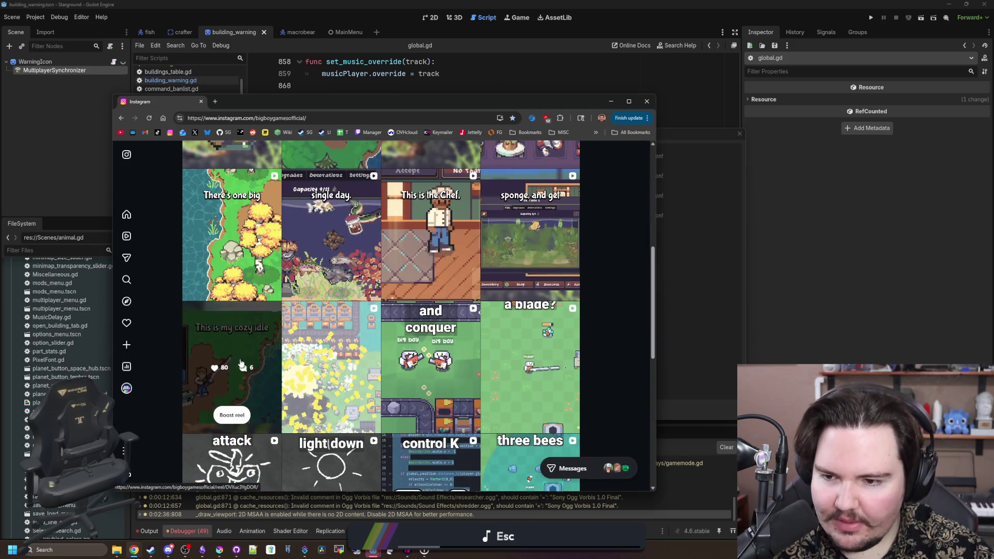
scroll(332, 373, up, 3)
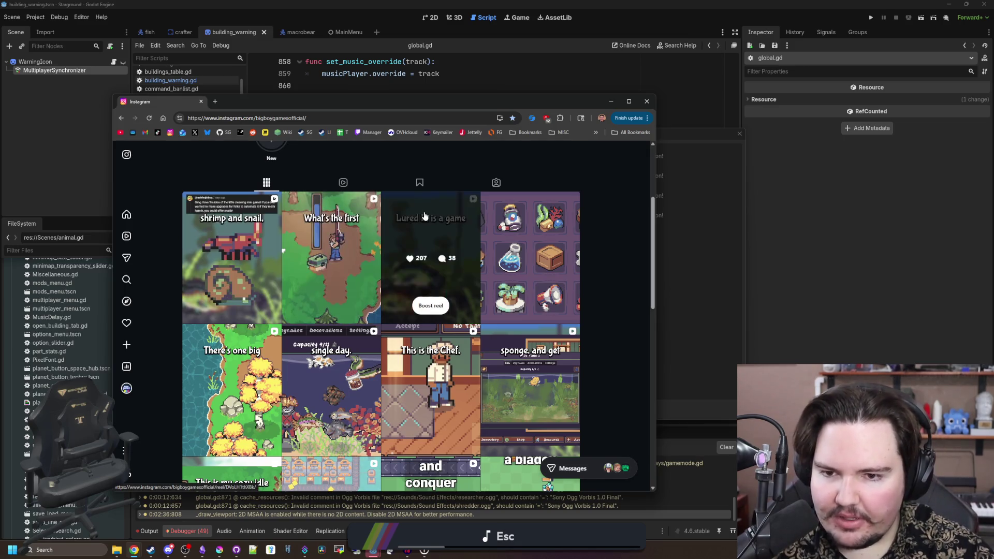
- View the shrimp and snail reel twice, closing it back to the profile each time
mouse_move(127, 378)
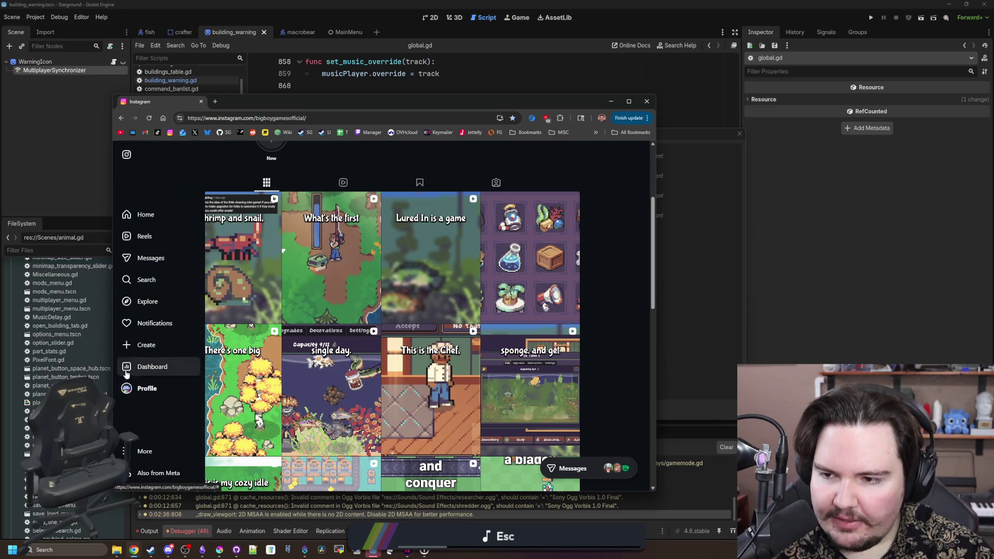
click(246, 220)
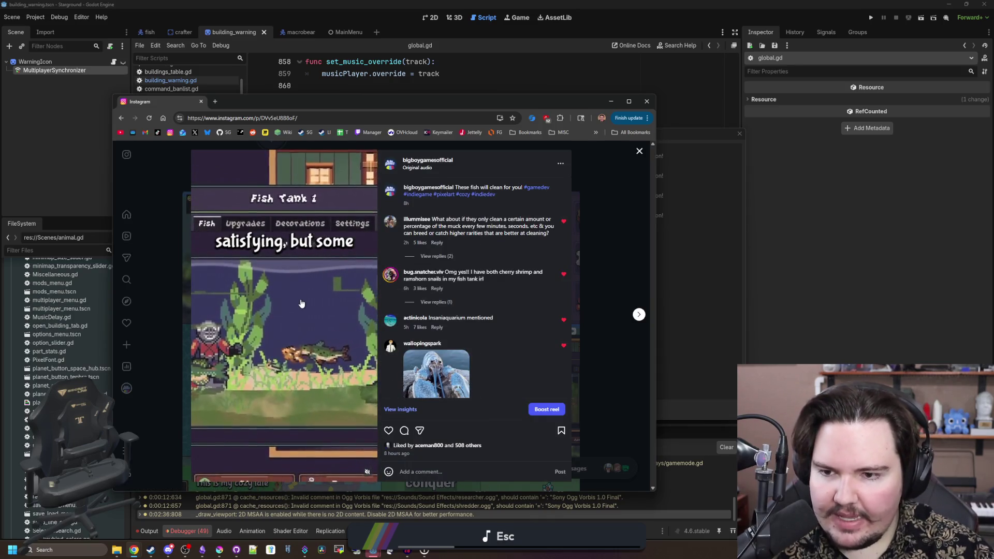
click(622, 227)
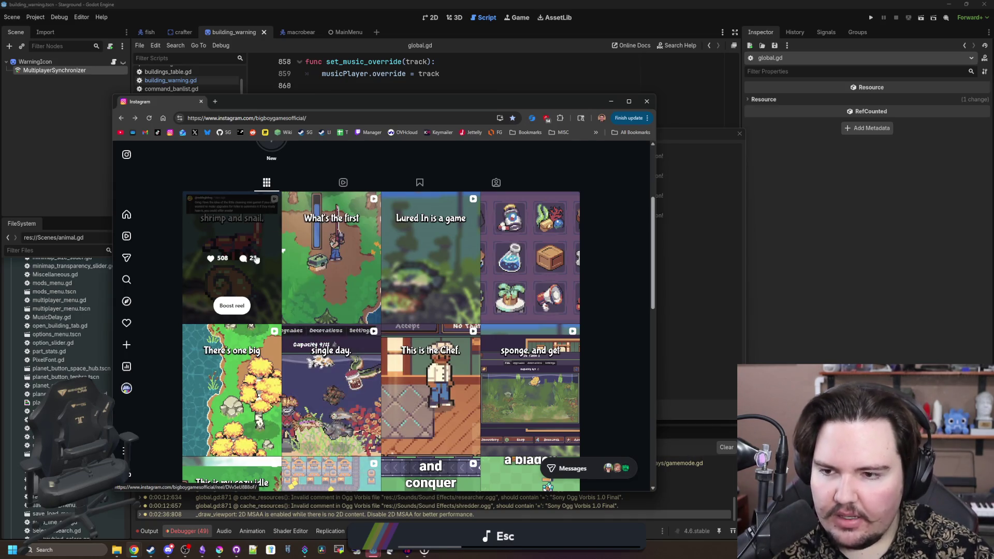
click(236, 224)
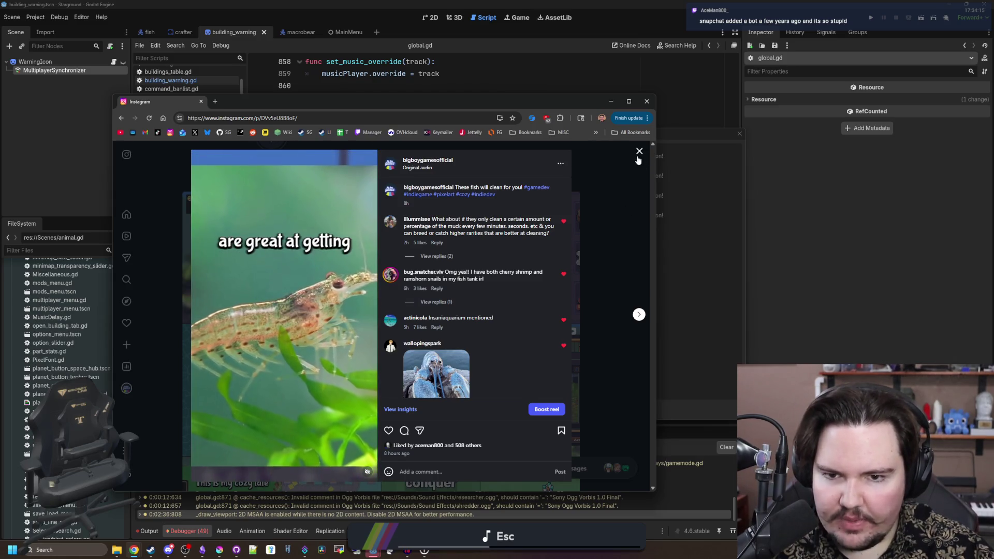
click(640, 153)
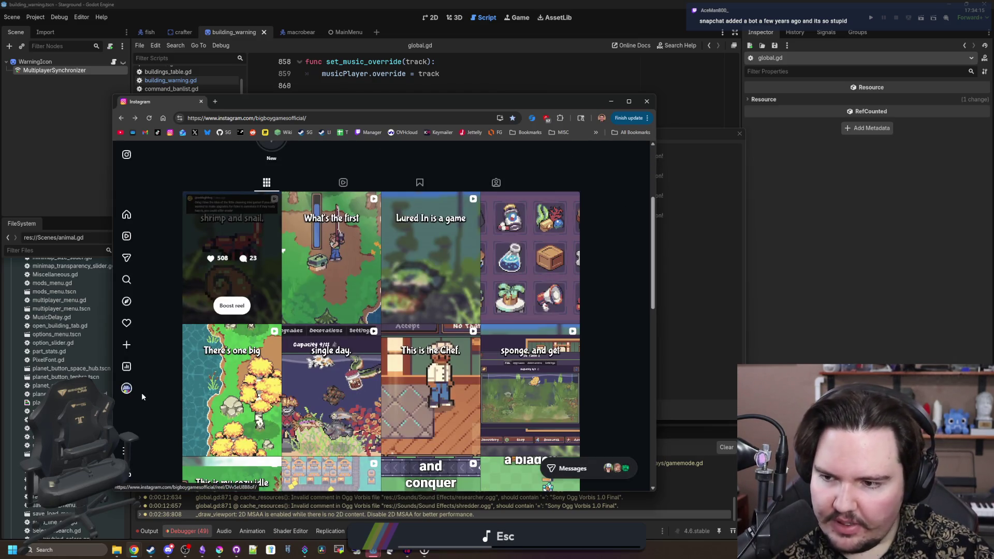
- Open and close the account options list, scroll the profile, and reposition the window
click(143, 451)
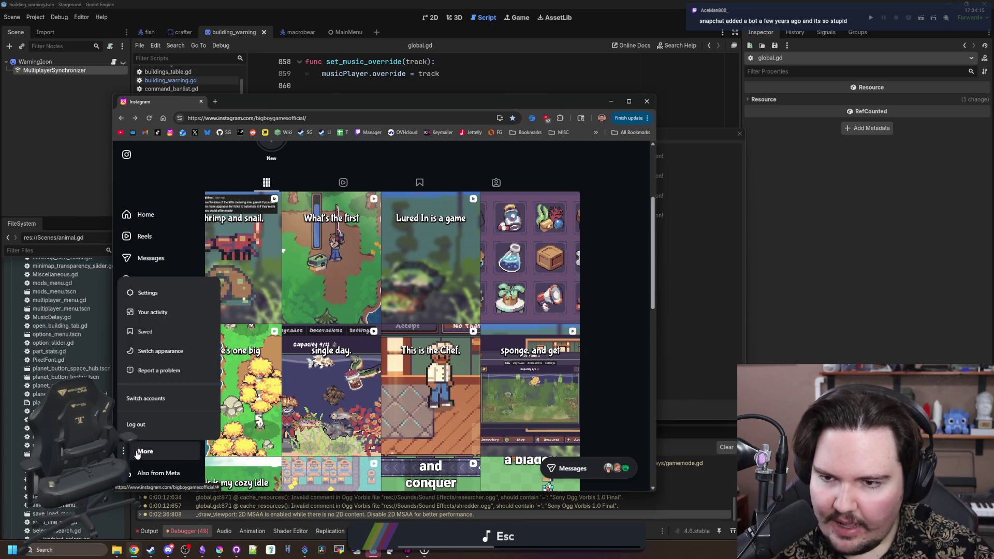
click(180, 179)
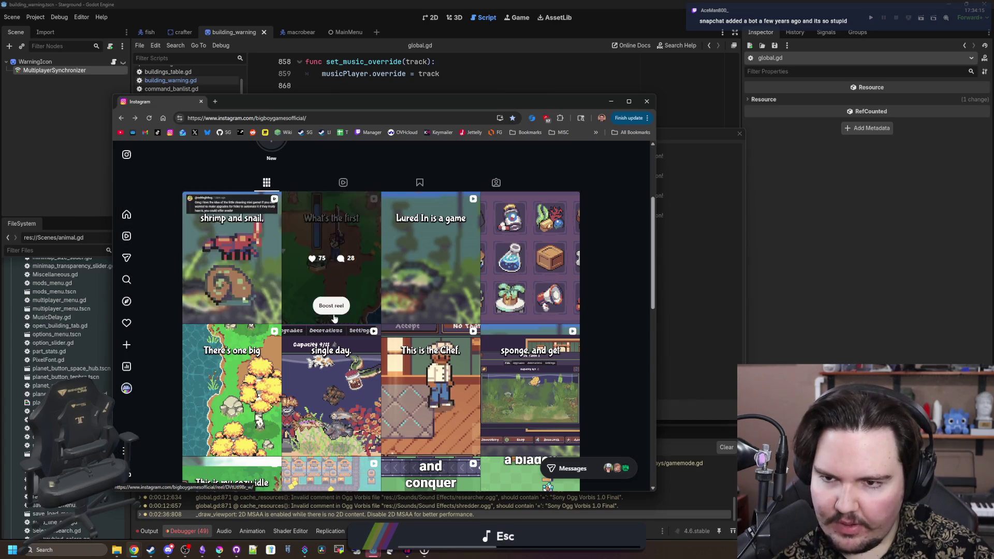
scroll(349, 330, up, 3)
scroll(348, 331, down, 10)
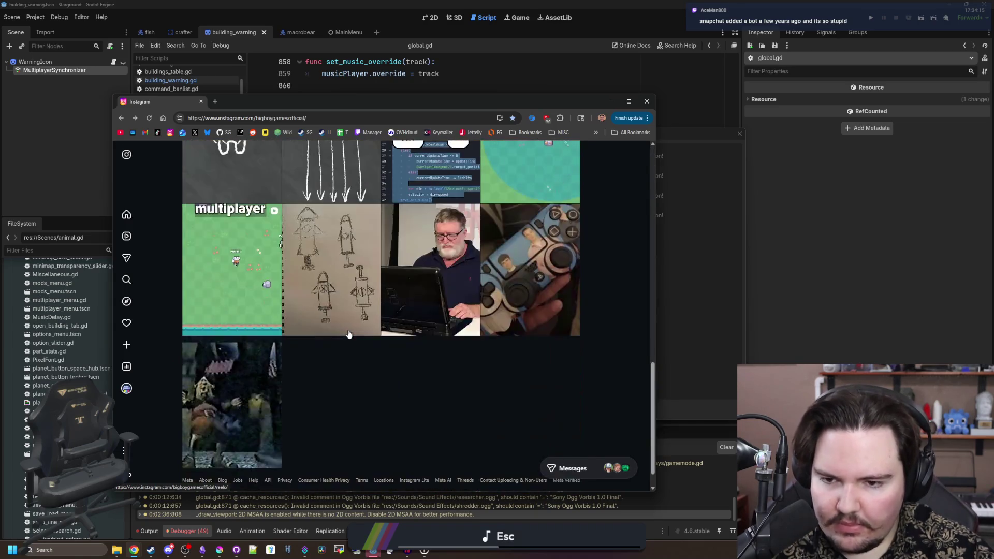
scroll(349, 334, up, 10)
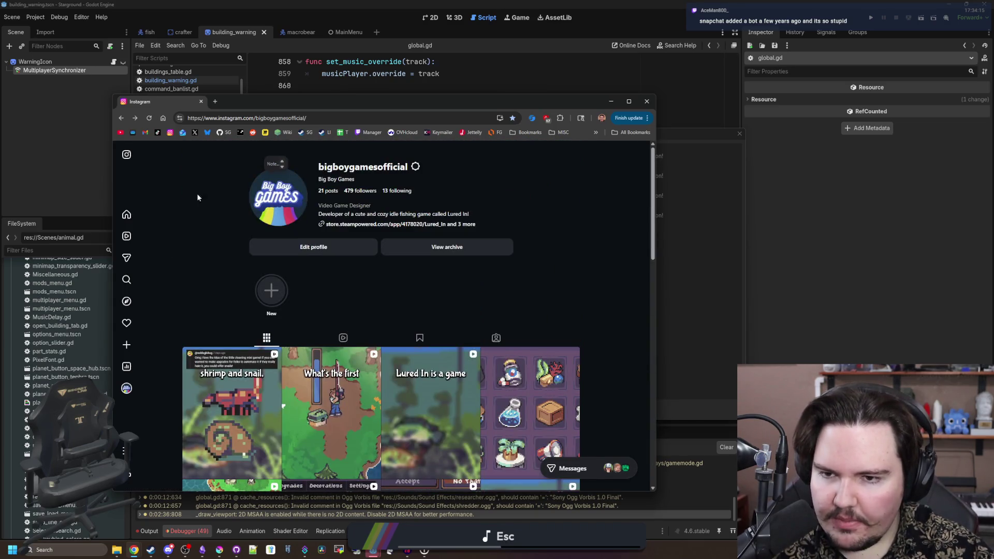
drag(268, 105, 328, 116)
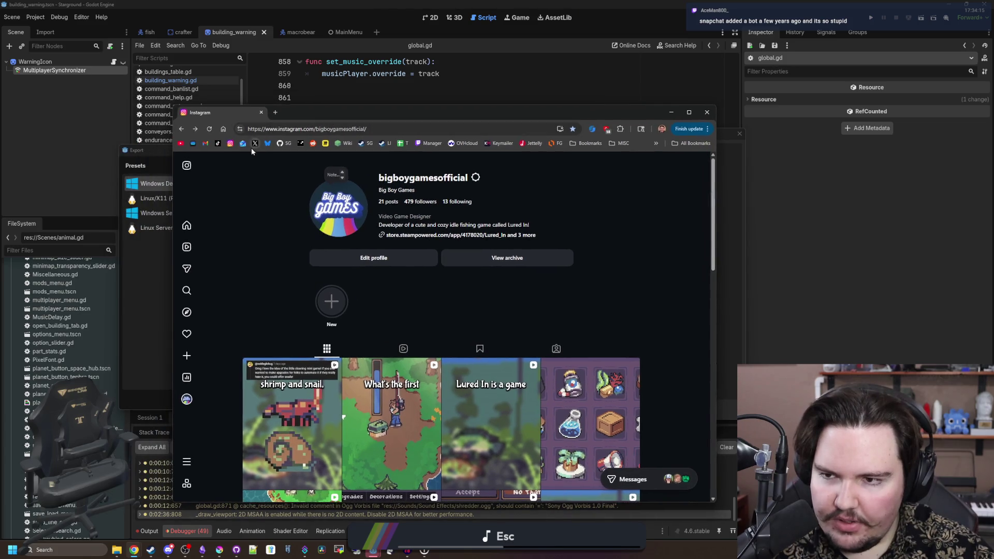
- Open the Chip Plays YouTube channel and scroll through it
click(184, 147)
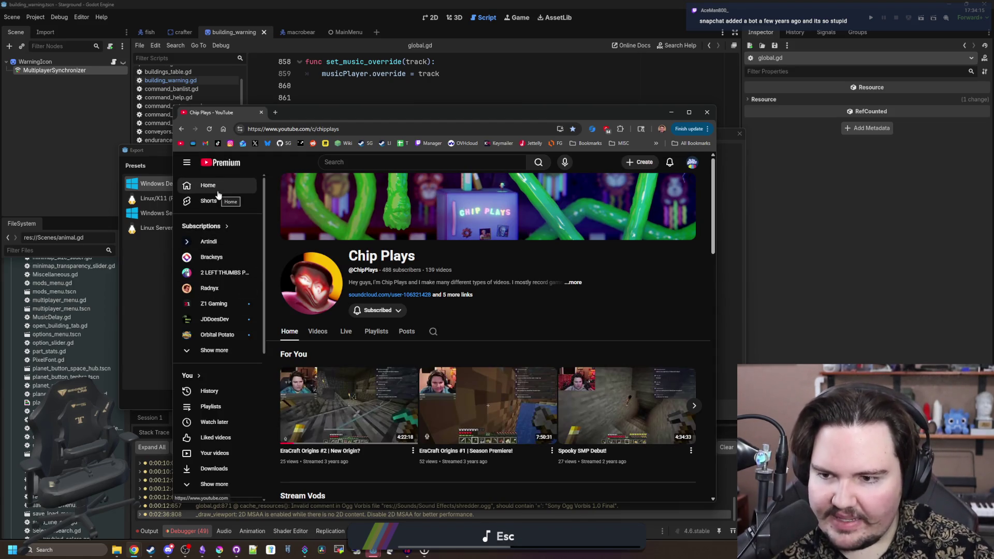
scroll(607, 299, down, 7)
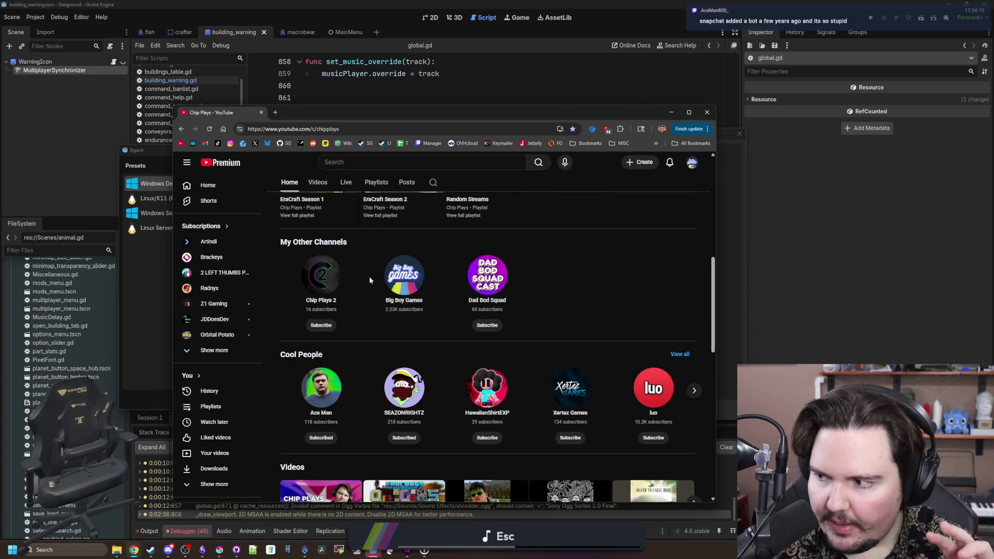
scroll(370, 280, down, 10)
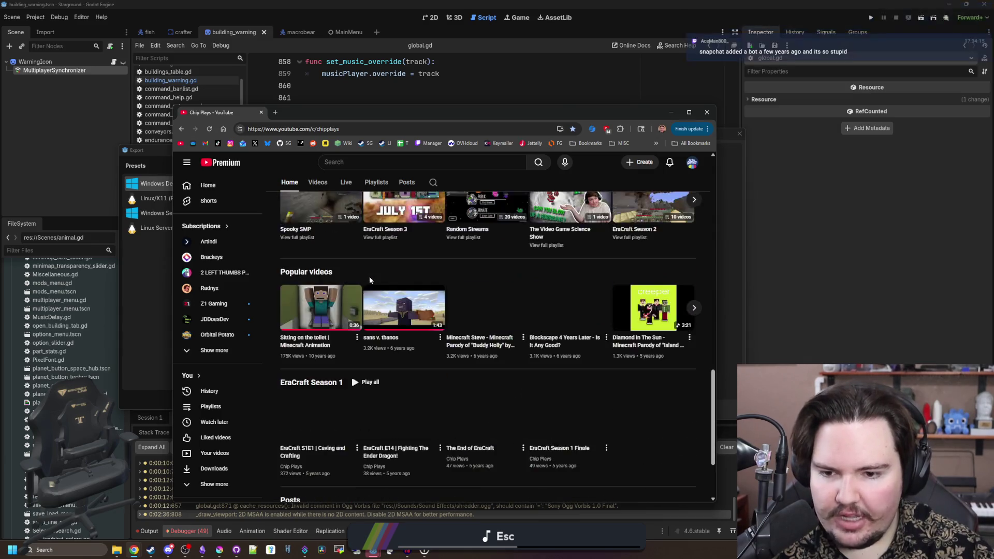
scroll(369, 277, down, 3)
scroll(445, 327, up, 20)
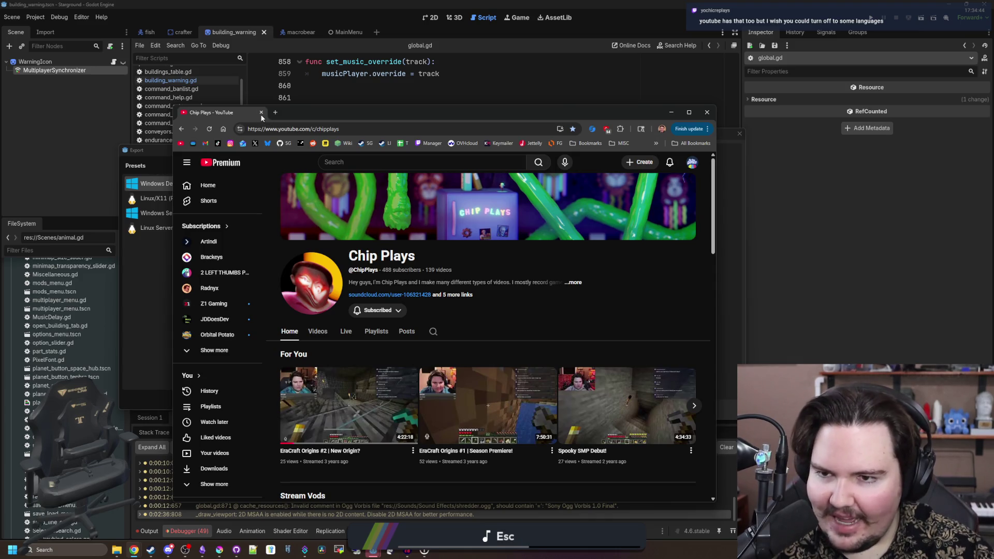
- Close Godot's export log and Export window, then open the build folder in File Explorer
mouse_move(319, 111)
mouse_down()
mouse_move(326, 414)
mouse_move(321, 313)
mouse_up()
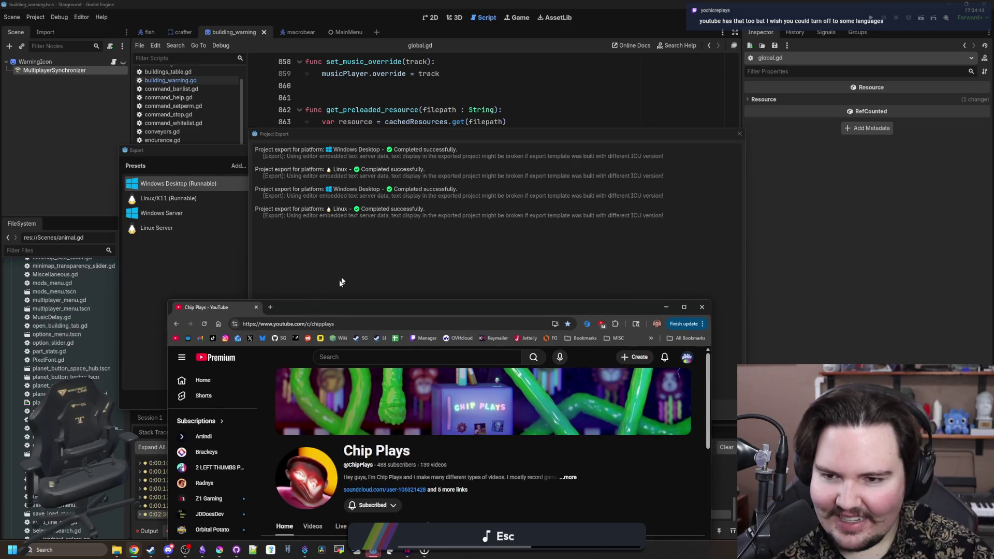
click(341, 282)
click(497, 401)
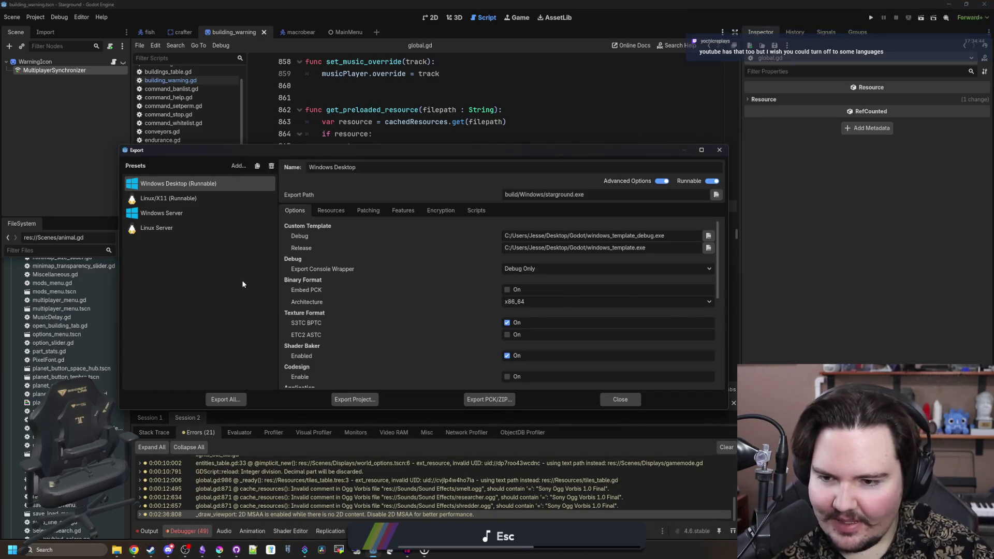
click(620, 399)
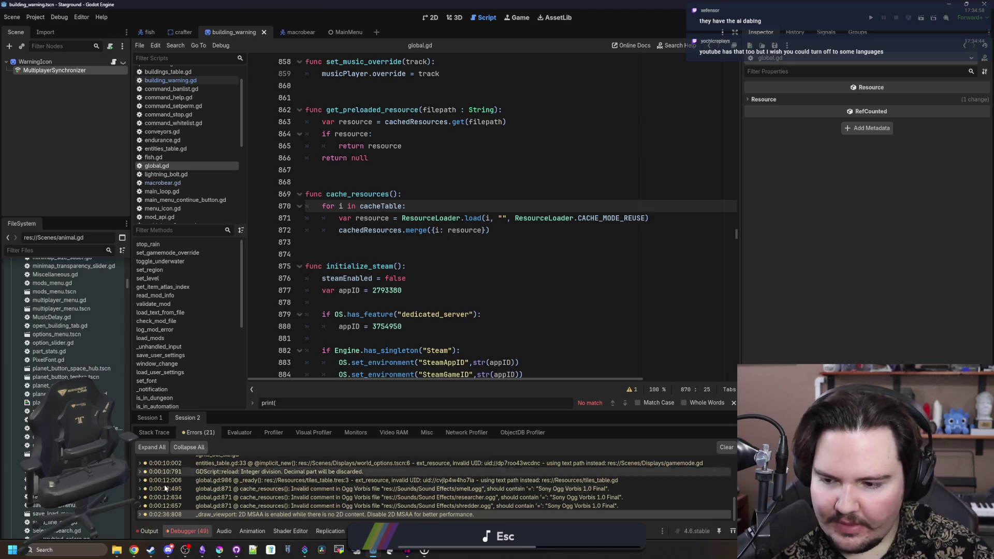
click(117, 550)
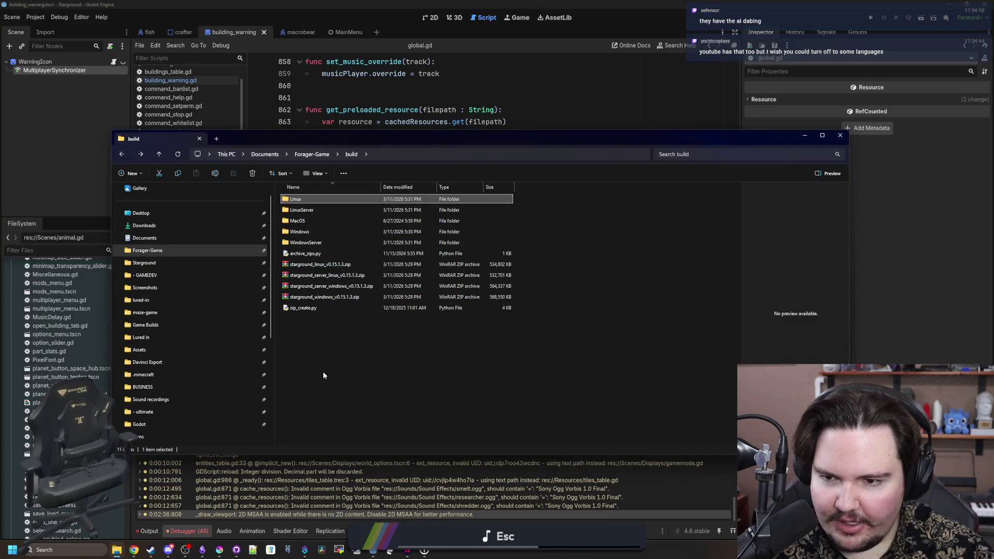
- Inspect the Windows build folder, go back to build, and minimize File Explorer
click(324, 375)
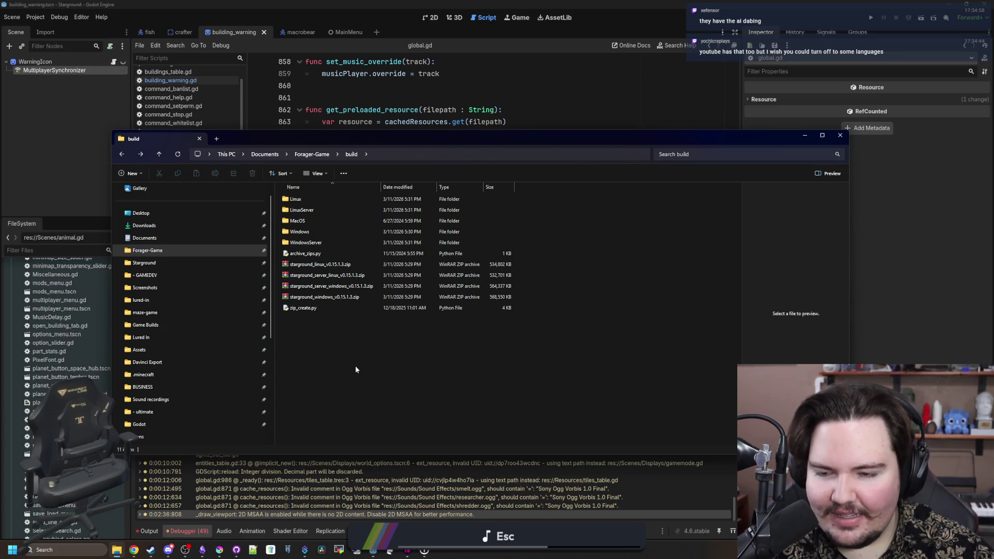
click(327, 234)
double_click(326, 234)
key(alt+Left)
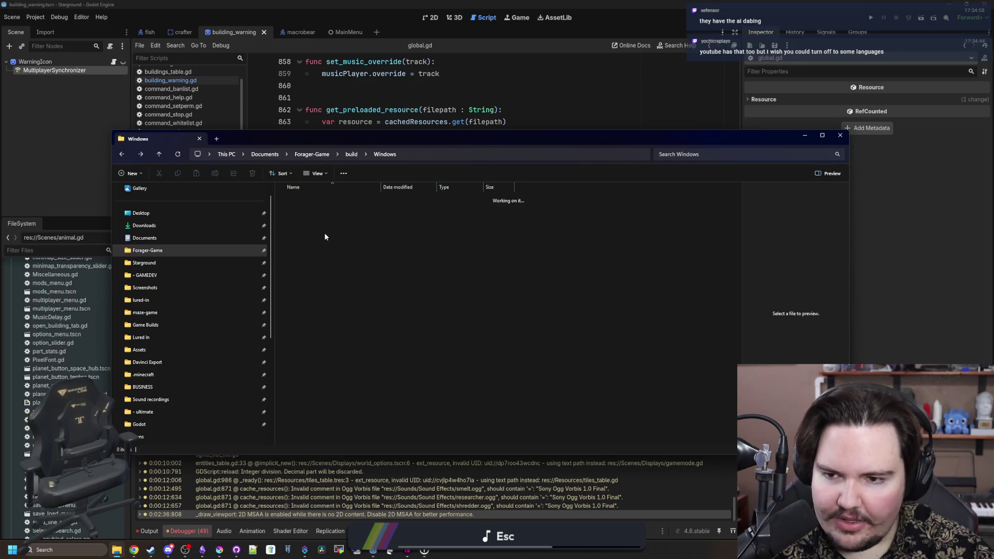
click(803, 138)
click(452, 292)
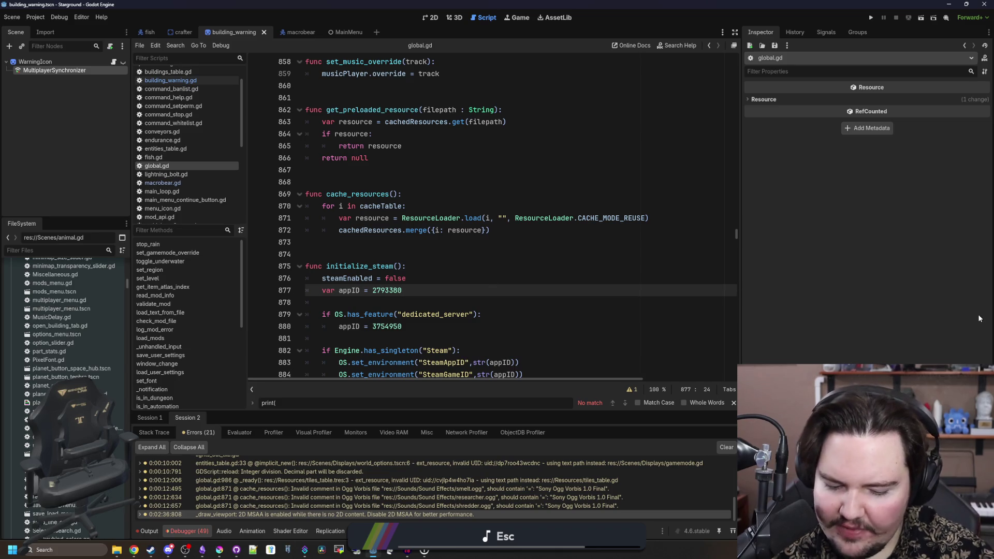
key(alt+Tab)
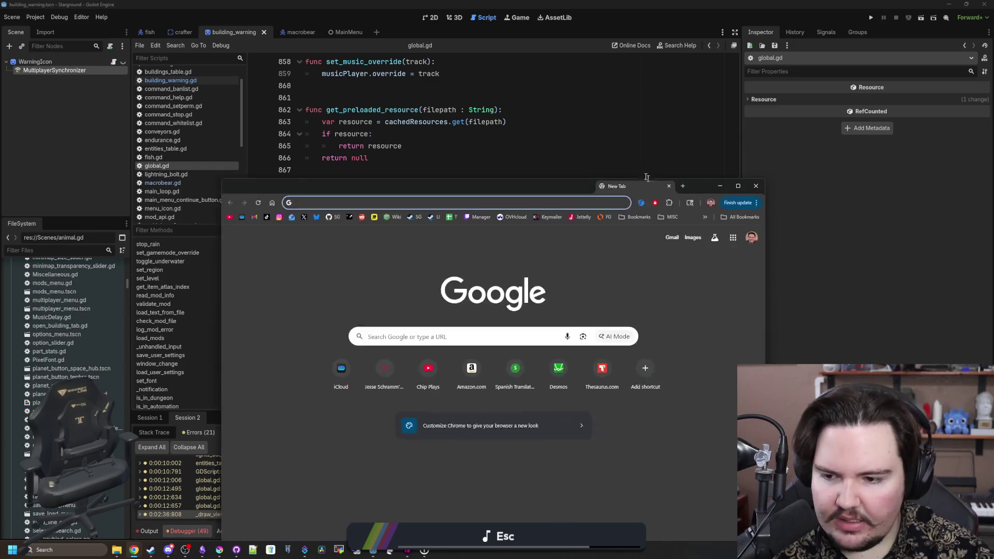
- Search 'ai dabing', correct it to 'ai dubbing', and scroll through the results
drag(587, 98, 589, 100)
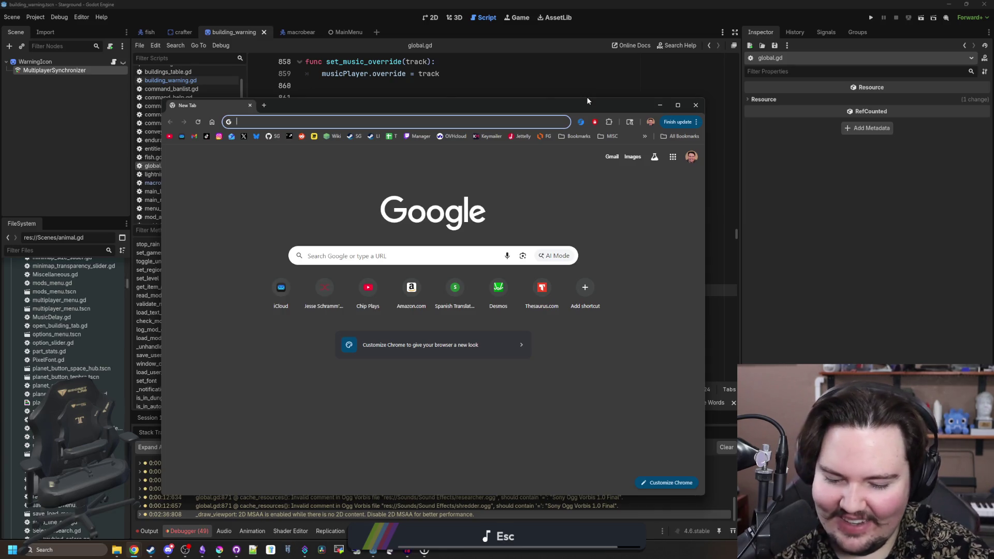
text(ai dabing)
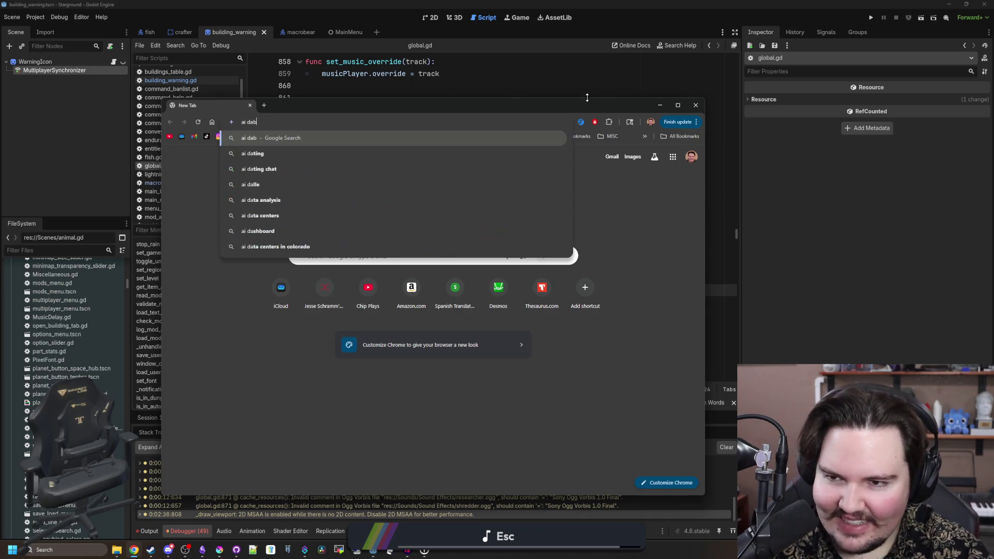
key(Return)
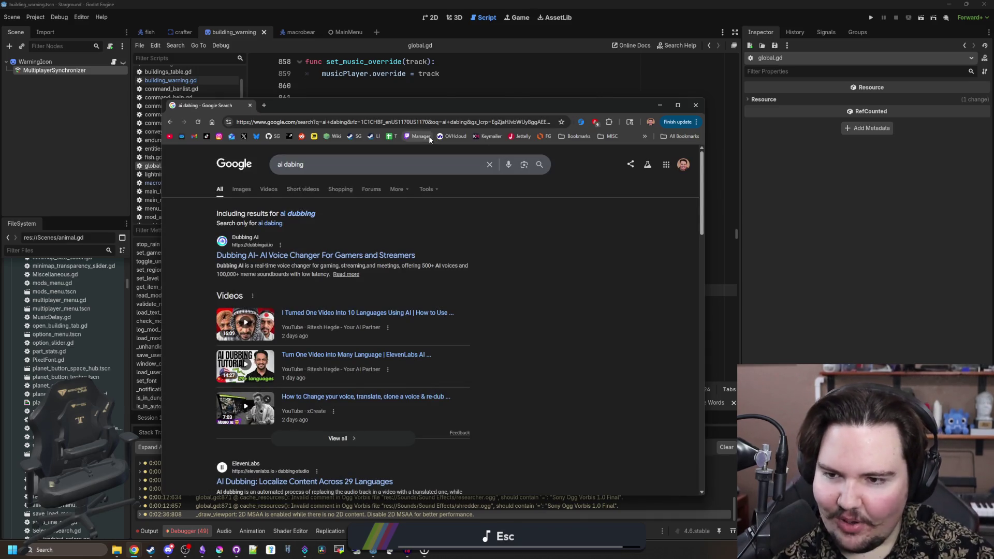
text(ai dubbing)
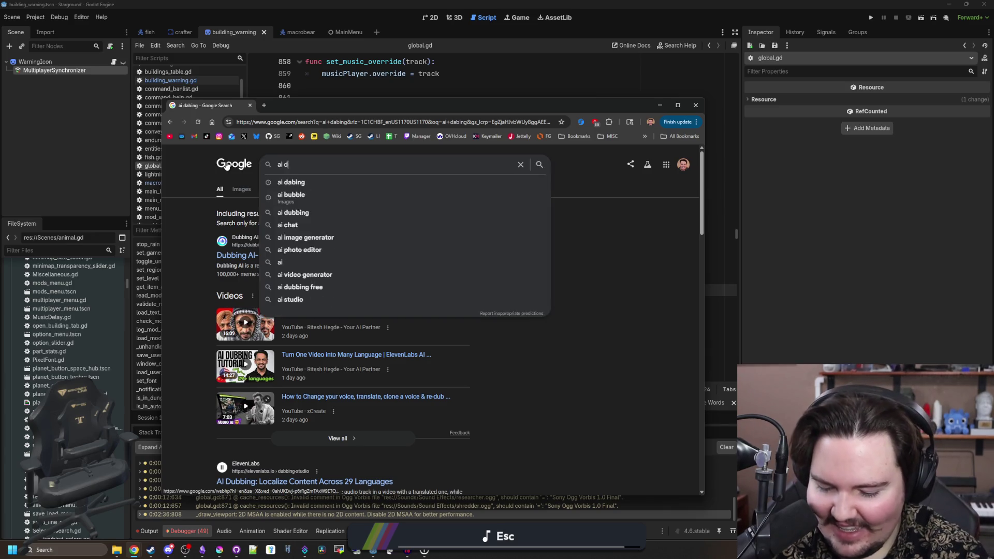
key(Return)
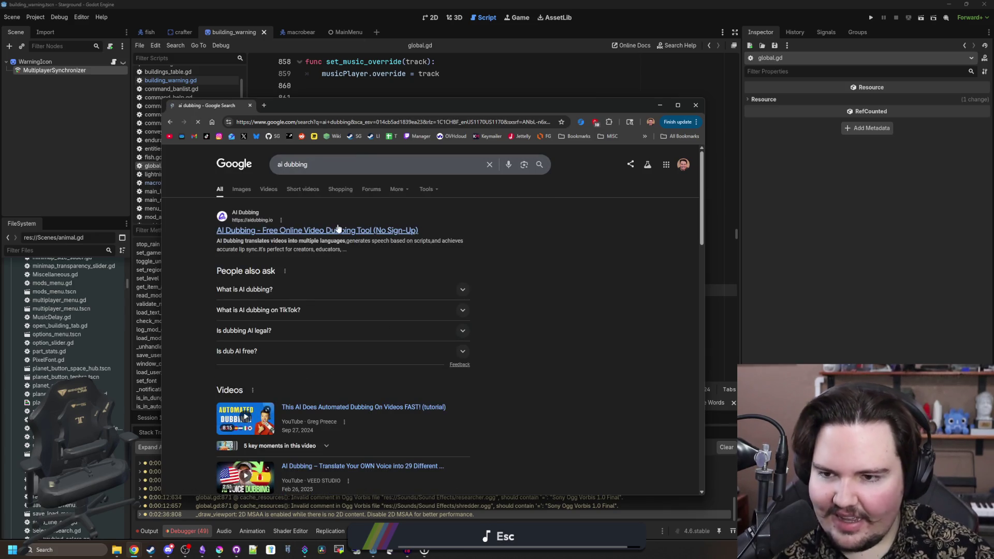
scroll(337, 228, down, 3)
scroll(338, 228, down, 5)
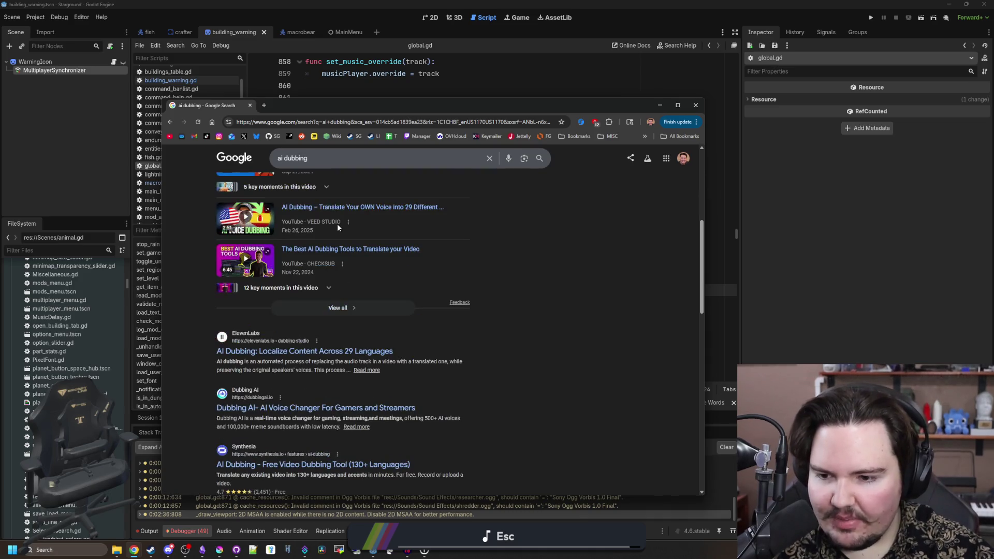
scroll(337, 228, down, 3)
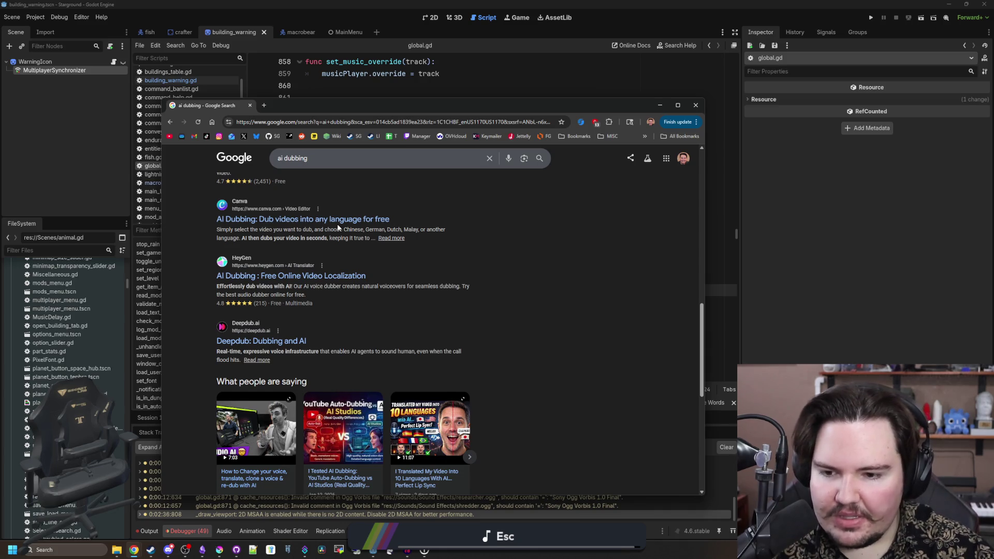
scroll(338, 228, down, 2)
scroll(338, 228, down, 2)
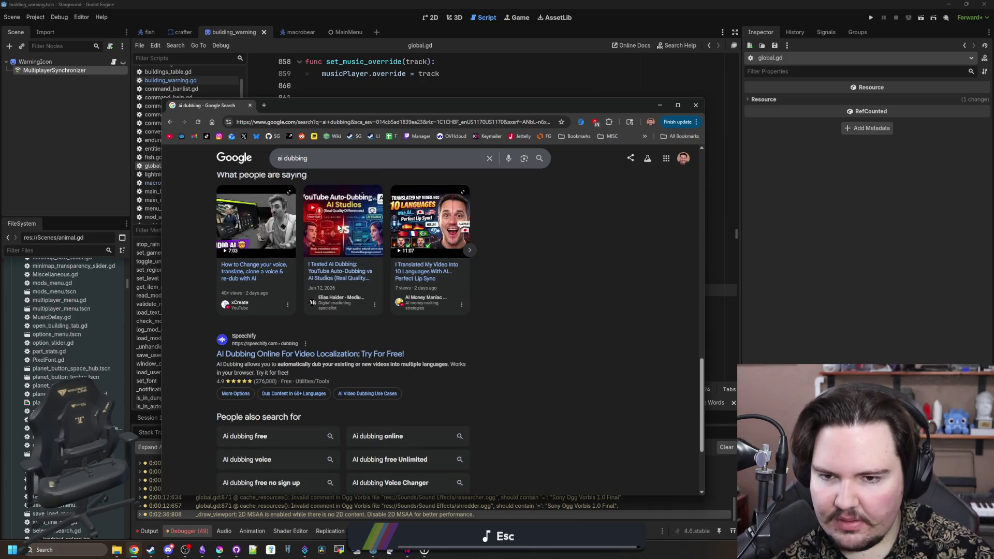
scroll(362, 223, up, 15)
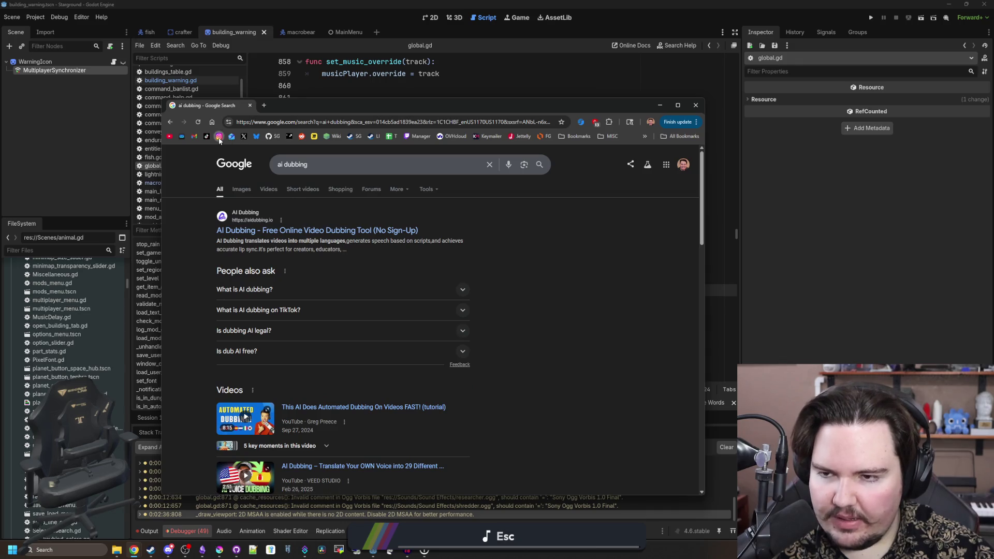
- Check the Instagram profile and notifications, then return to global.gd at line 866
click(219, 137)
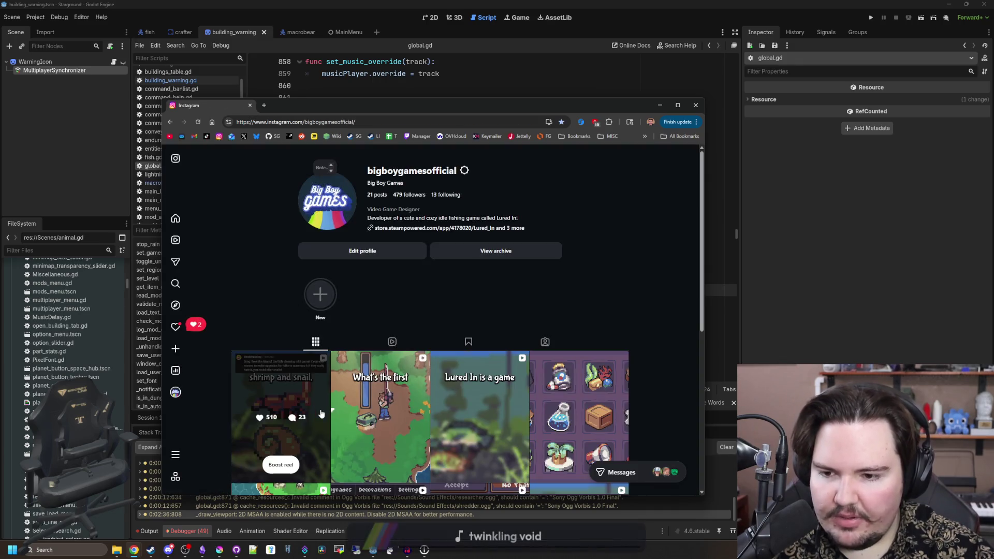
click(191, 326)
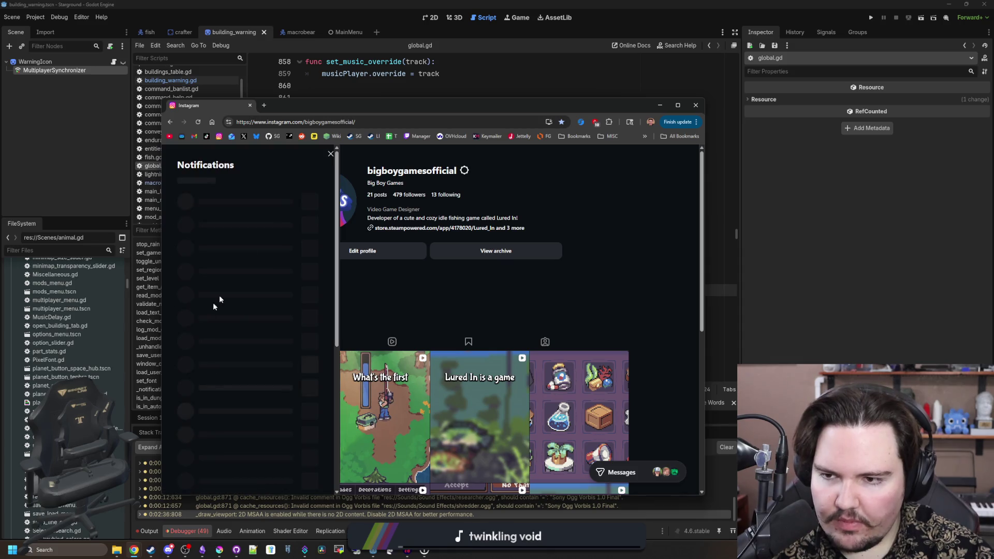
click(330, 156)
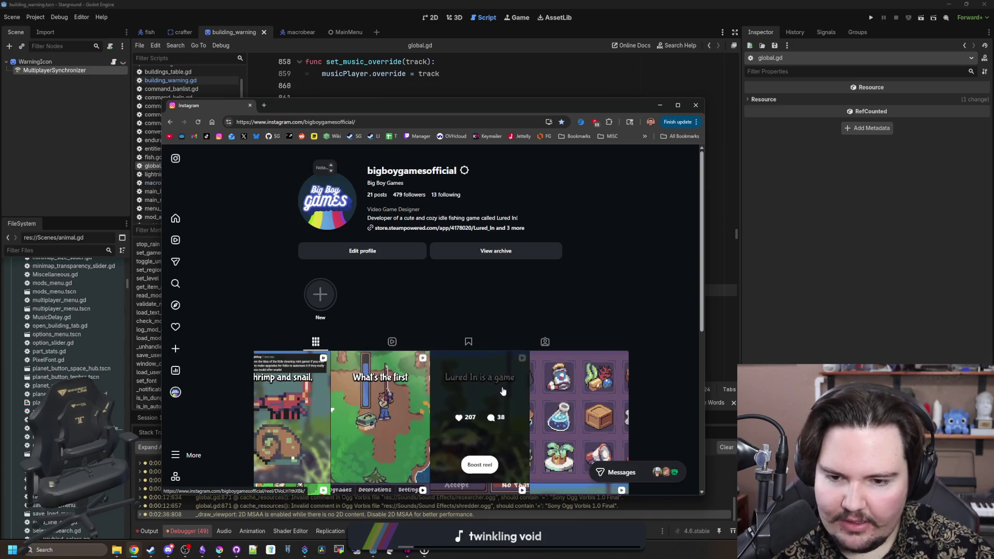
scroll(485, 373, down, 4)
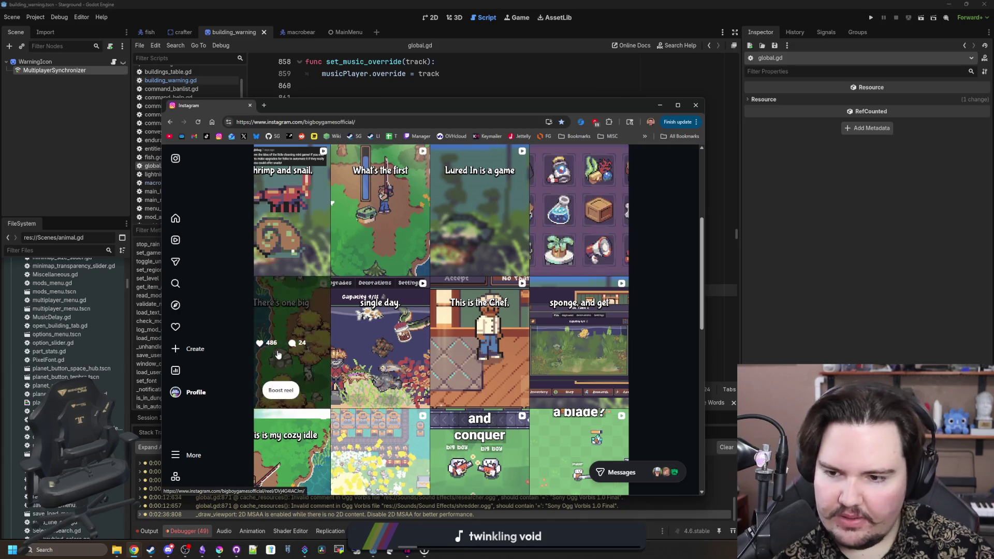
scroll(434, 319, up, 5)
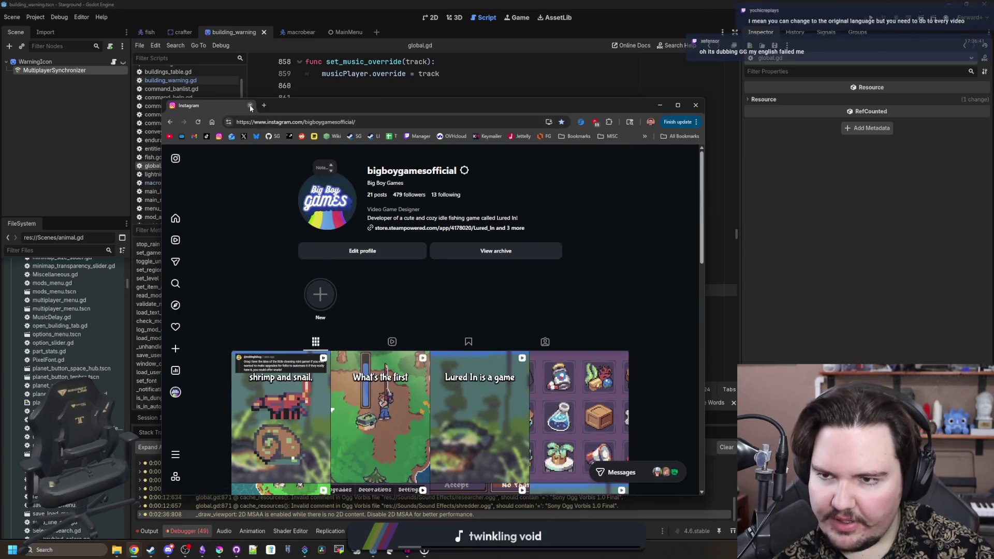
key(alt+Tab)
click(381, 182)
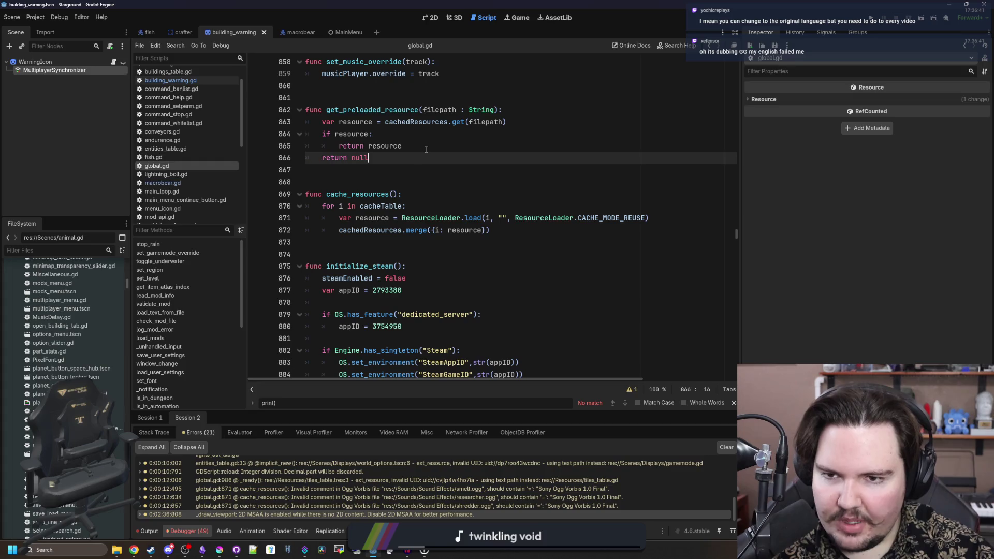
- Review global.gd's caching code around lines 866-868, then bring a new Chrome window over it
click(415, 155)
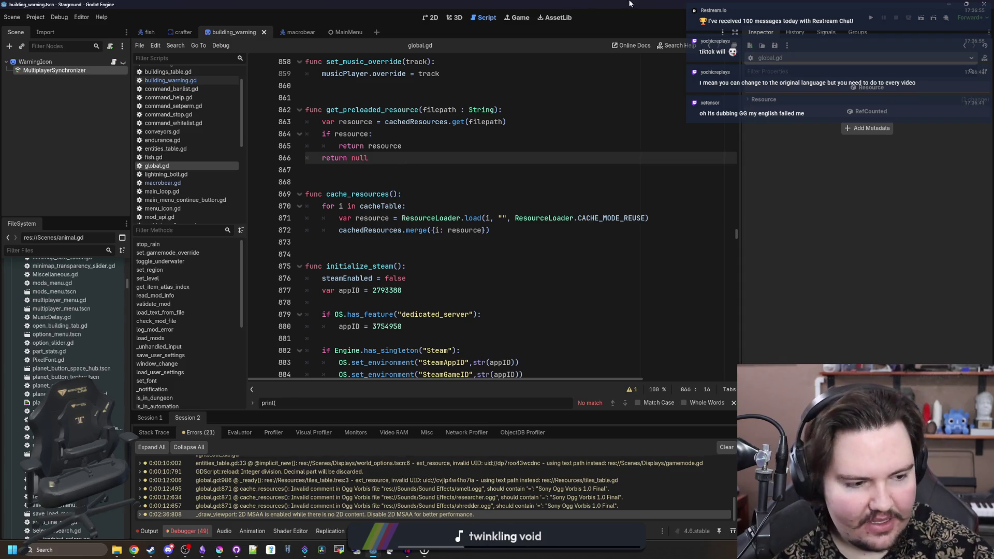
key(alt+Tab)
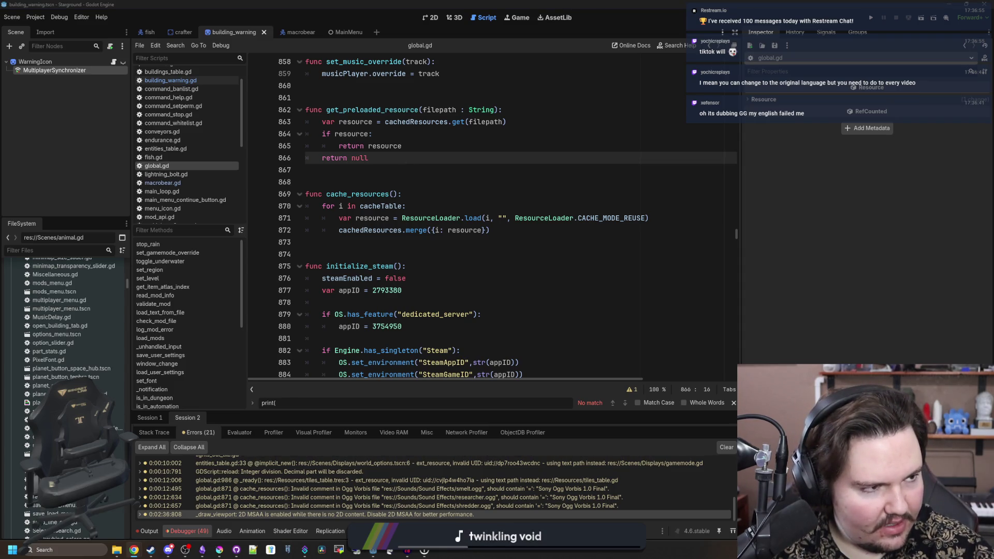
click(294, 236)
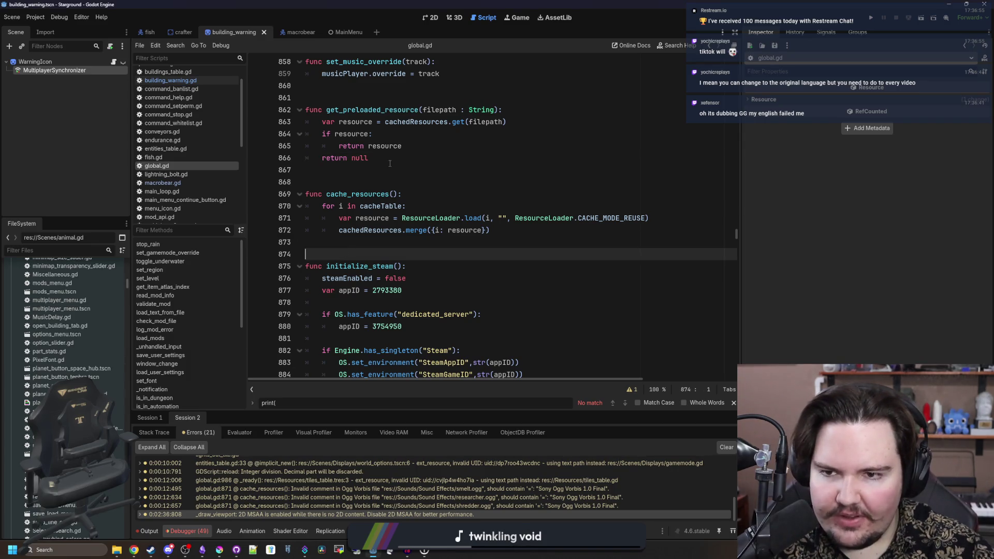
click(380, 158)
right_click(379, 175)
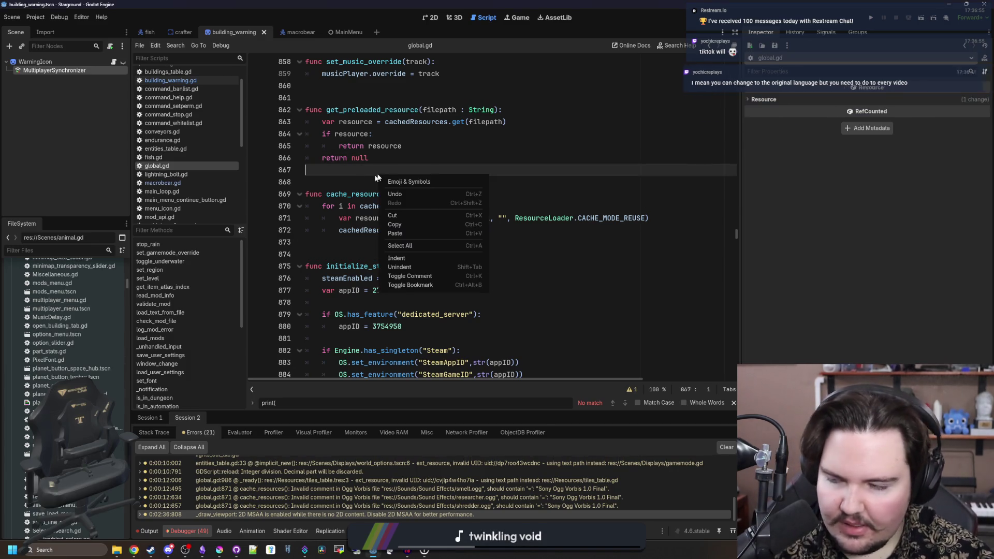
click(370, 185)
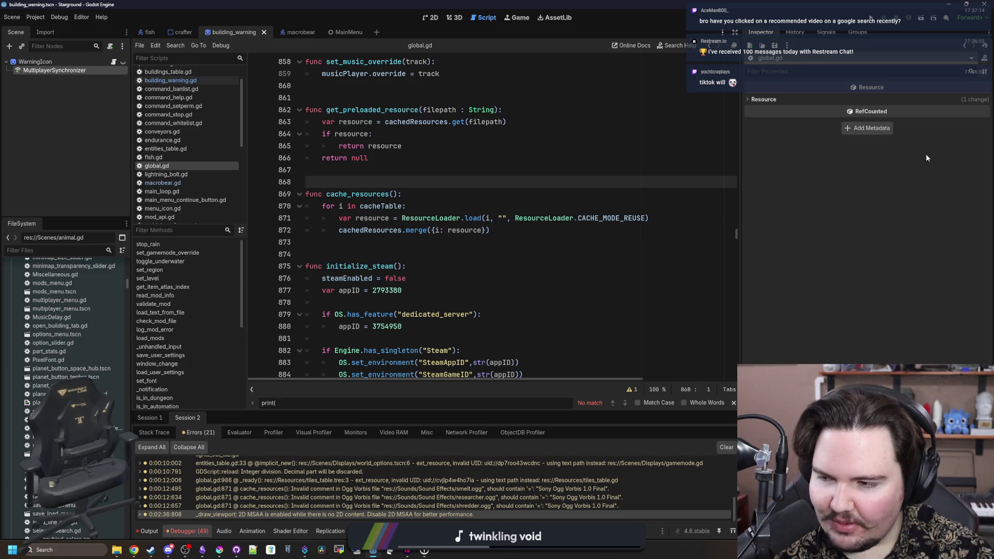
key(alt+Tab)
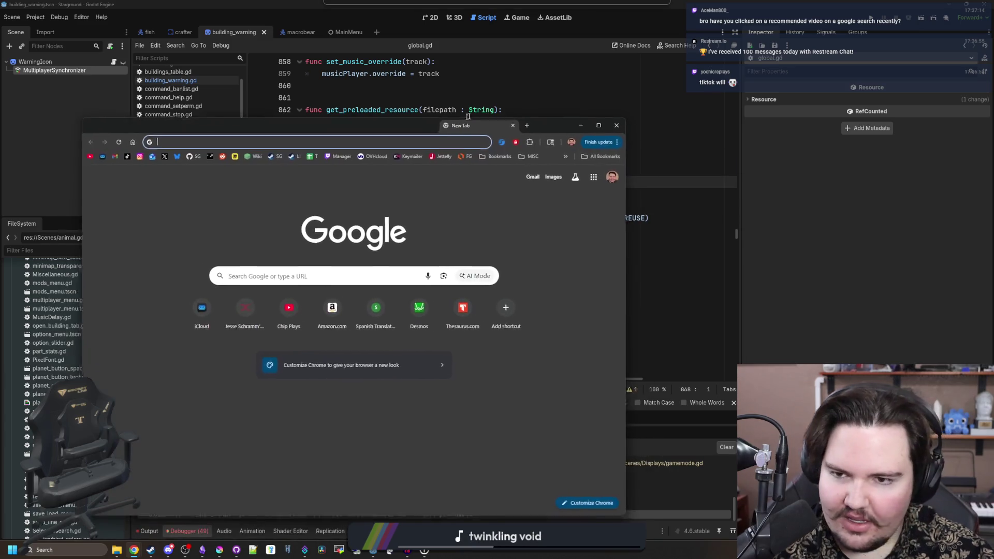
drag(465, 120, 485, 114)
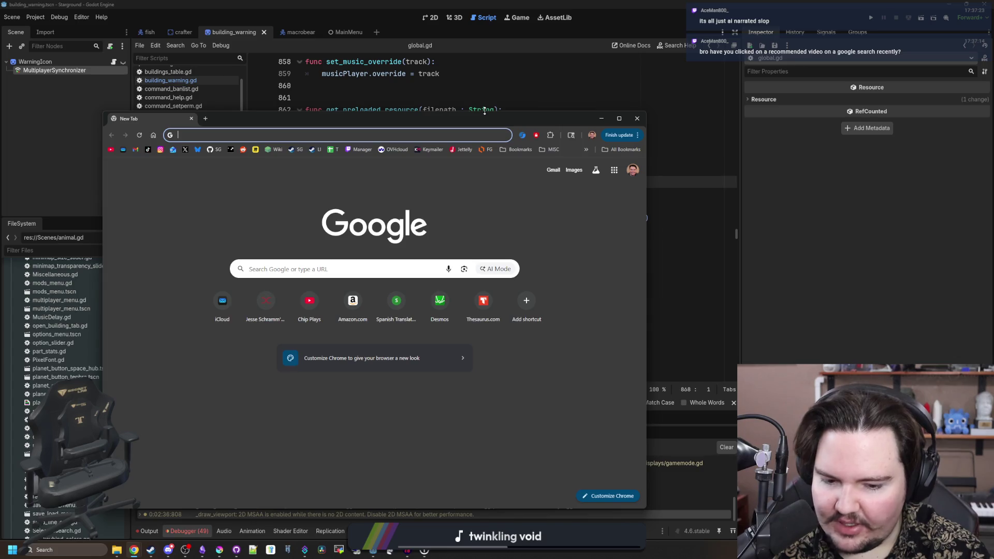
- Search Google for 'how to fix my computer' and scroll through the results
text(how to )
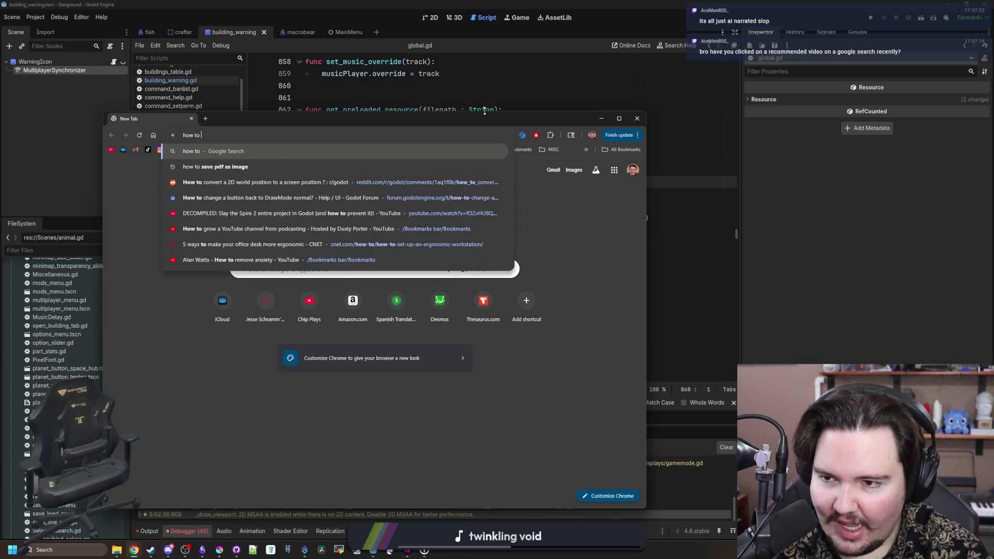
text(fix my computer)
key(Return)
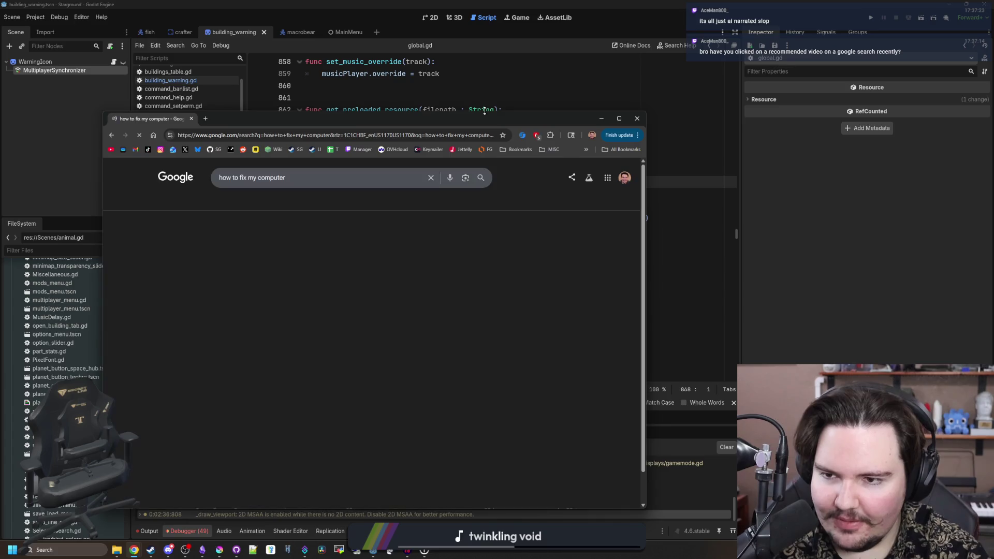
scroll(195, 279, down, 3)
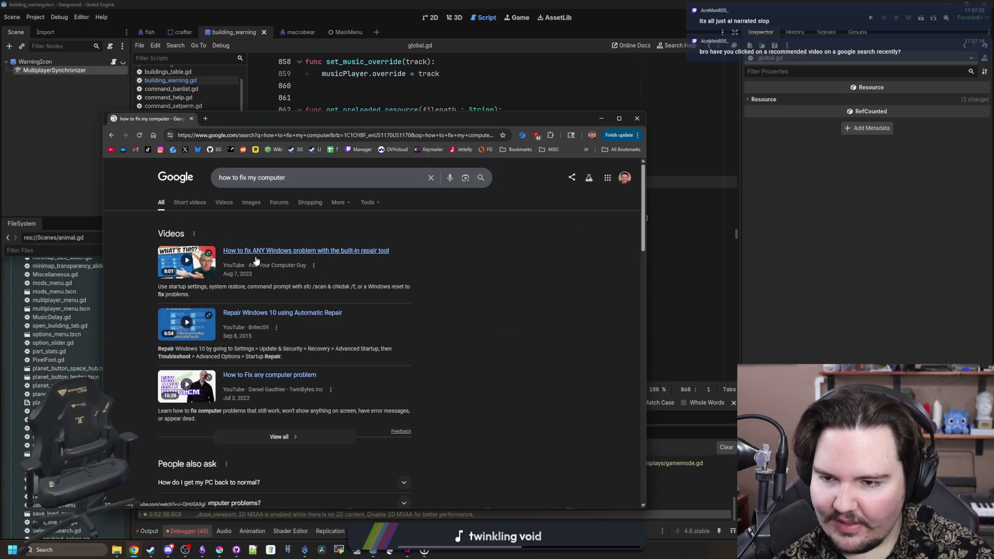
scroll(267, 257, down, 8)
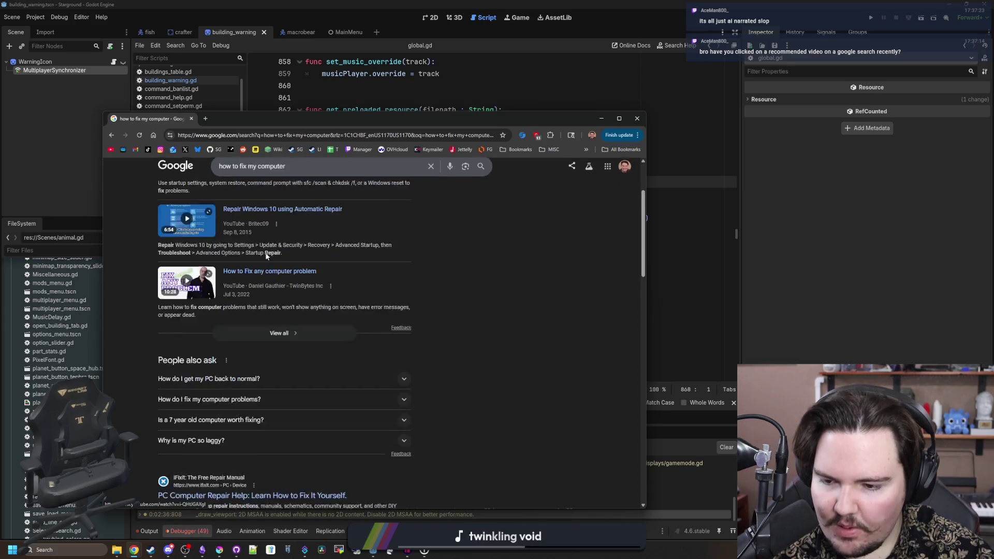
scroll(266, 254, up, 8)
- Open the first Windows repair video result, pause it, and close its YouTube tab
click(277, 252)
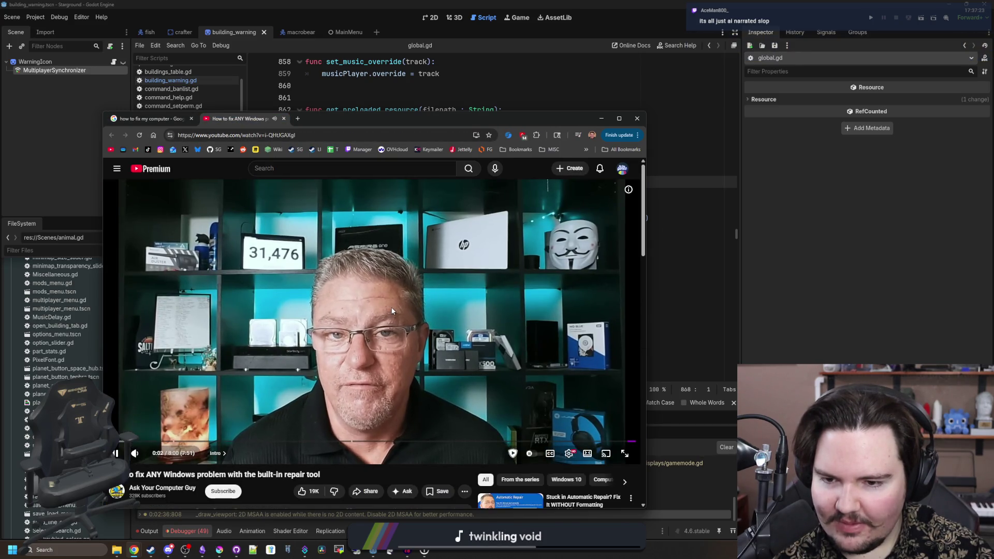
click(377, 341)
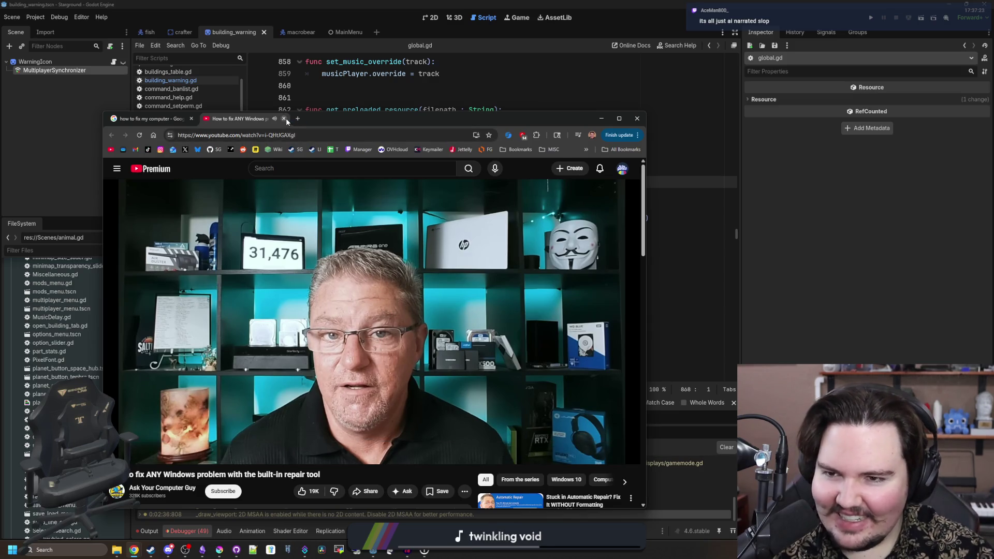
click(284, 119)
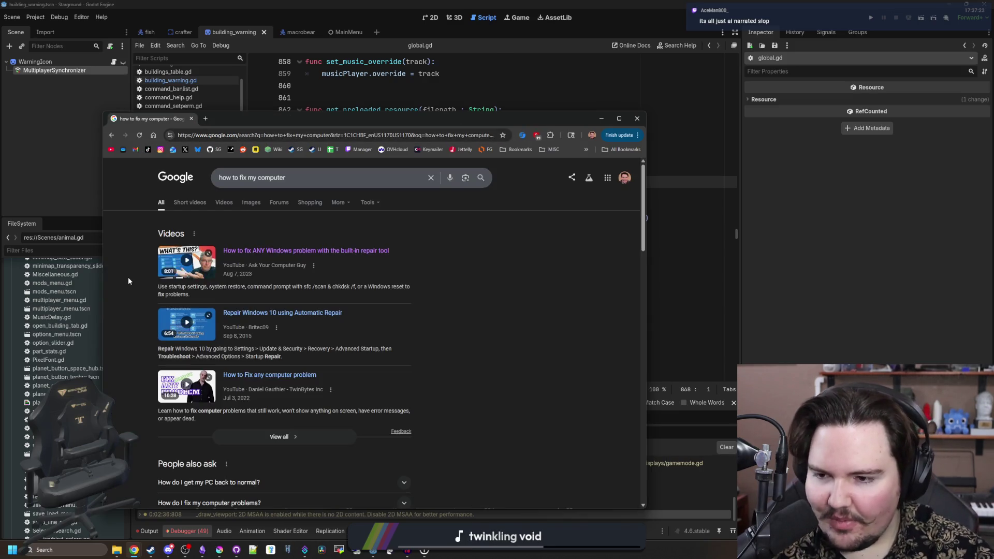
- Scroll the results again, then close the Chrome window to reveal global.gd
scroll(129, 277, down, 5)
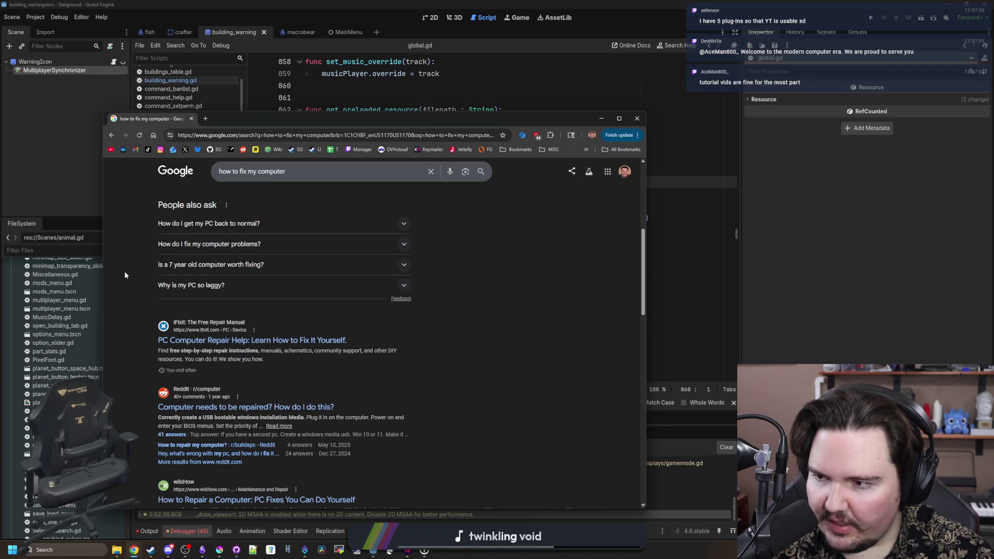
scroll(125, 274, down, 5)
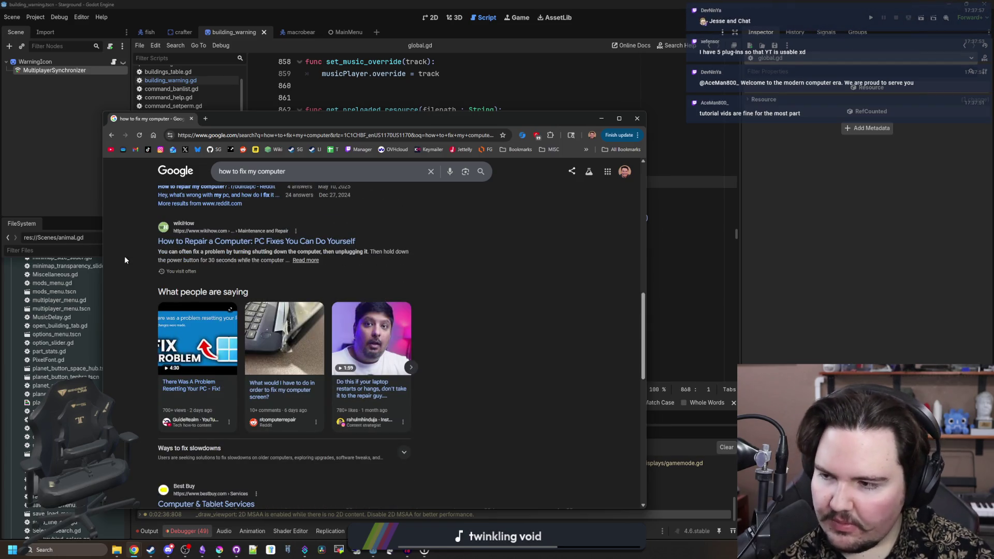
scroll(124, 259, up, 10)
mouse_move(231, 121)
mouse_down()
mouse_move(408, 194)
mouse_move(501, 208)
mouse_up()
click(463, 207)
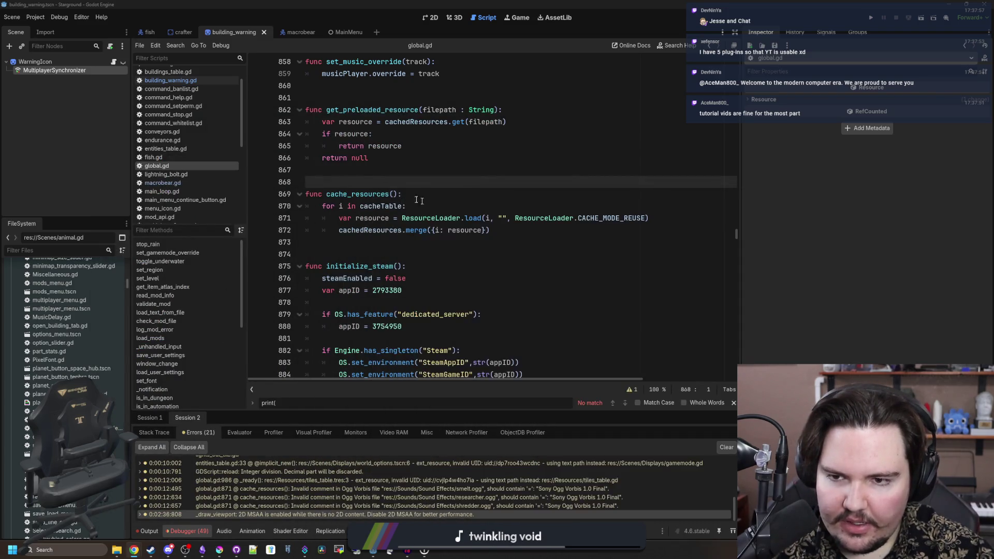
- Review lines 867–874 of global.gd around the cache_resources cacheTable loop
click(515, 237)
click(528, 231)
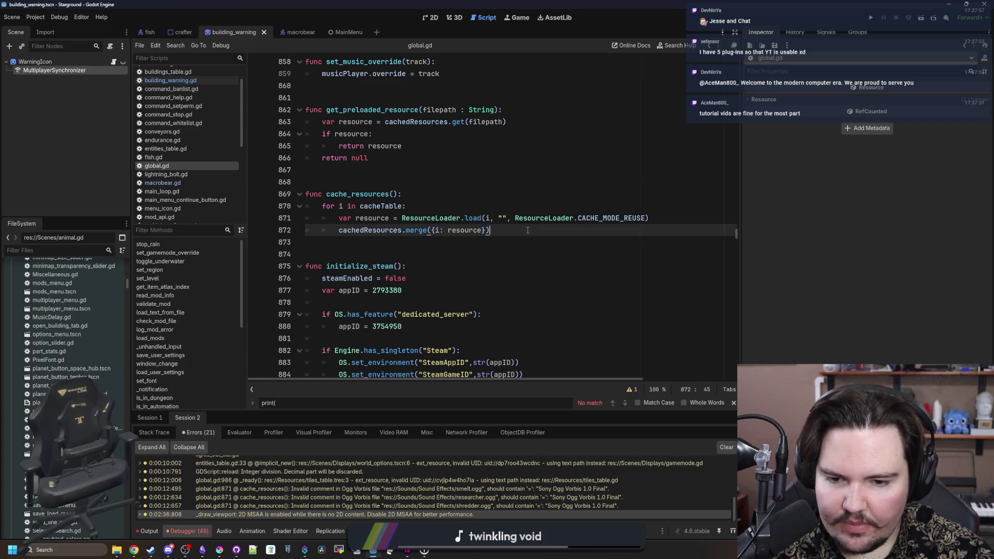
click(430, 244)
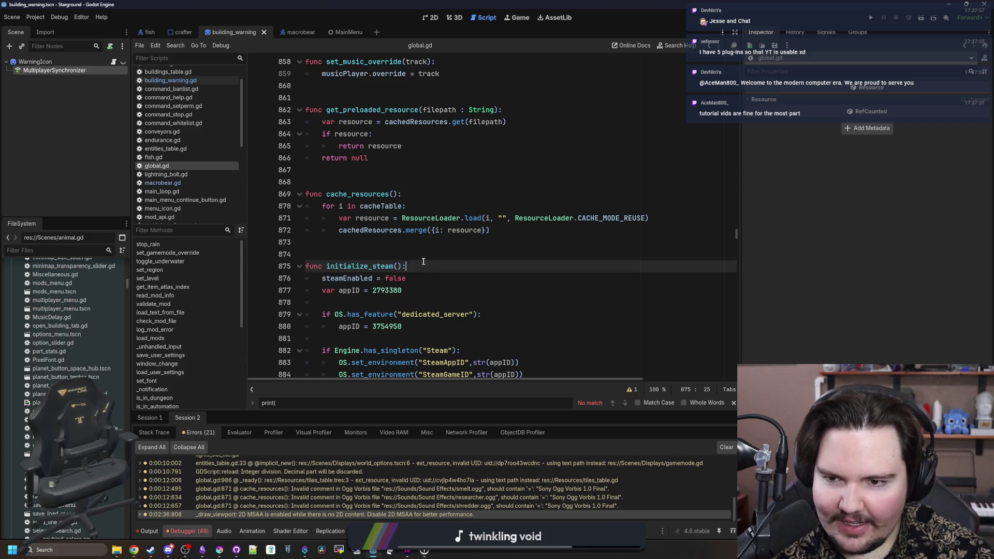
click(423, 252)
scroll(425, 243, up, 1)
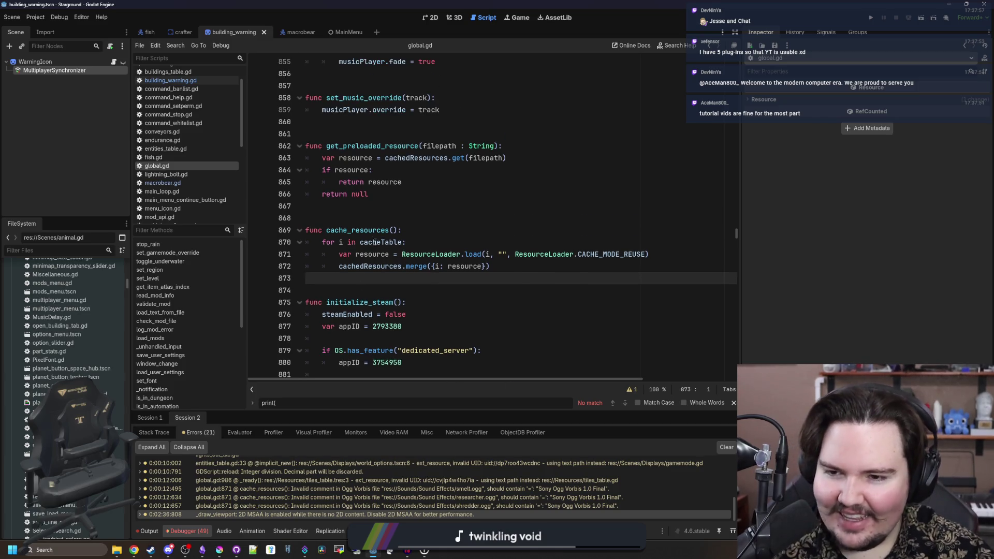
click(381, 230)
scroll(382, 230, up, 2)
click(381, 283)
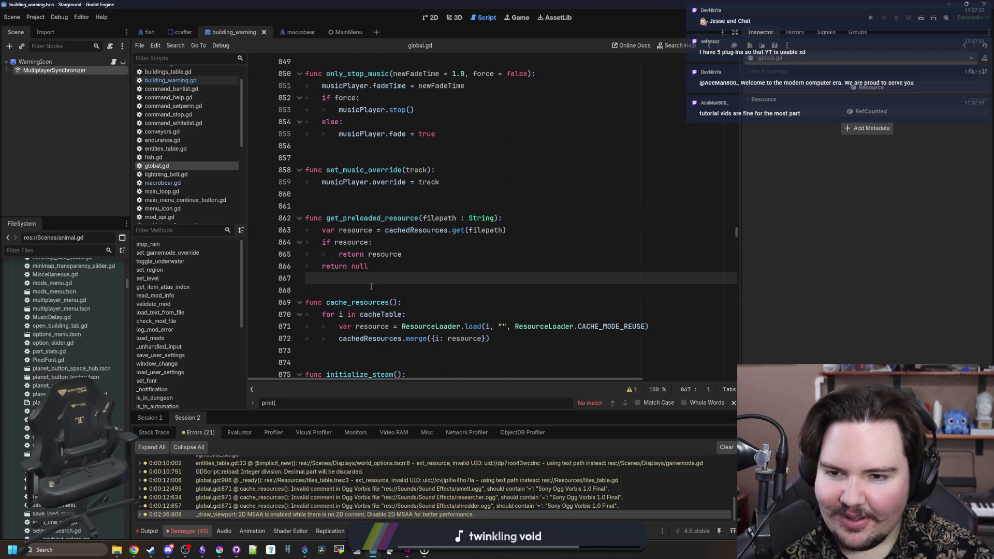
click(371, 286)
scroll(371, 300, down, 3)
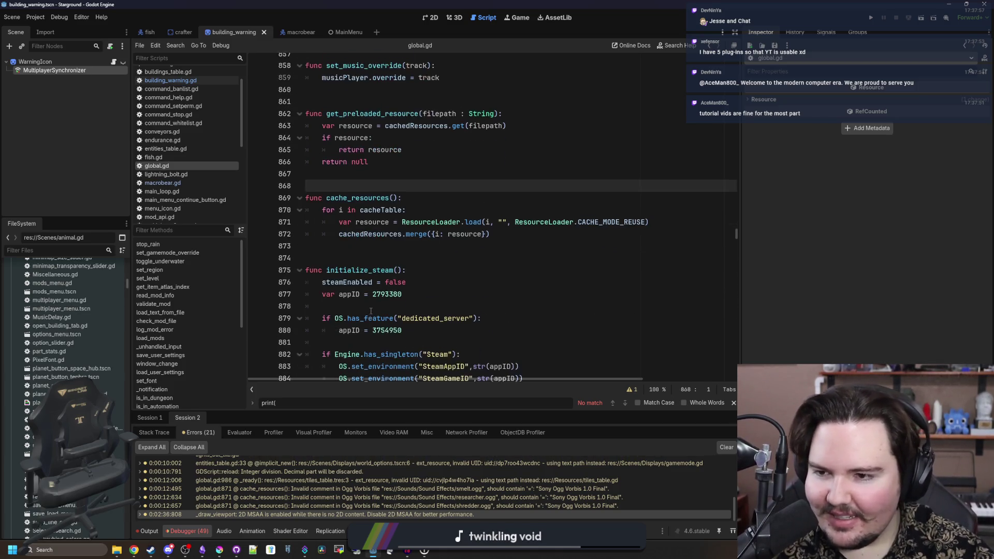
click(401, 252)
- Inspect the initialize_steam declaration below line 874, then bring up Chrome from the taskbar
right_click(367, 251)
key(Escape)
click(414, 247)
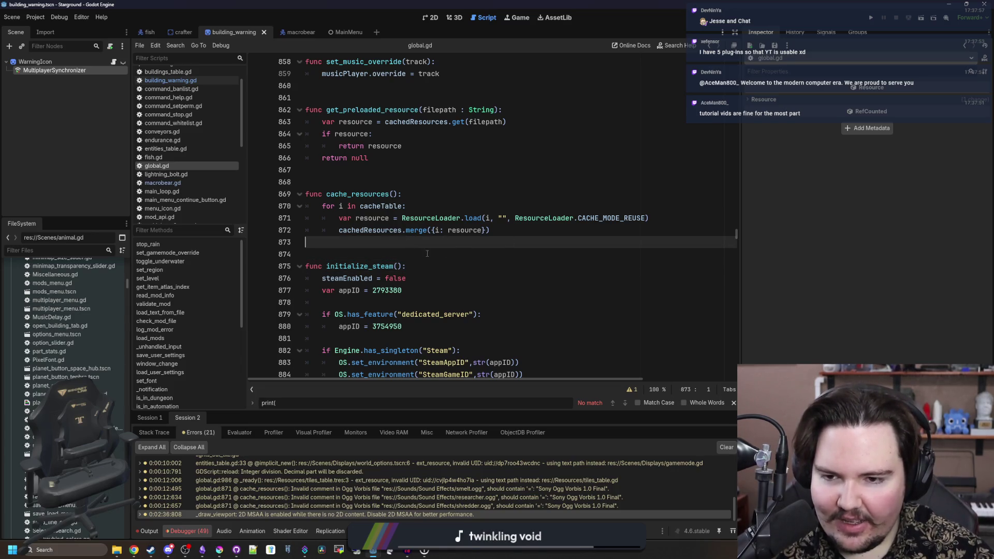
click(513, 234)
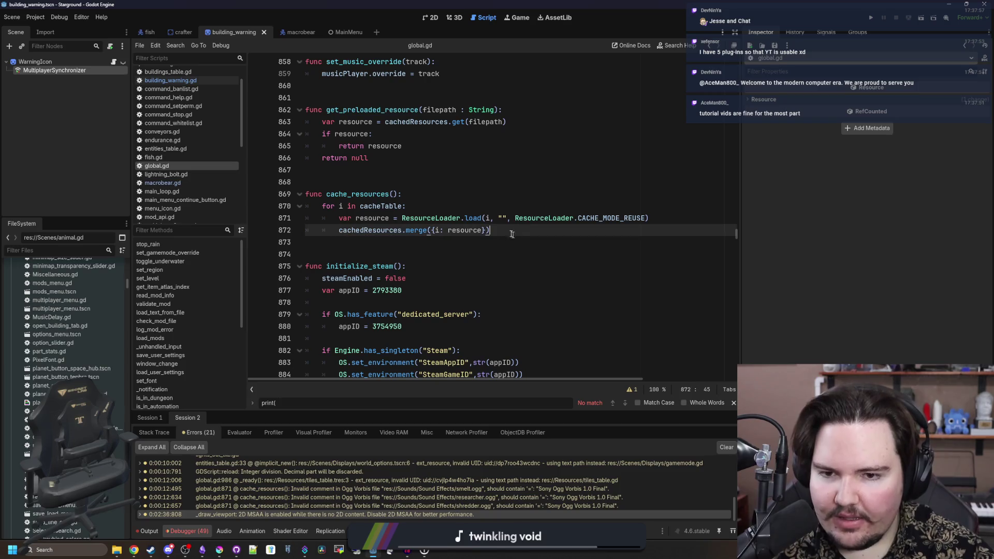
click(440, 254)
click(415, 265)
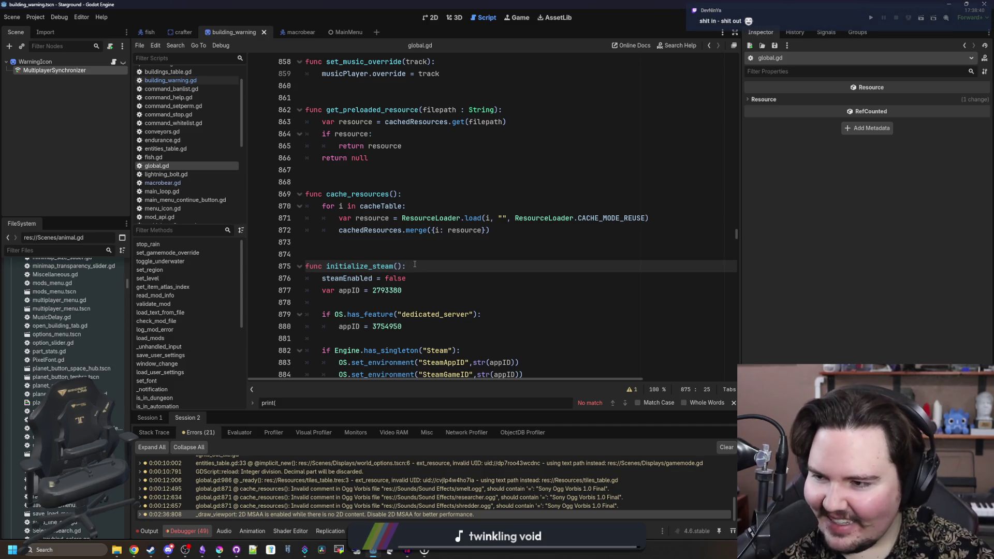
click(434, 251)
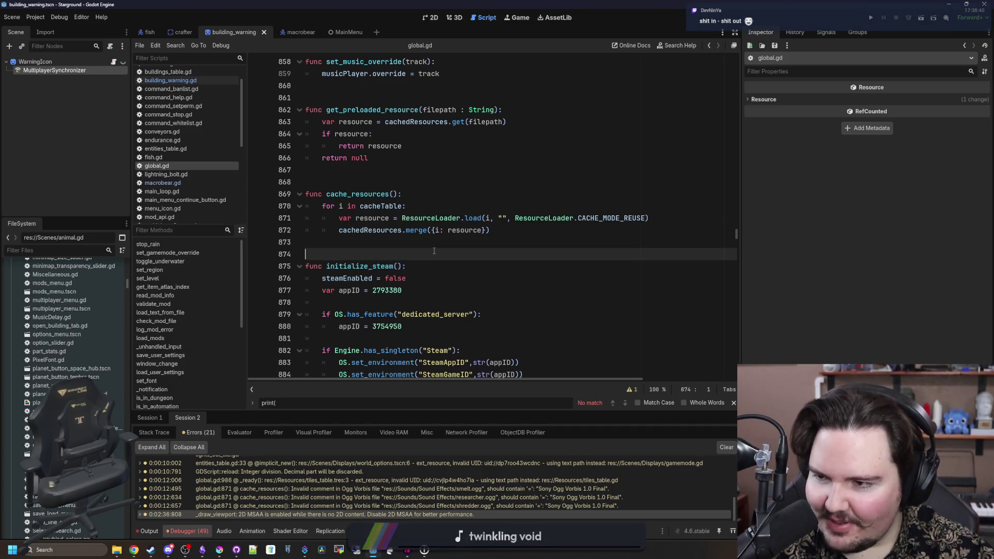
key(Down)
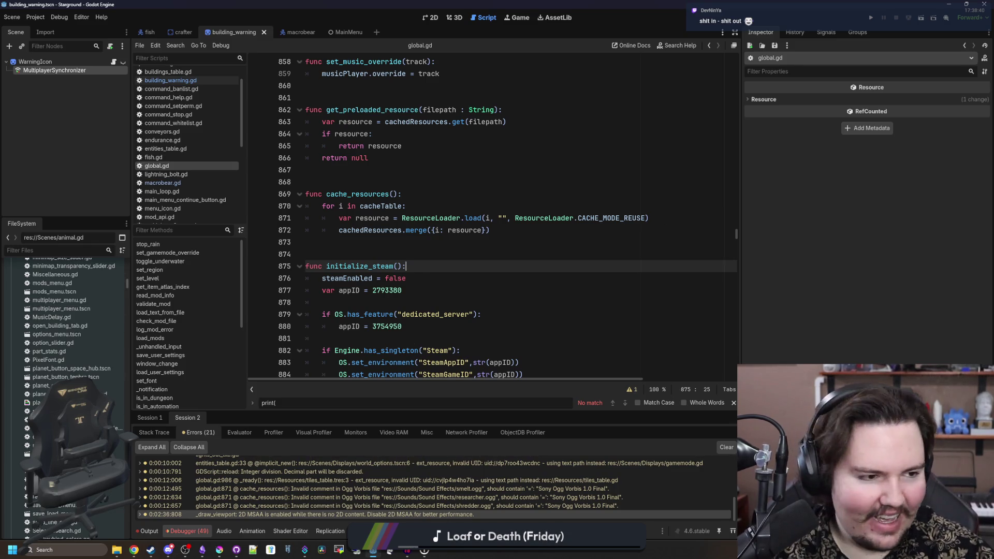
click(135, 550)
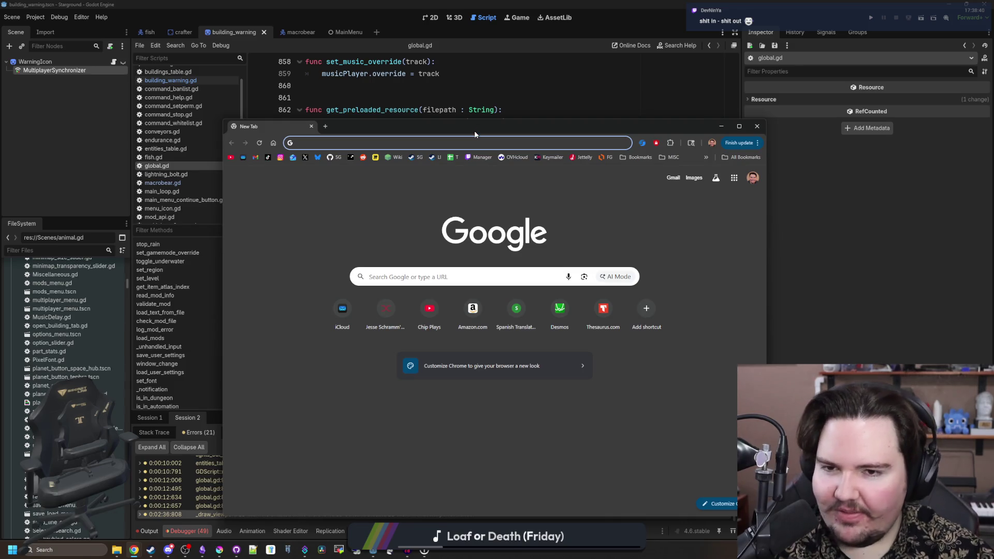
- Load ladybird.org, read its About section and Alpha 2026 target, then start a new tab
mouse_move(505, 131)
mouse_down()
mouse_move(528, 131)
mouse_move(499, 131)
mouse_up()
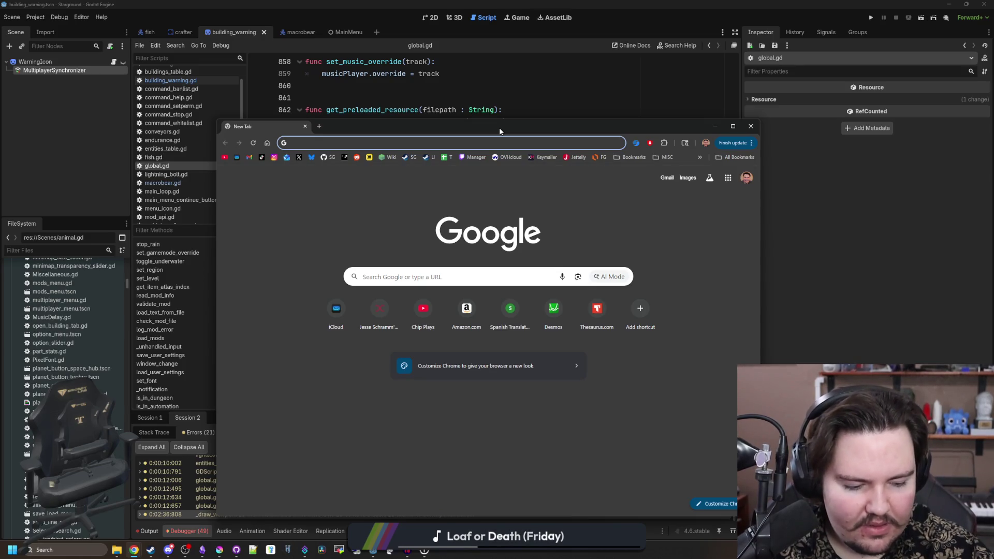
text(ladybird.org)
key(Return)
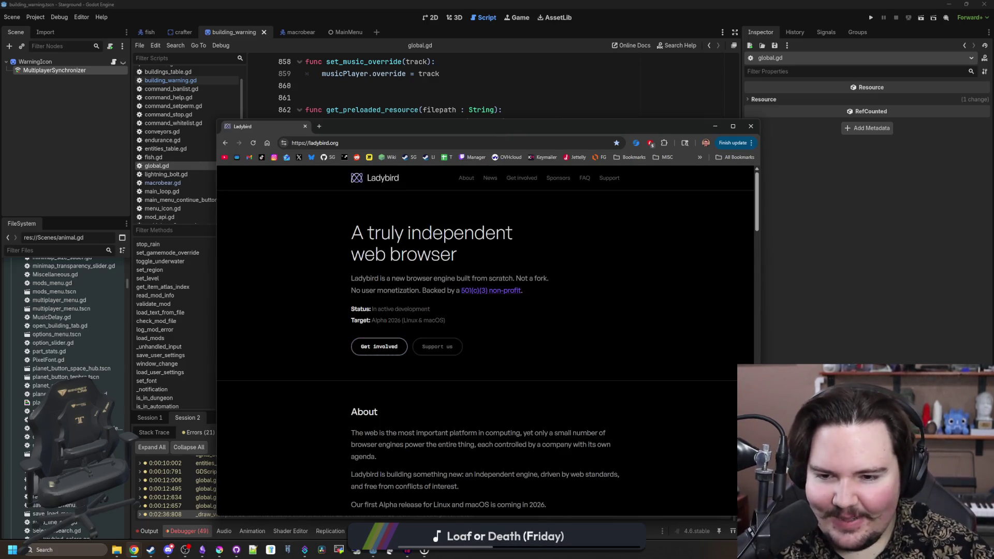
drag(447, 321, 372, 321)
click(404, 321)
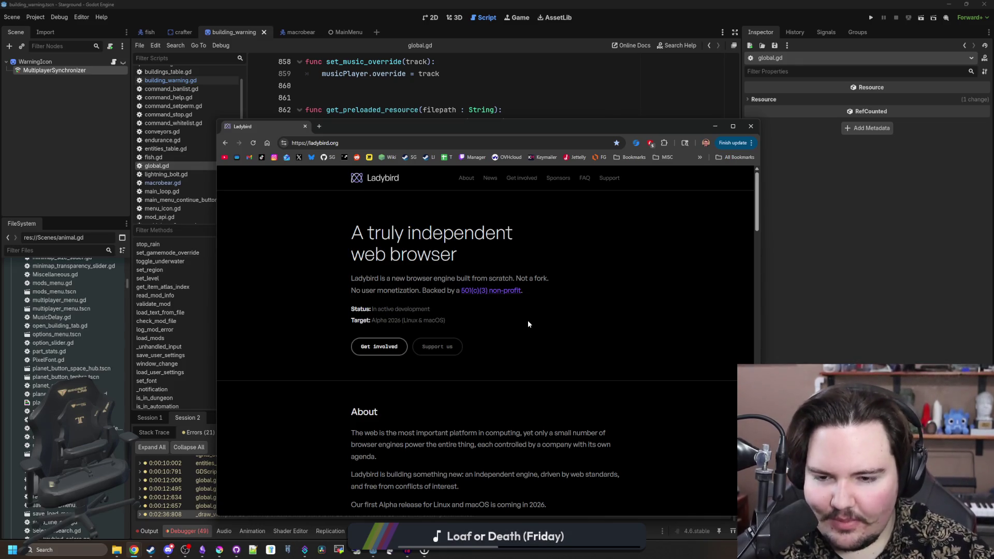
scroll(528, 324, down, 3)
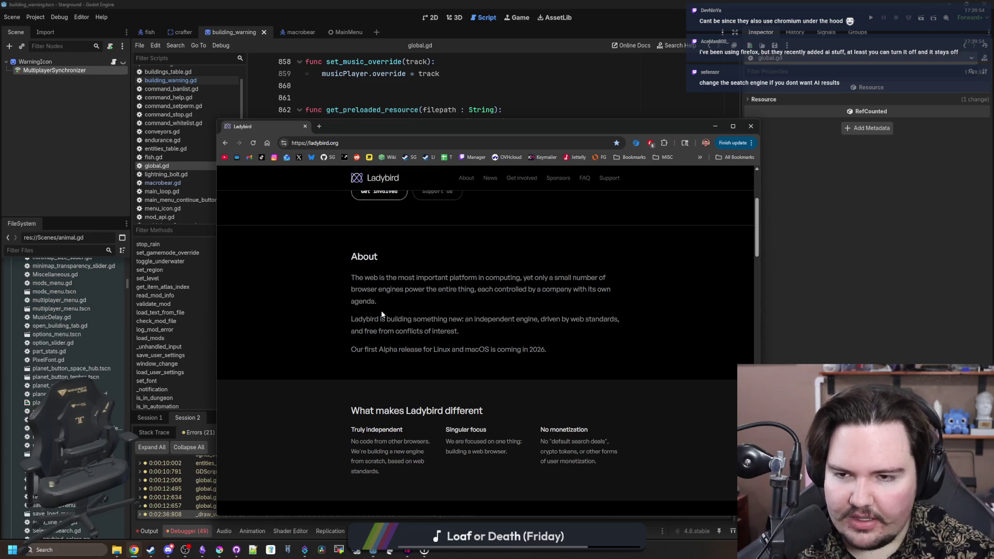
click(319, 126)
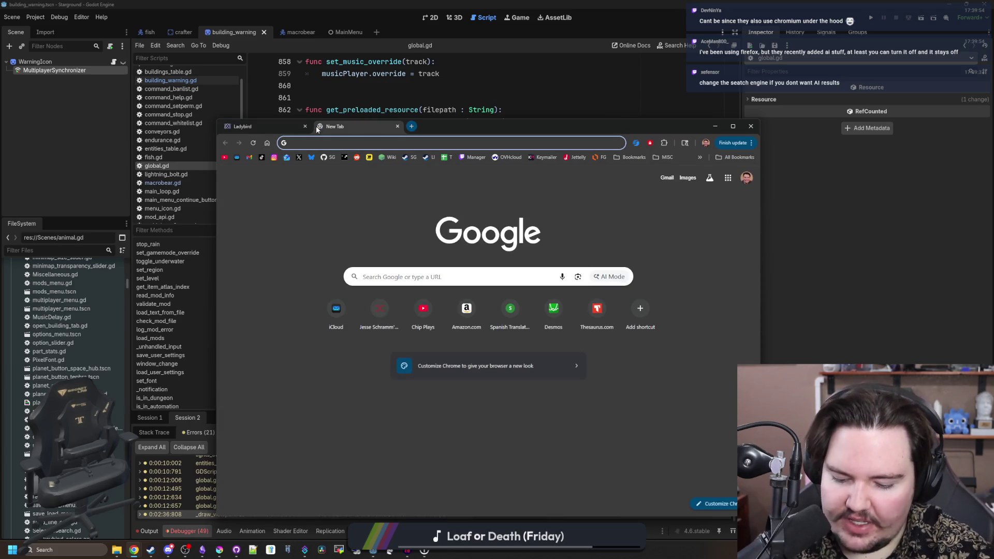
- Search Google for 'starground' in a maximized window and browse the results
text(starground)
key(Return)
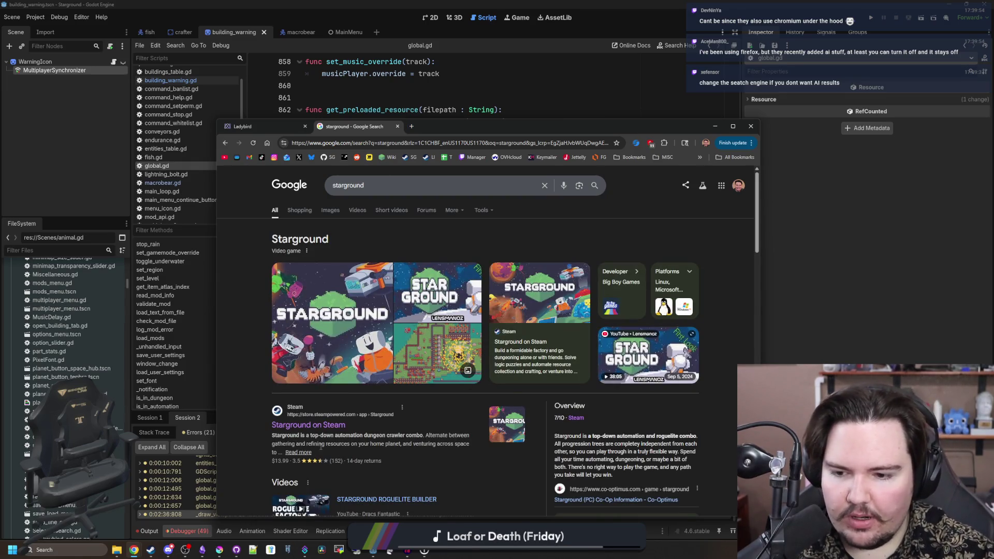
double_click(629, 125)
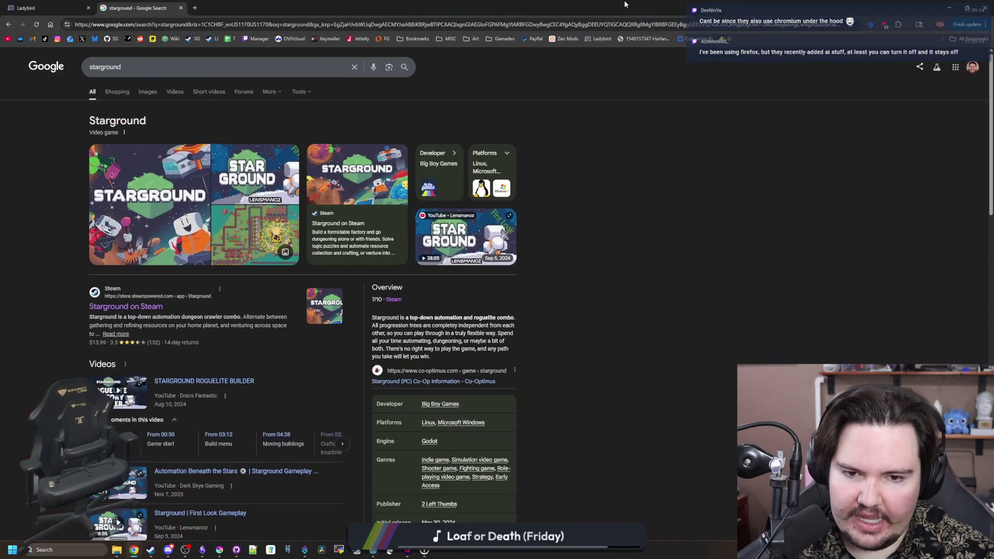
scroll(450, 336, down, 3)
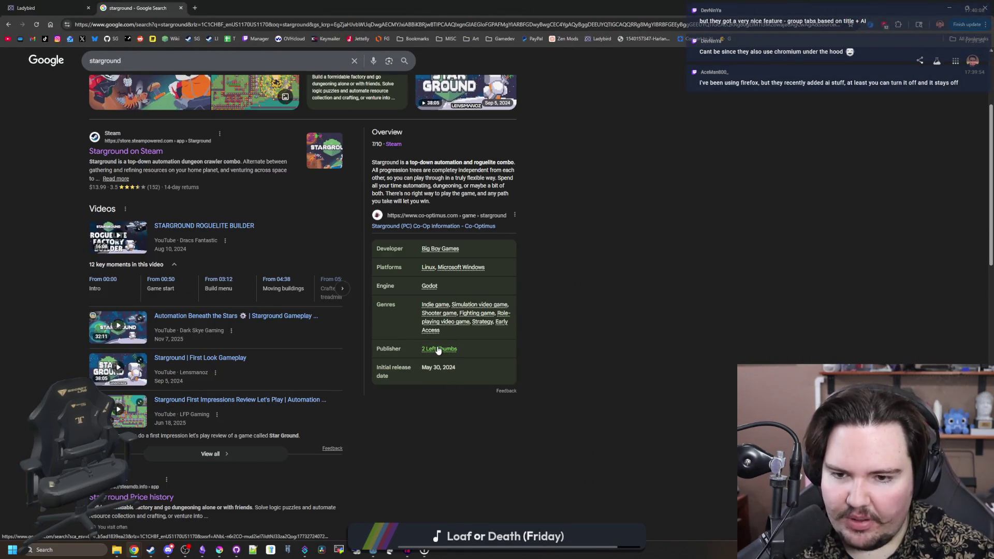
scroll(457, 375, up, 1)
scroll(431, 342, up, 2)
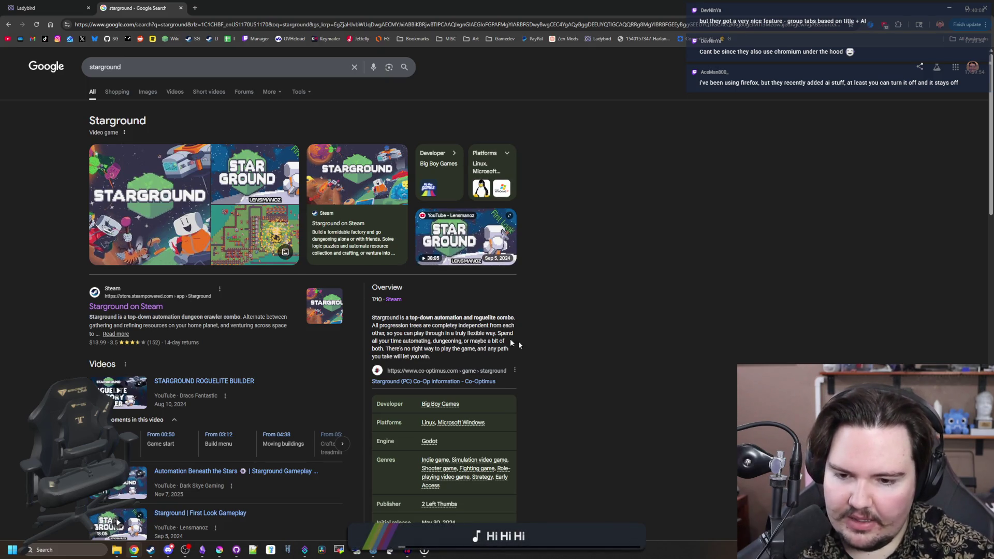
scroll(630, 375, down, 4)
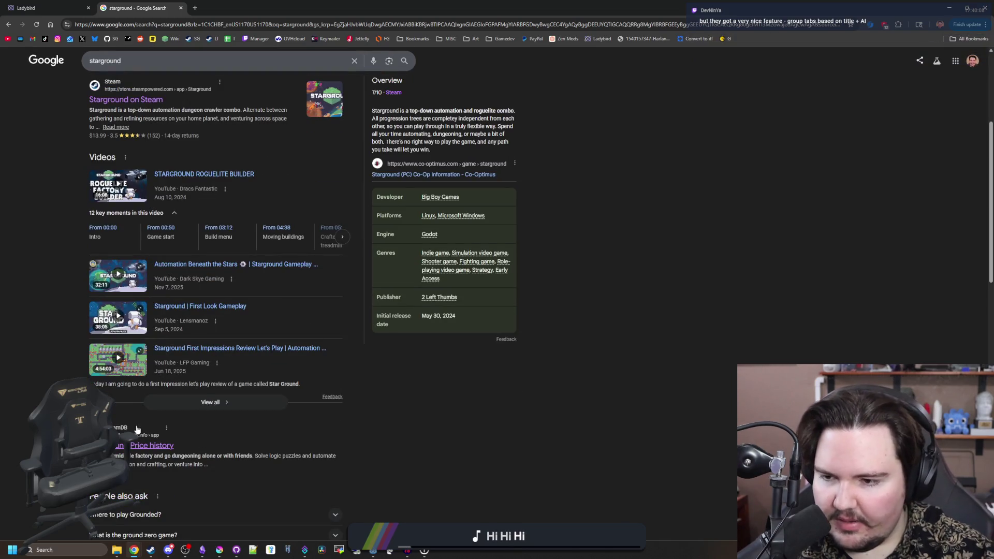
scroll(137, 430, up, 4)
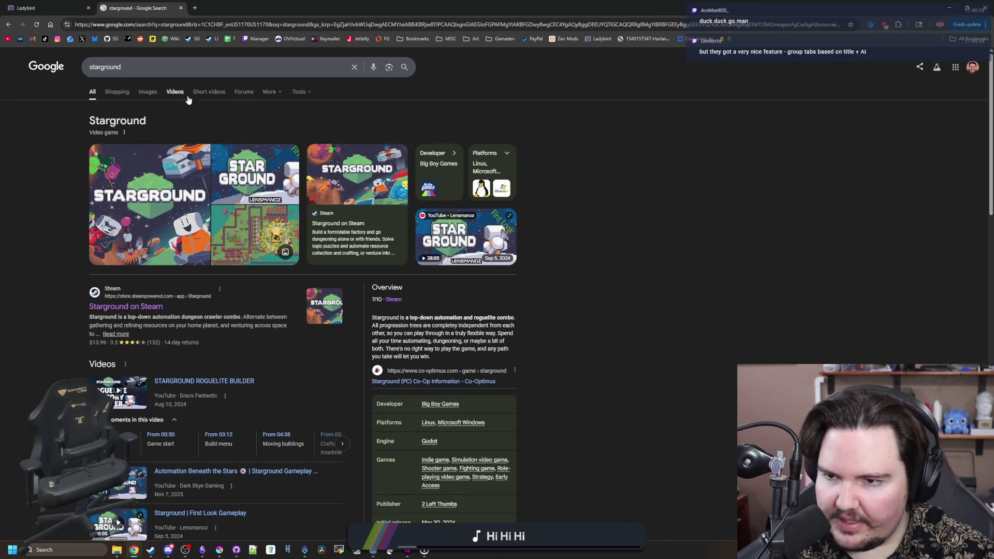
- Close the video game result's options menu and switch back to the Ladybird tab
mouse_move(78, 120)
mouse_down()
mouse_move(155, 270)
mouse_move(207, 321)
mouse_up()
click(120, 134)
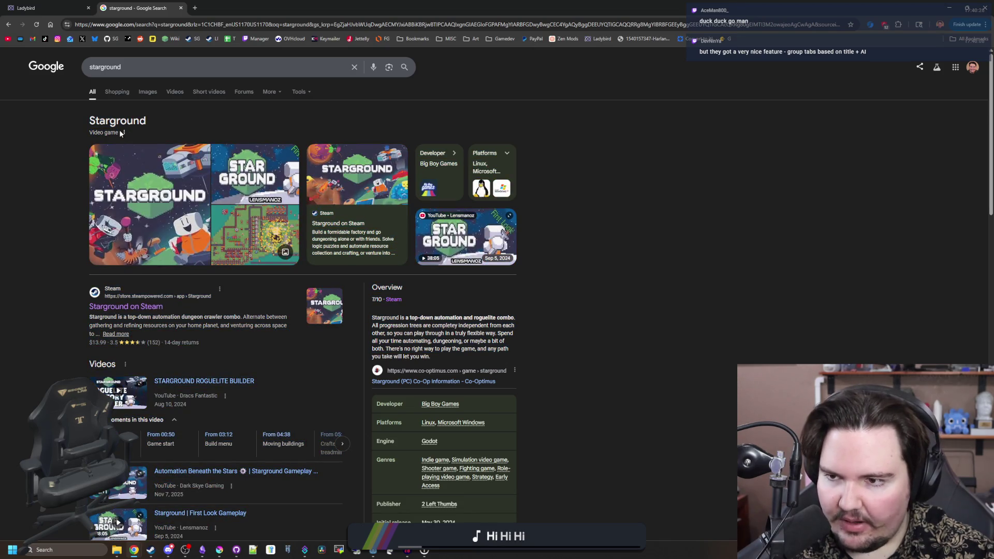
click(67, 146)
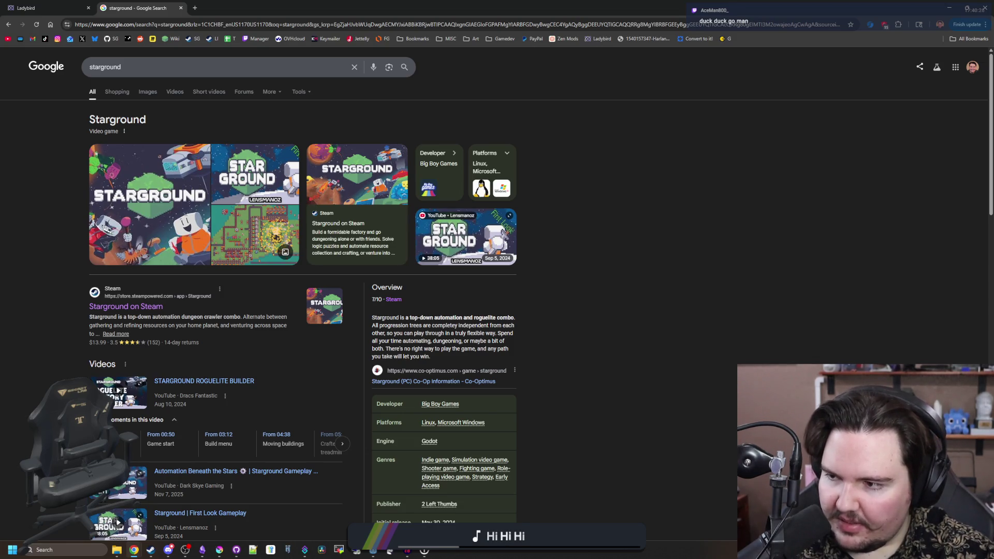
key(ctrl+1)
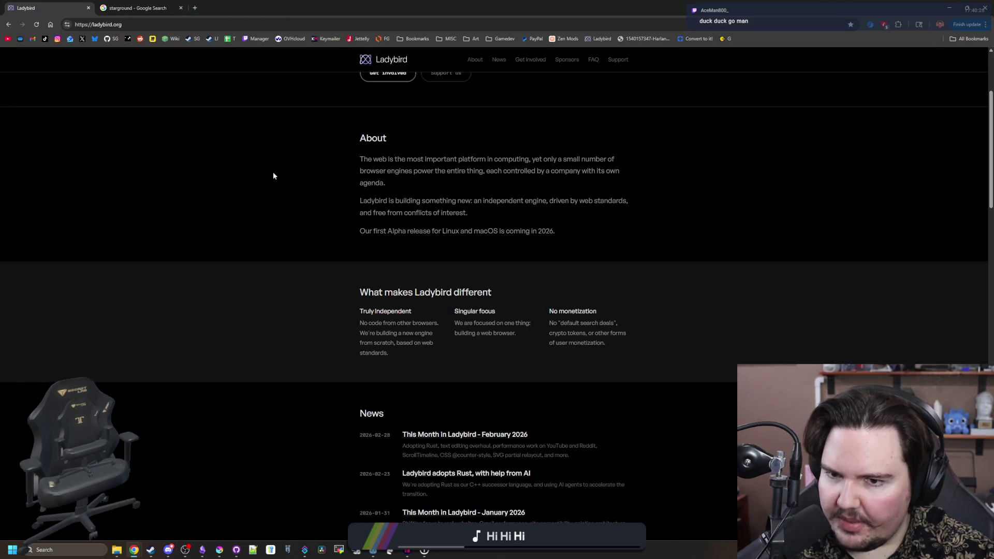
scroll(325, 210, up, 3)
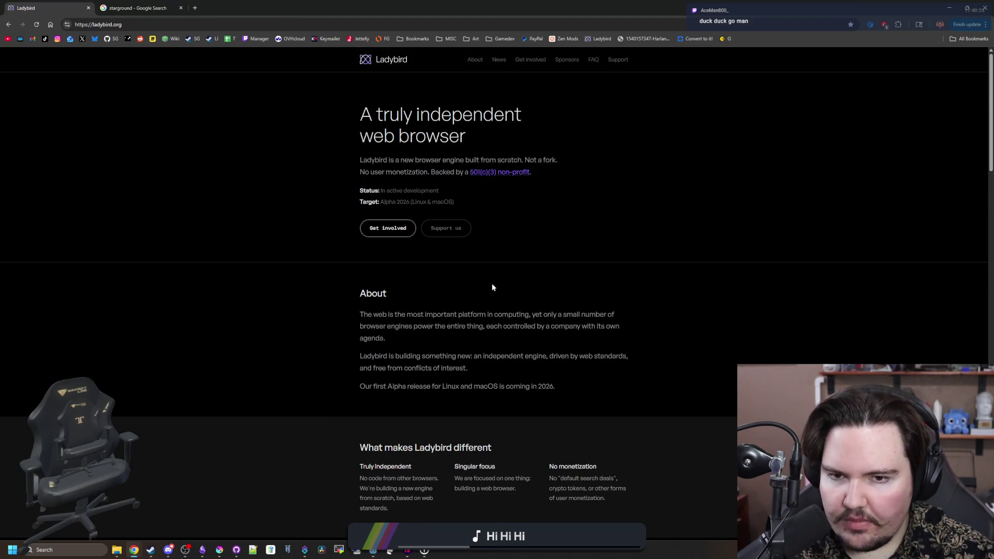
mouse_move(490, 135)
mouse_down()
mouse_move(400, 136)
mouse_move(322, 116)
mouse_up()
click(322, 117)
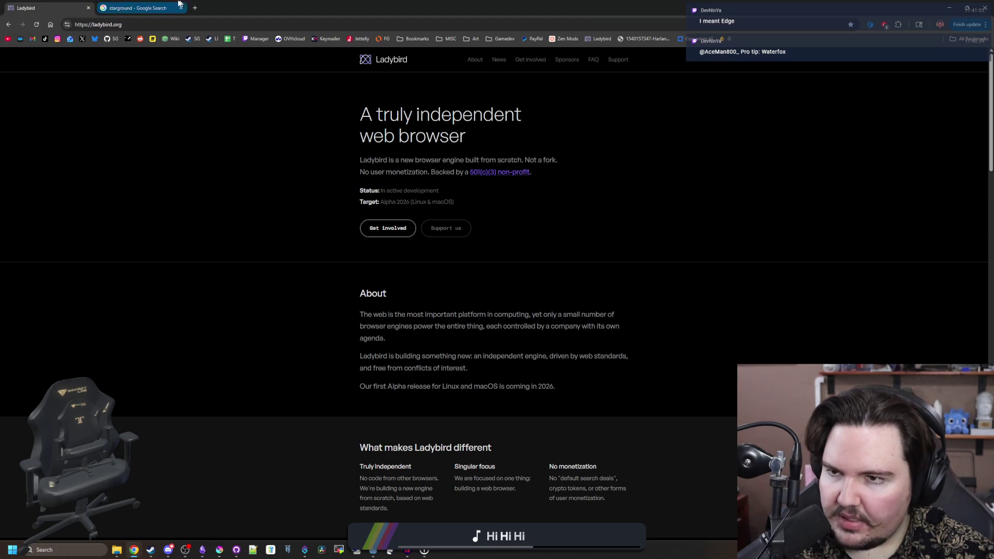
- Move the starground tab into a new group, then close it and delete the group
right_click(273, 6)
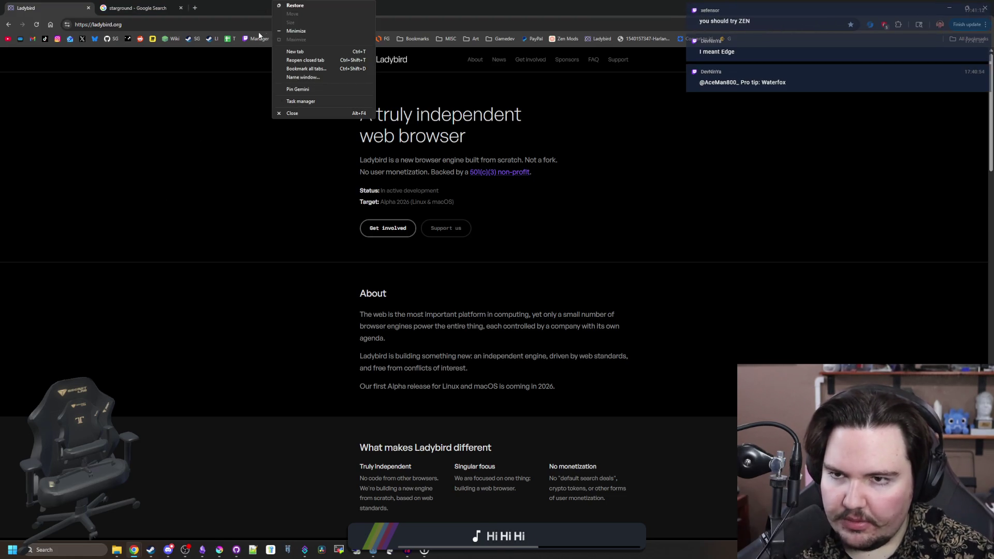
key(Escape)
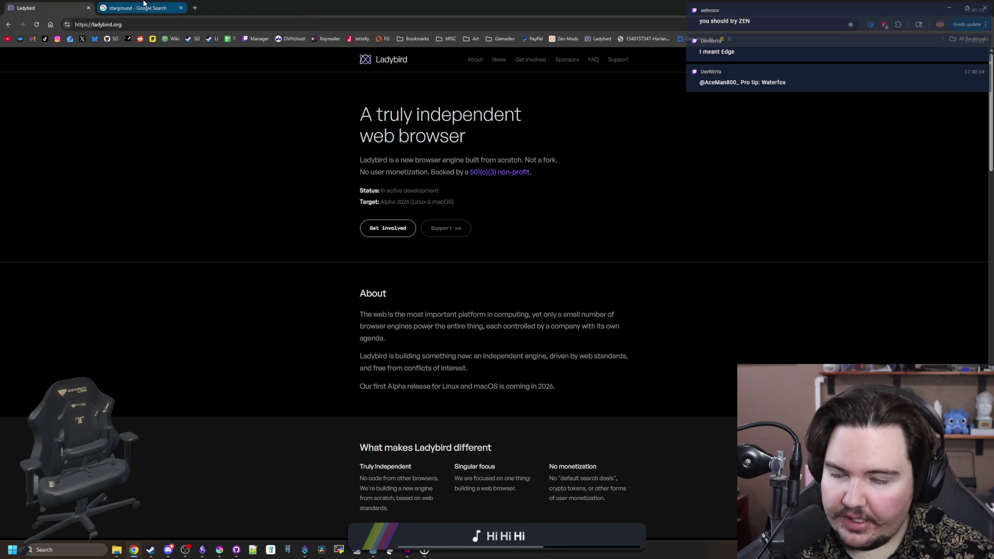
right_click(140, 4)
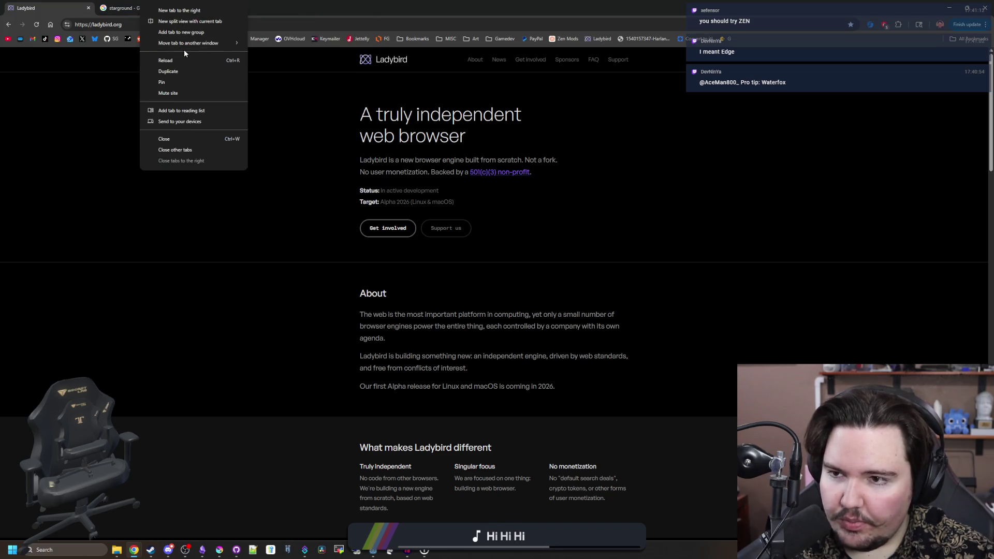
click(196, 31)
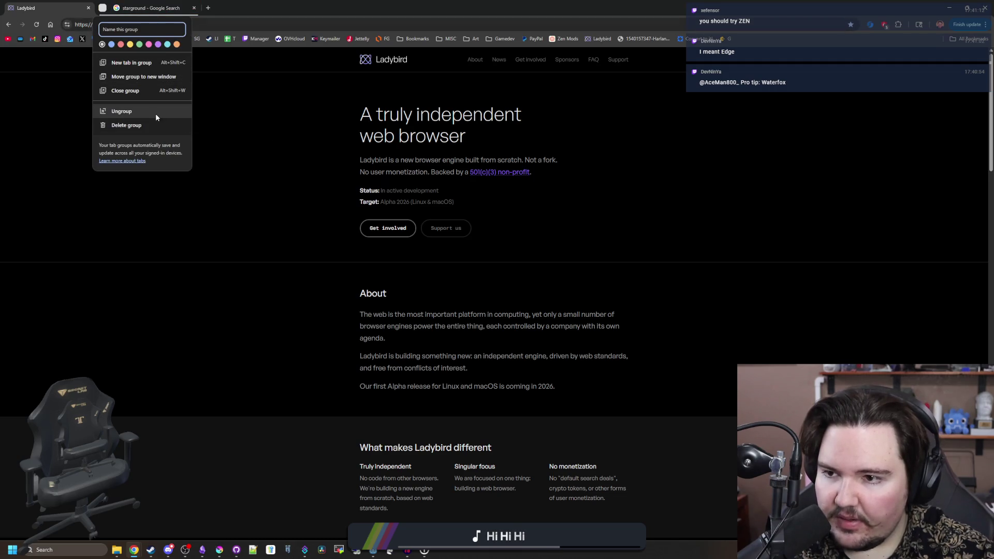
click(266, 130)
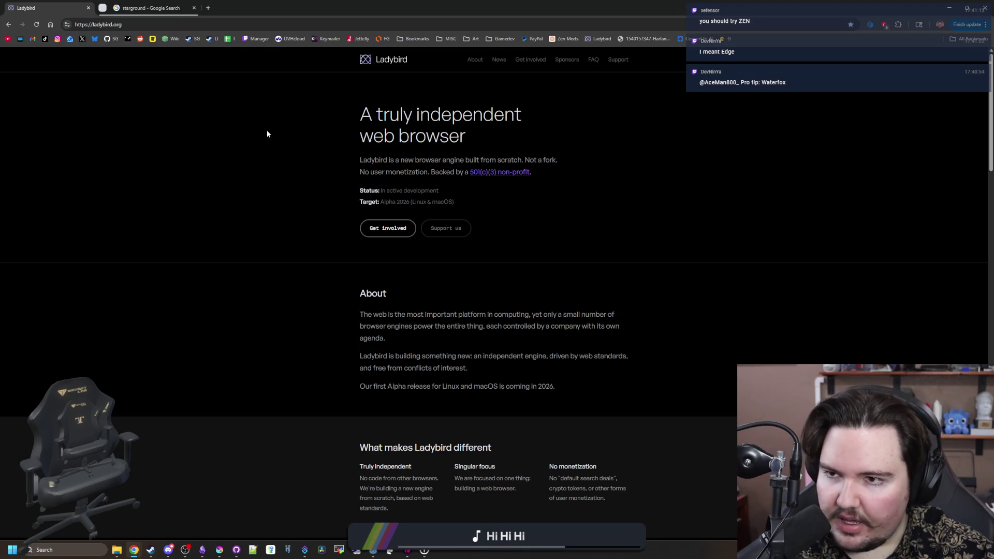
click(194, 8)
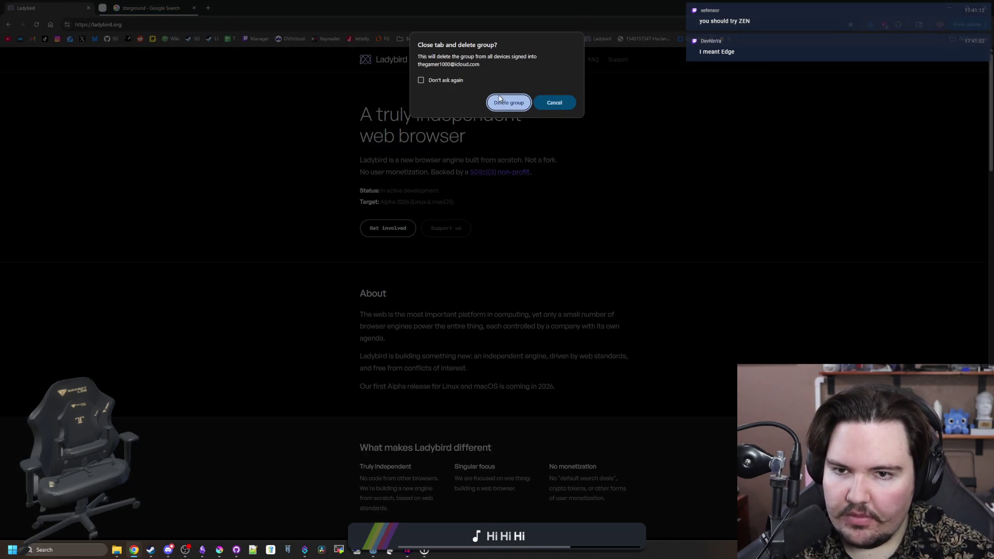
click(505, 102)
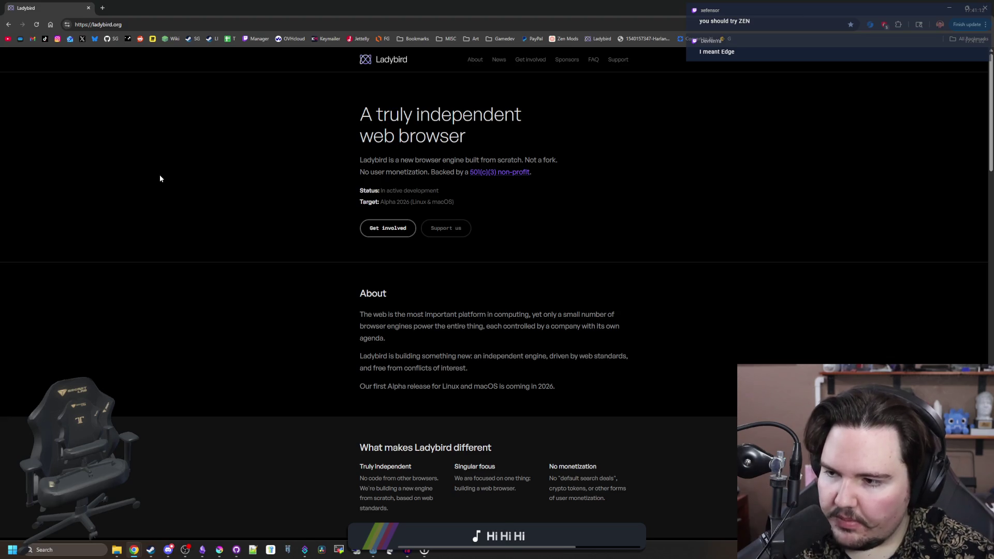
click(51, 549)
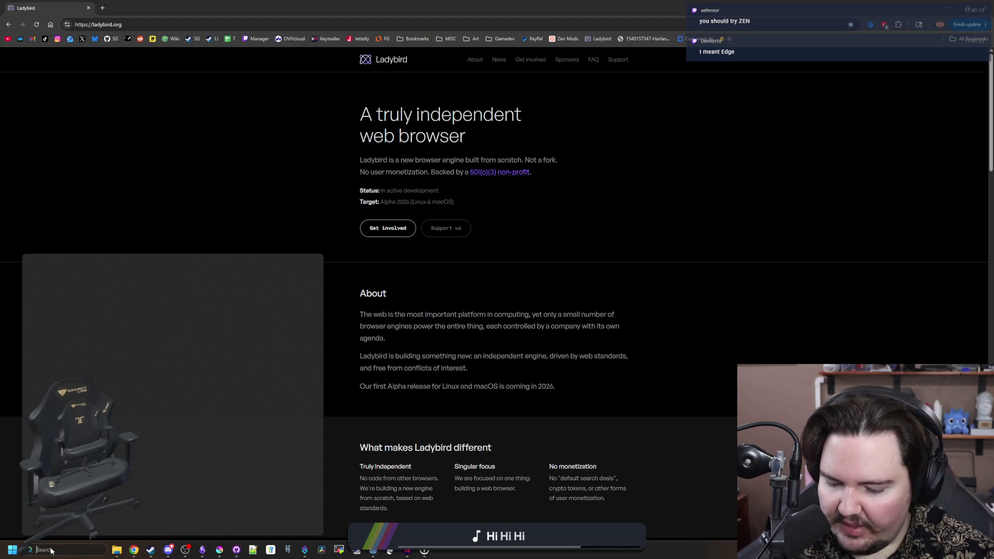
- Launch Zen Browser from the Start search and dismiss its default-browser prompt
text(zen)
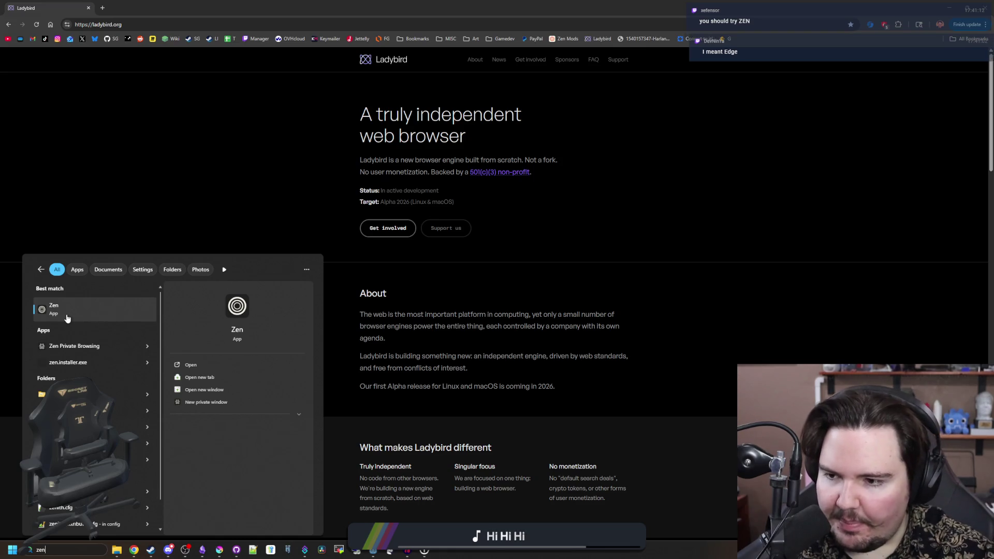
click(68, 317)
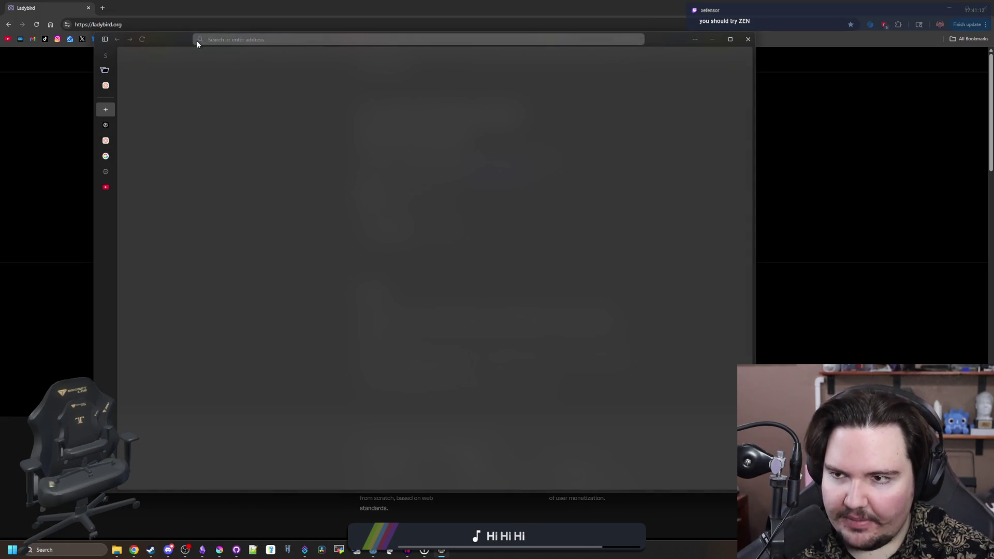
mouse_move(197, 44)
mouse_down()
mouse_move(123, 50)
mouse_move(183, 42)
mouse_up()
click(460, 293)
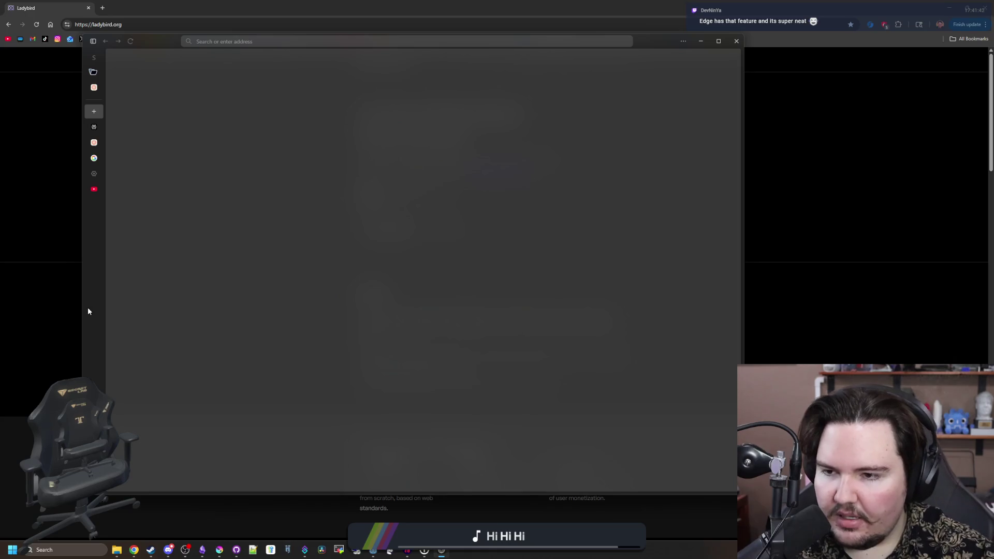
- Load YouTube in Zen, then open Settings from the main menu
click(94, 189)
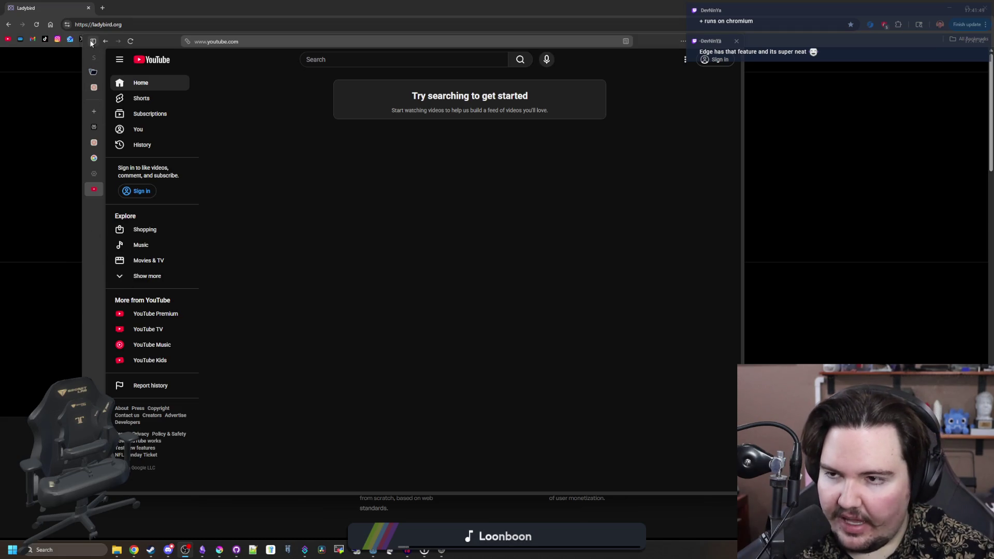
click(684, 42)
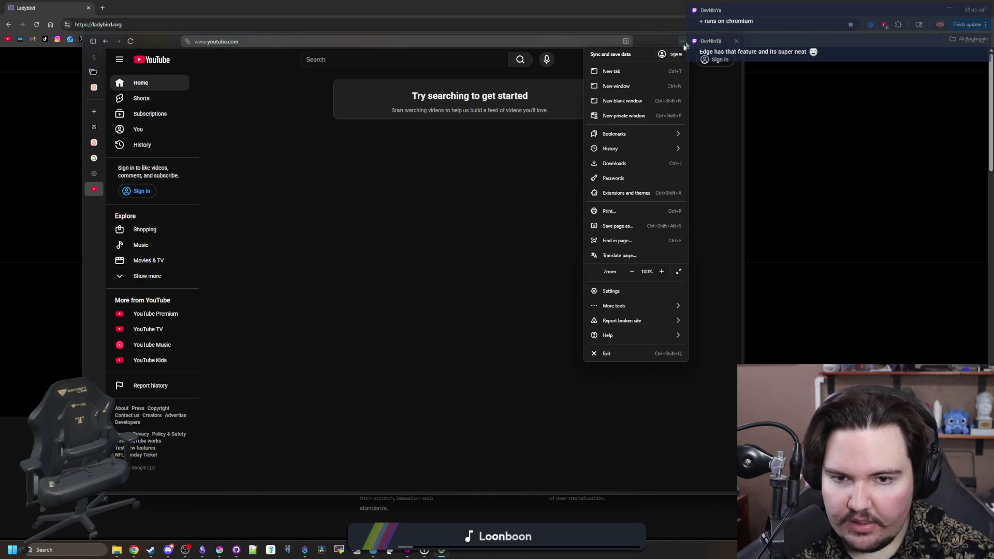
click(611, 291)
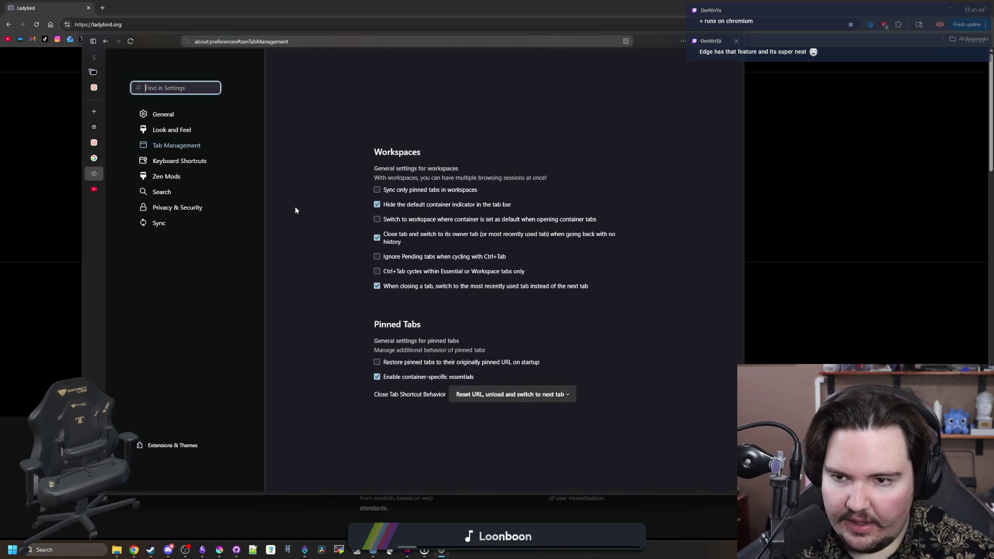
- In Look and Feel, toggle the new-tab button options back and forth, keeping URL bar behavior Normal
click(181, 130)
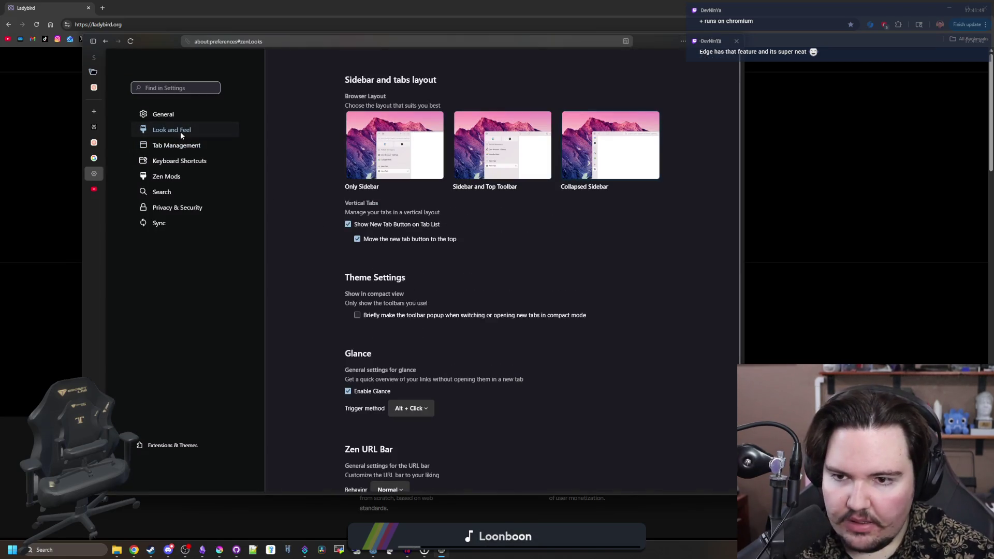
click(348, 225)
click(347, 225)
click(357, 241)
click(357, 242)
click(357, 242)
click(356, 242)
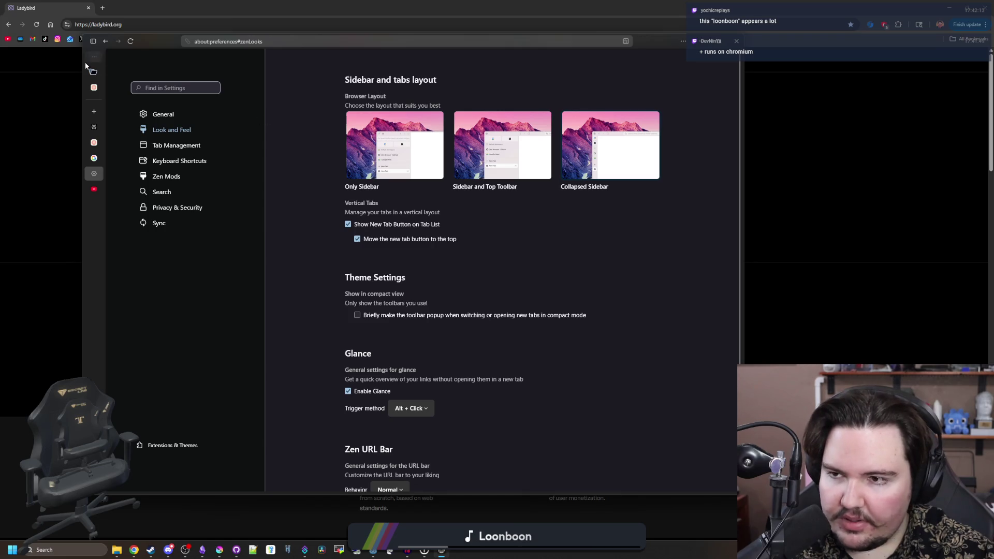
scroll(414, 196, down, 1)
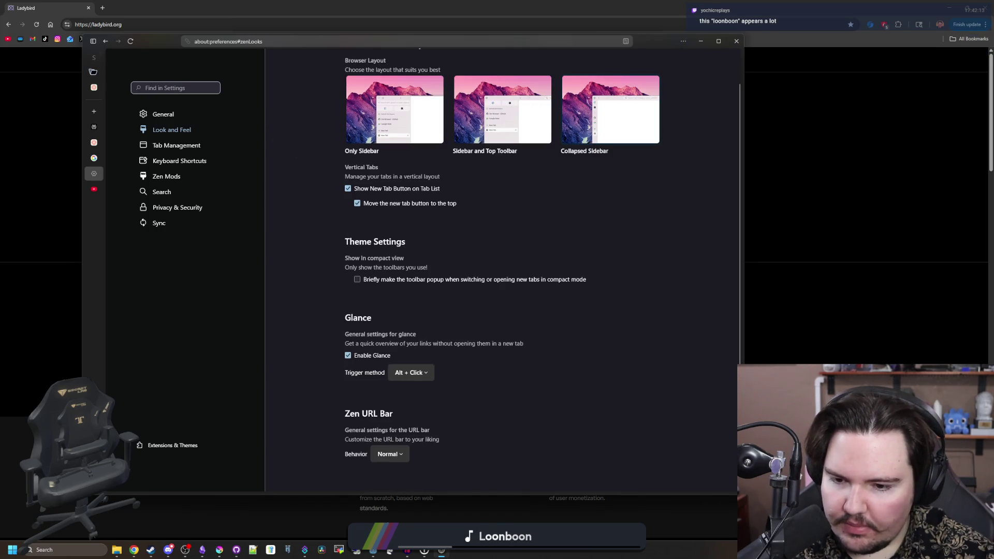
click(402, 452)
click(403, 453)
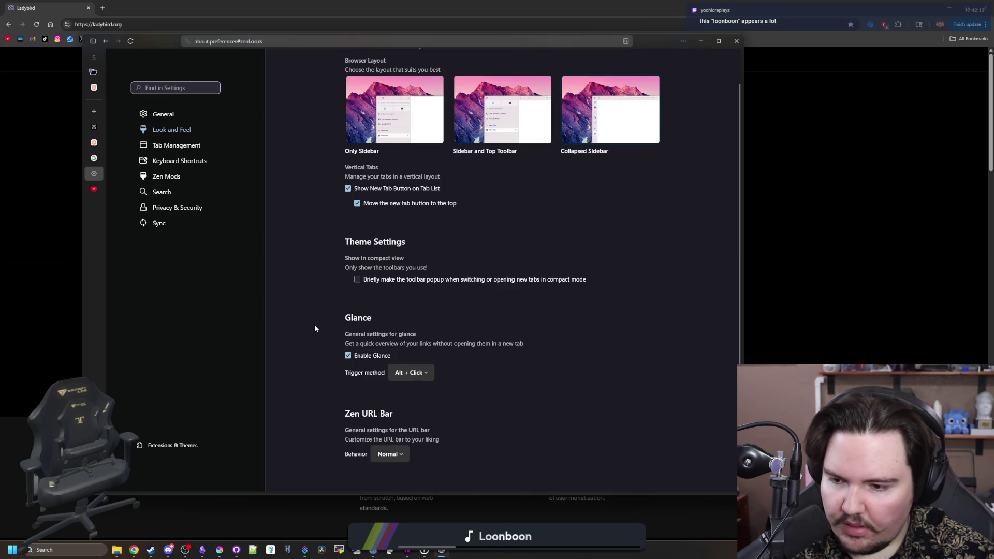
scroll(313, 325, up, 1)
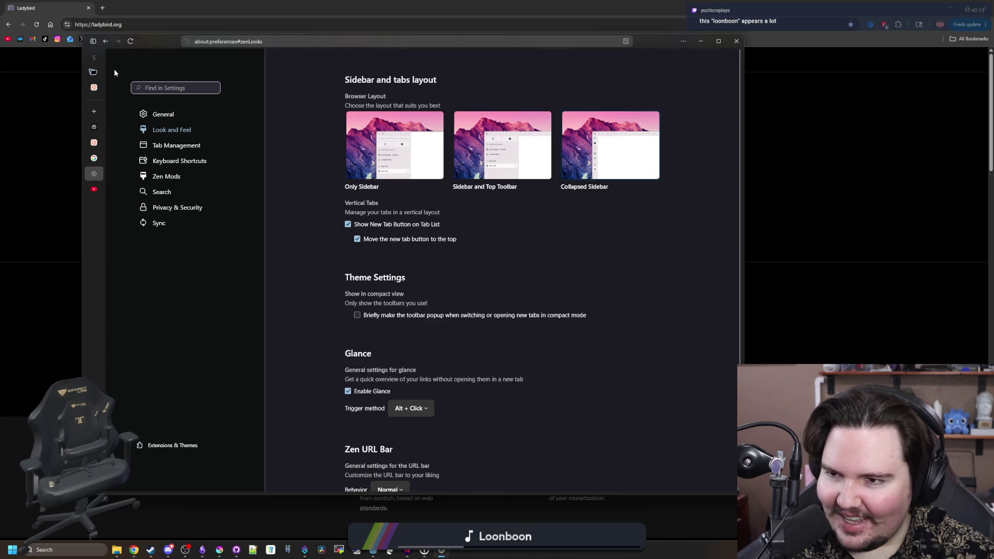
- Scroll through the General settings, then return to the YouTube tab
click(172, 111)
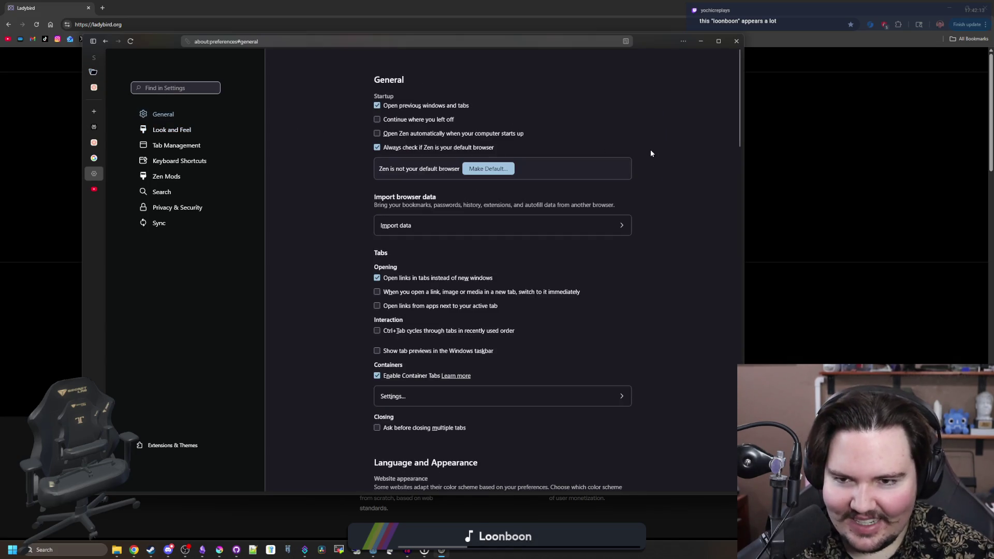
scroll(632, 156, down, 7)
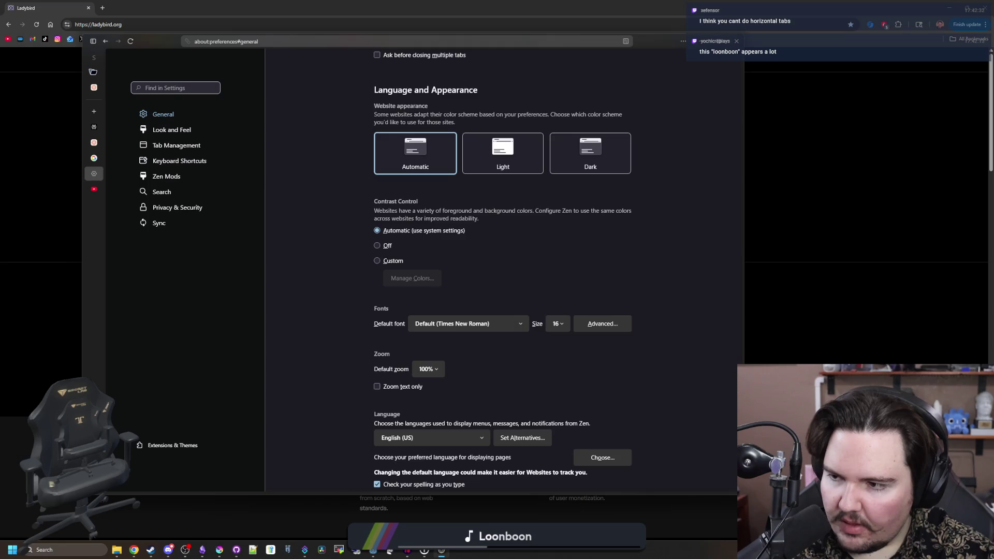
scroll(275, 289, down, 10)
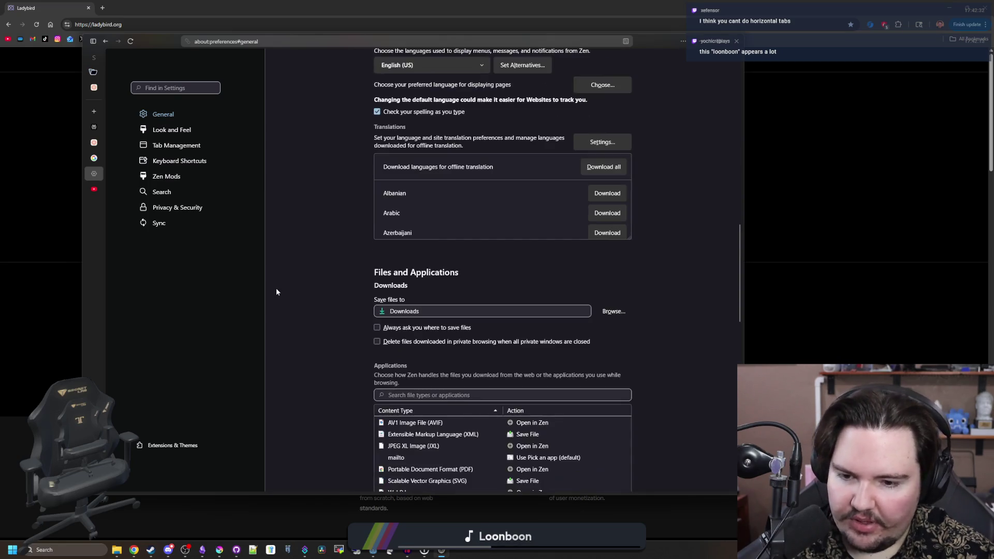
scroll(278, 273, down, 3)
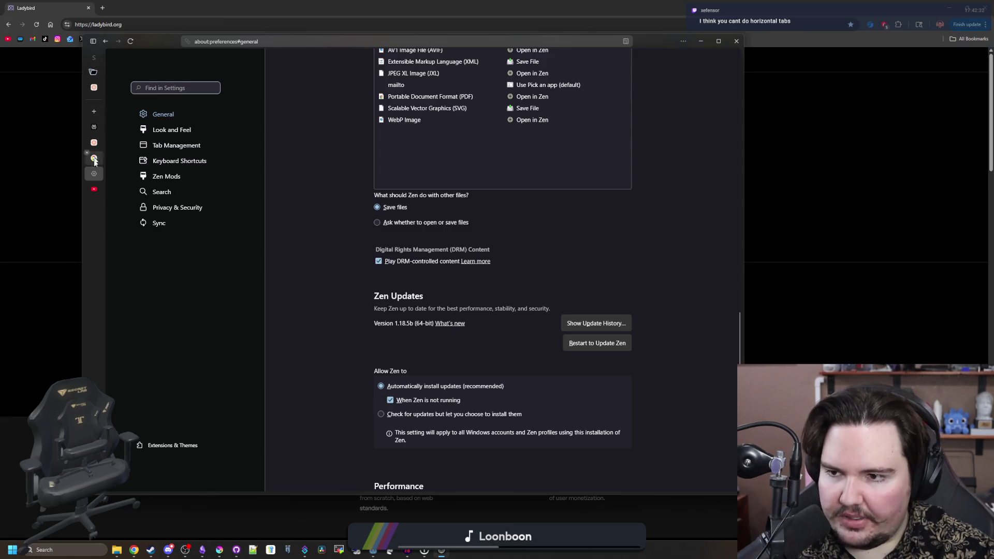
click(95, 195)
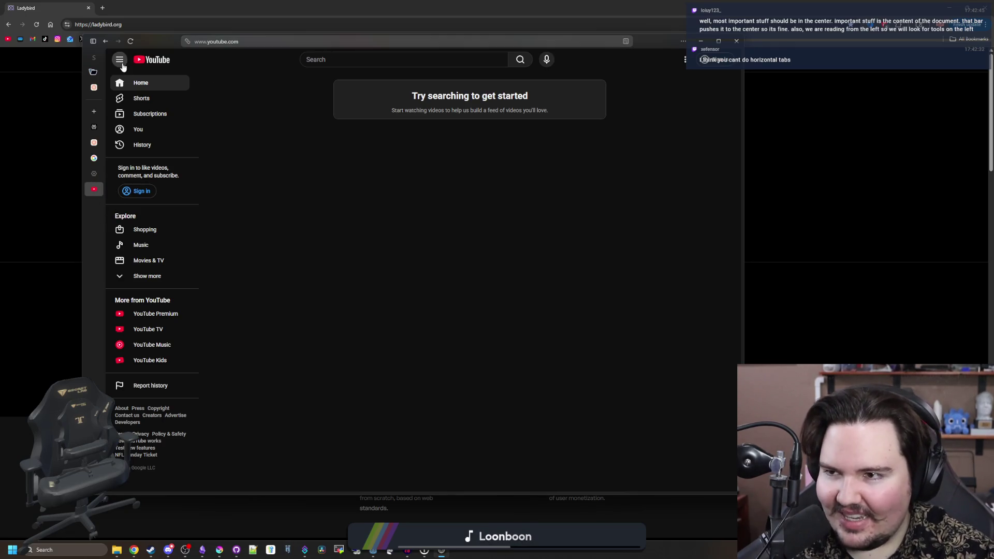
- Resize and move the floating YouTube panel aside, then close it to reveal ladybird.org
mouse_move(744, 216)
mouse_down()
mouse_move(691, 226)
mouse_move(306, 217)
mouse_move(381, 221)
mouse_up()
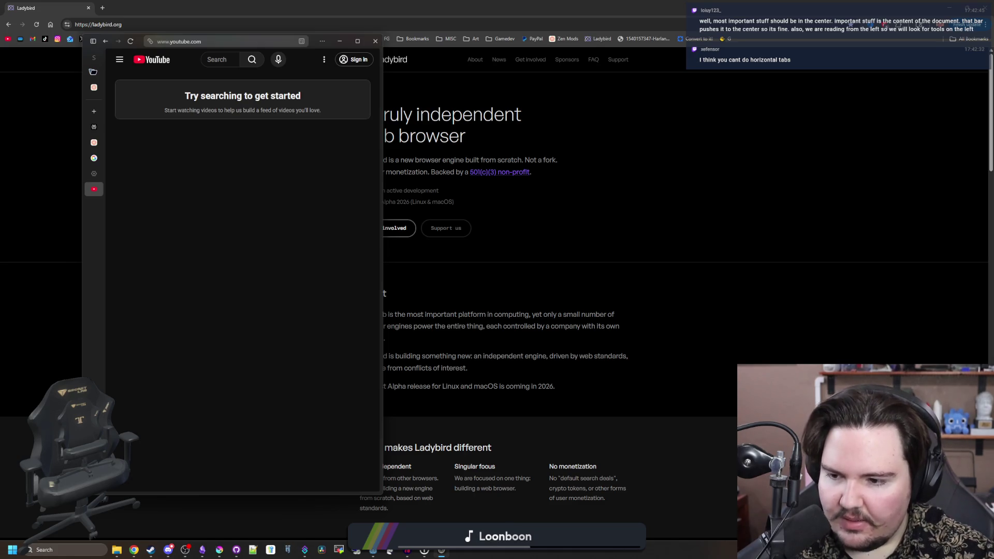
mouse_move(403, 152)
mouse_down()
mouse_move(822, 182)
mouse_move(899, 178)
mouse_up()
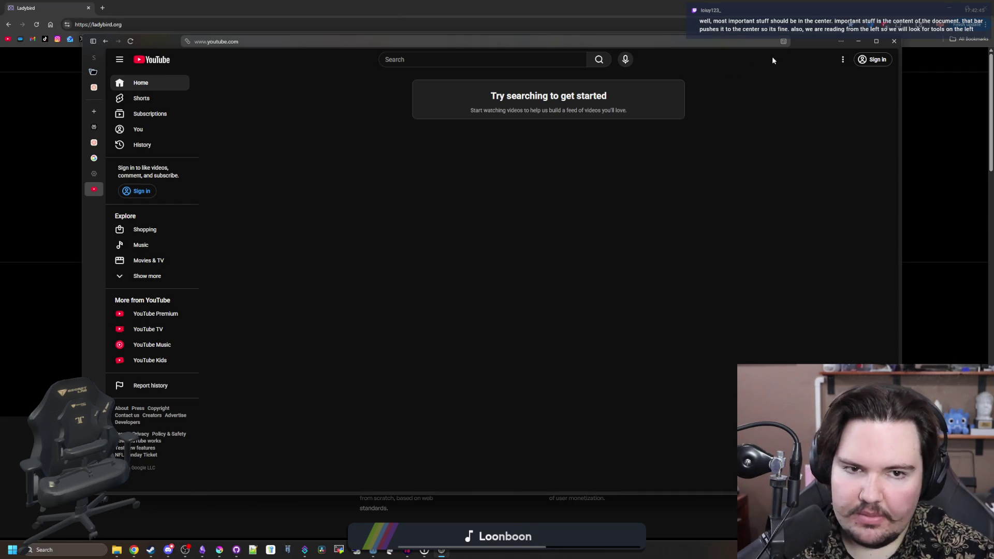
drag(805, 45, 766, 57)
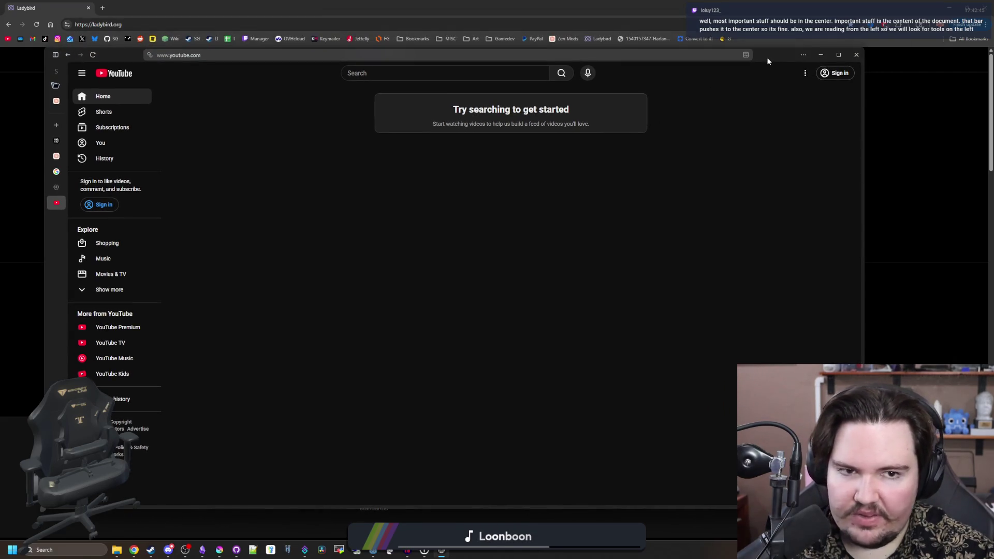
click(855, 54)
scroll(299, 299, down, 3)
scroll(278, 322, up, 3)
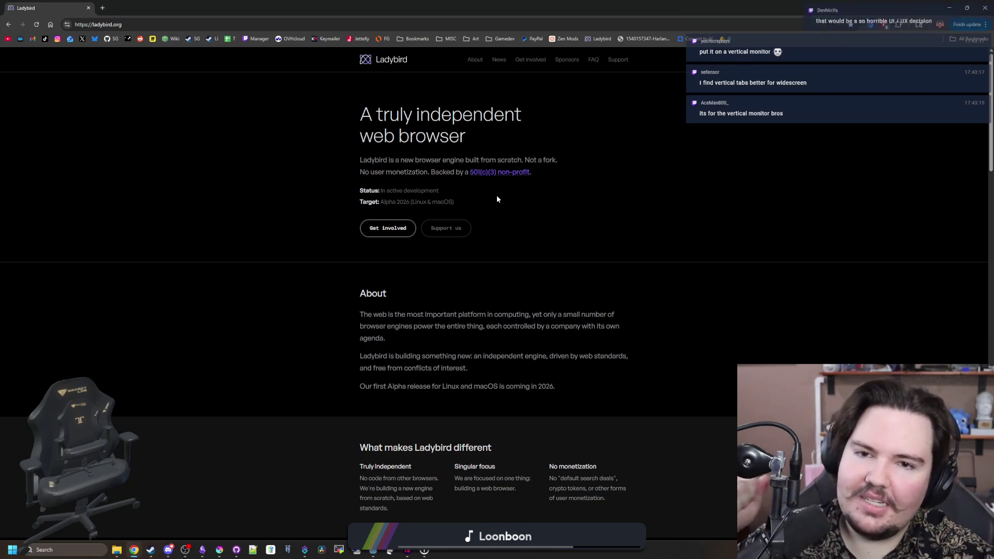
- Jump to the About and Support the project sections of the Ladybird site
click(480, 61)
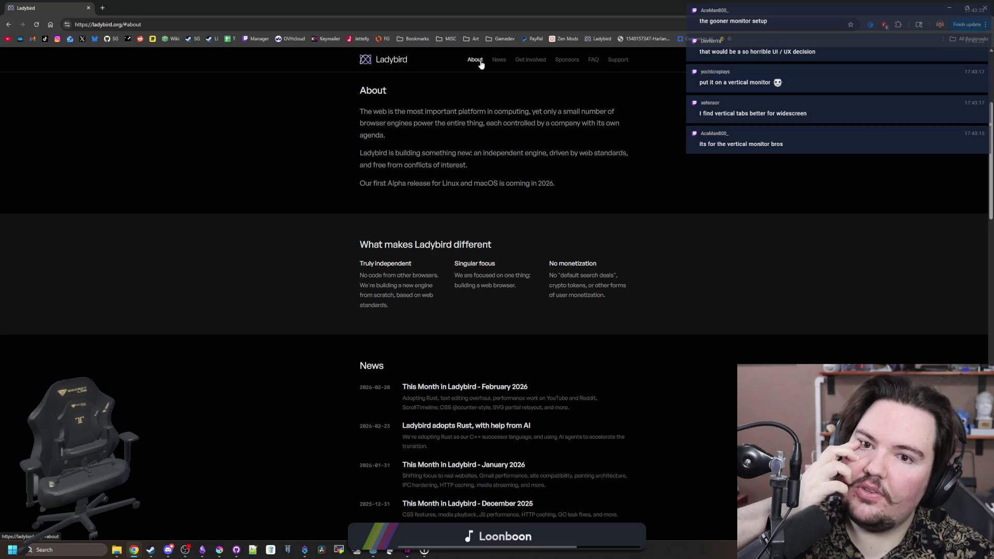
click(621, 62)
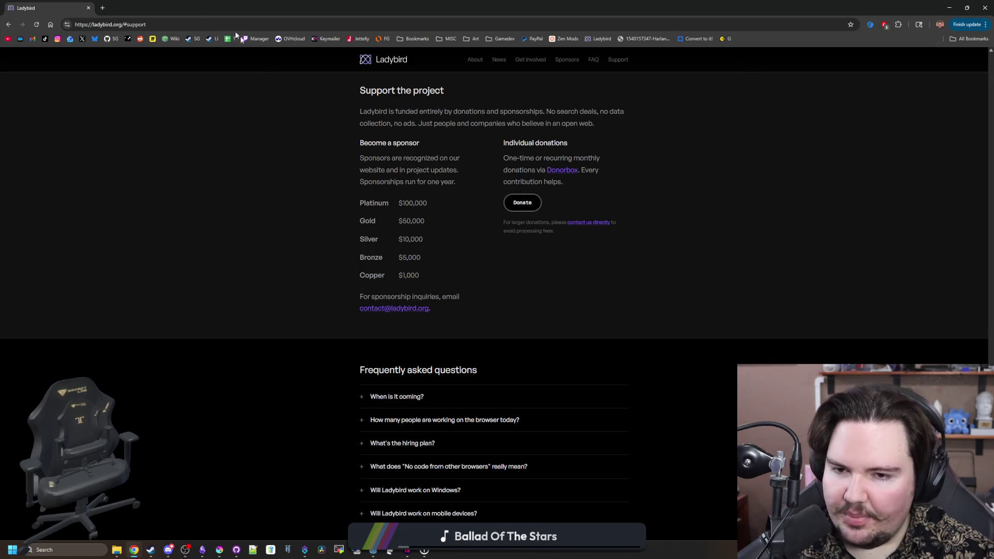
scroll(369, 252, down, 3)
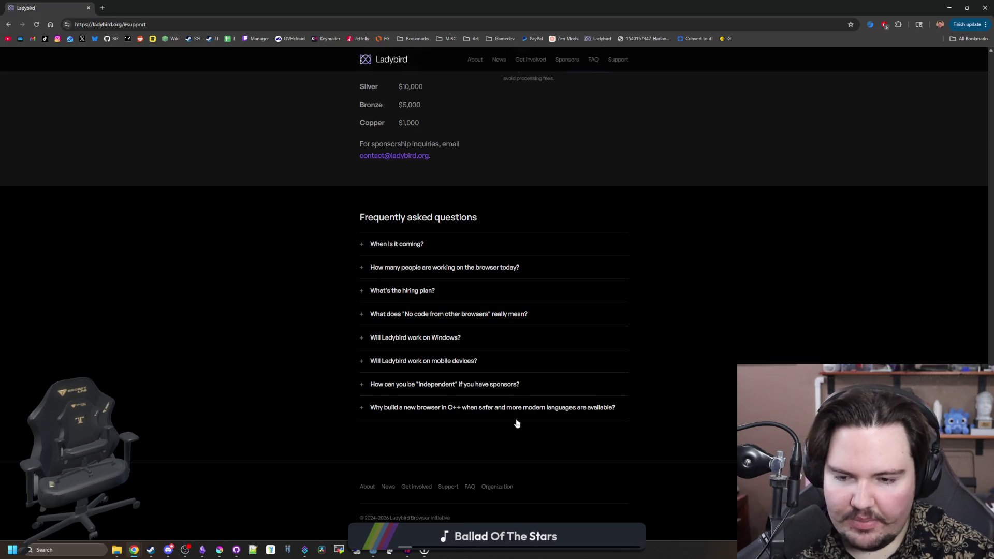
scroll(291, 328, up, 8)
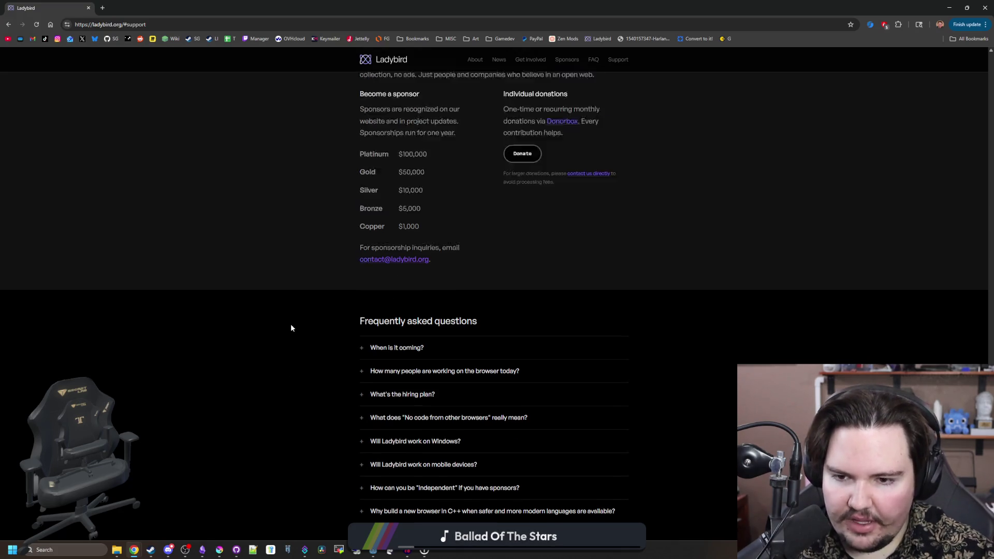
scroll(290, 325, up, 10)
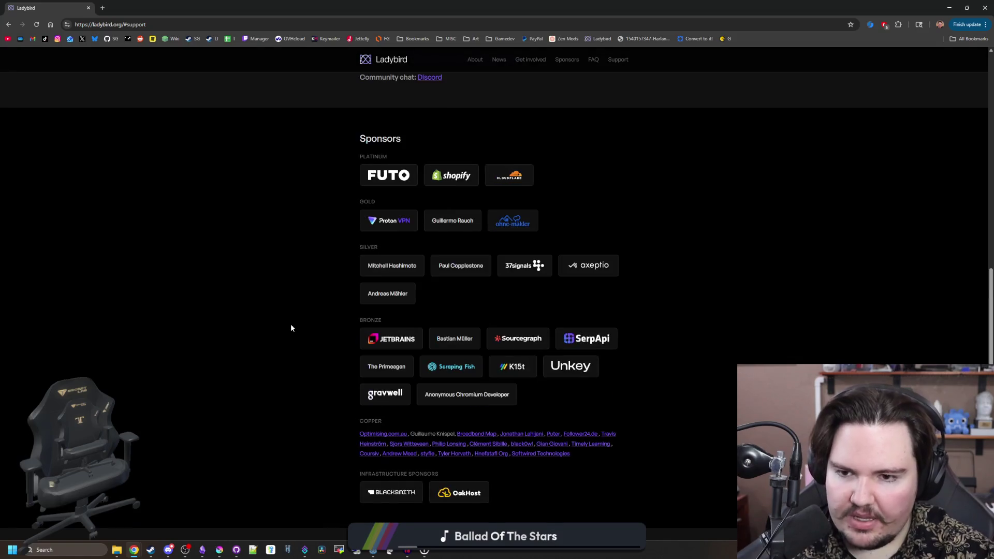
scroll(291, 328, up, 10)
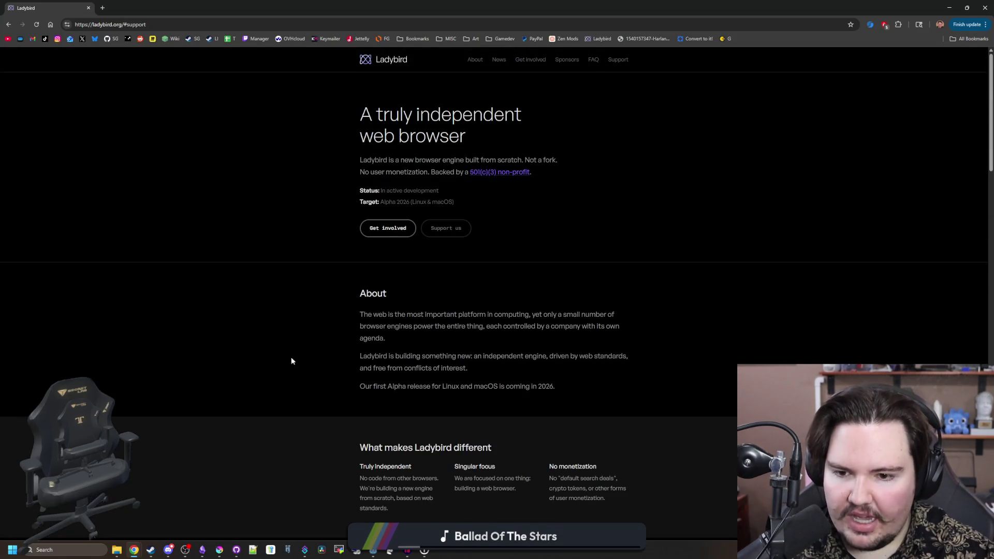
scroll(291, 358, down, 7)
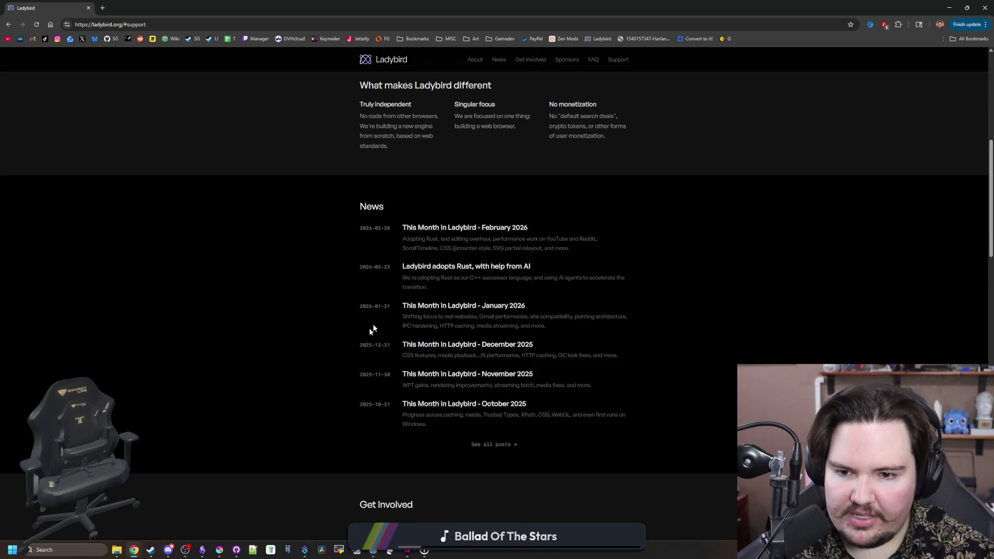
- Open the February 2026 This Month in Ladybird post and view the Wikipedia and GitHub screenshots
click(440, 228)
scroll(440, 233, down, 10)
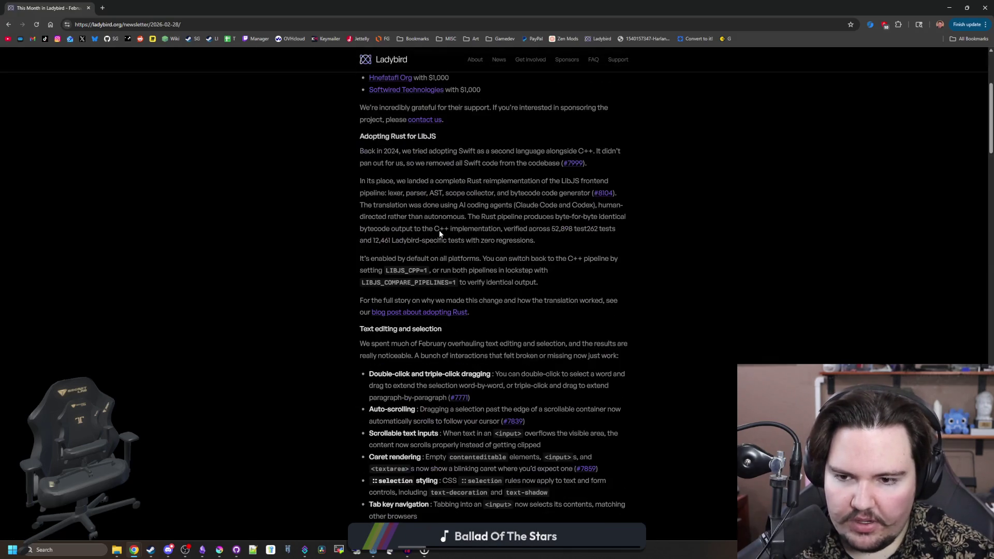
scroll(440, 233, down, 10)
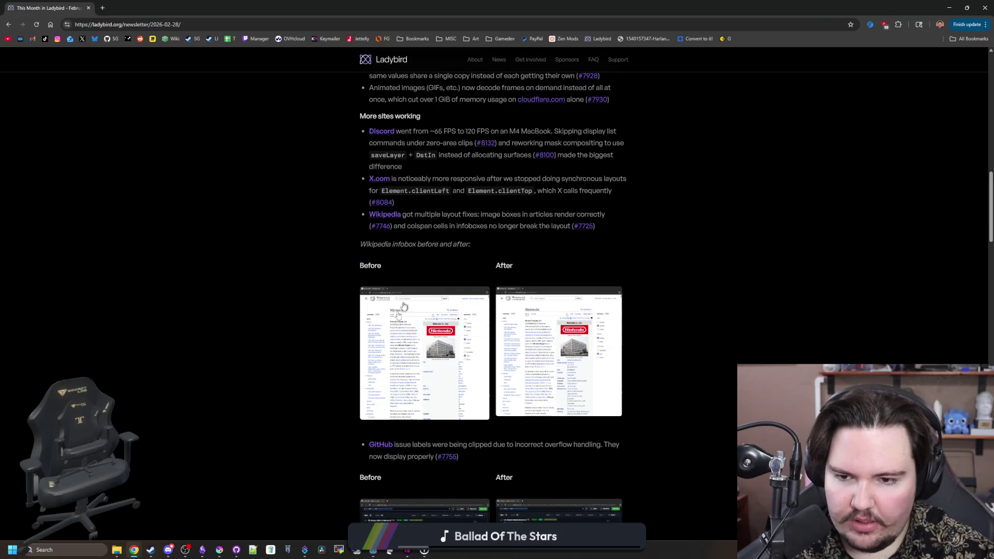
click(389, 333)
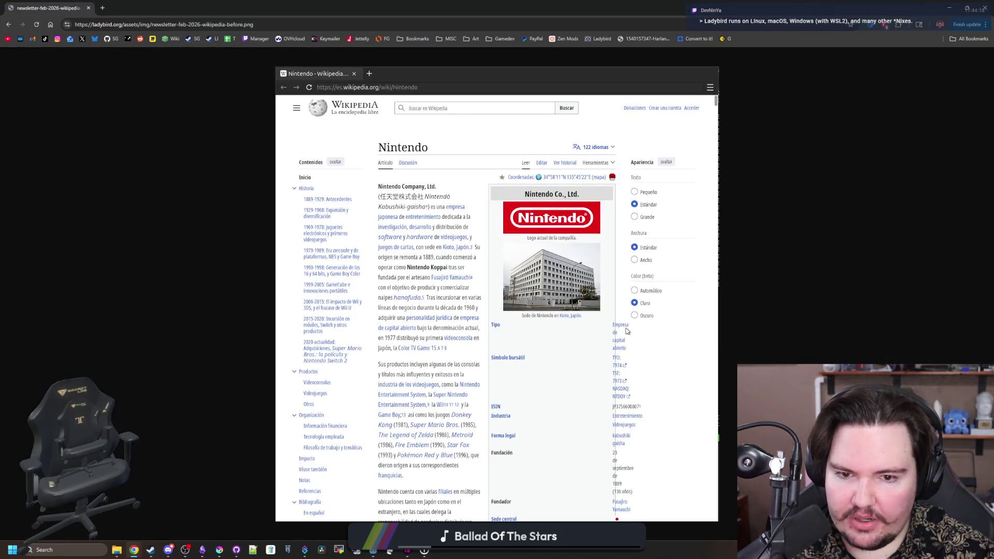
key(alt+Left)
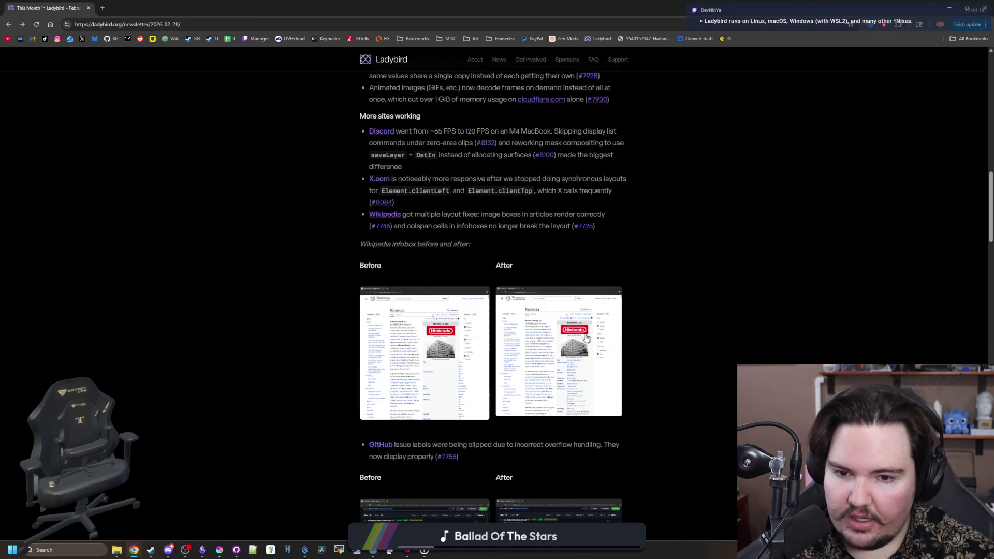
click(584, 337)
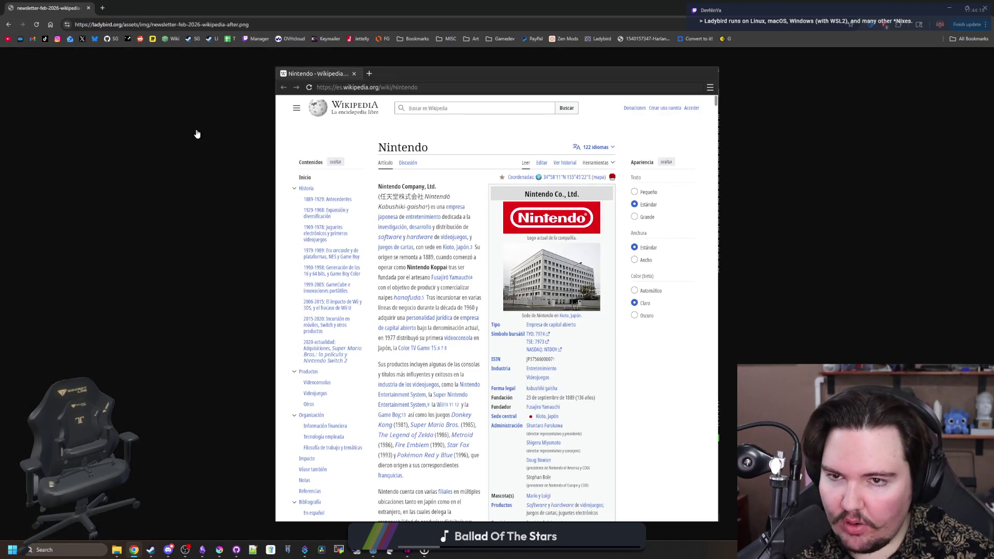
key(alt+Left)
click(477, 378)
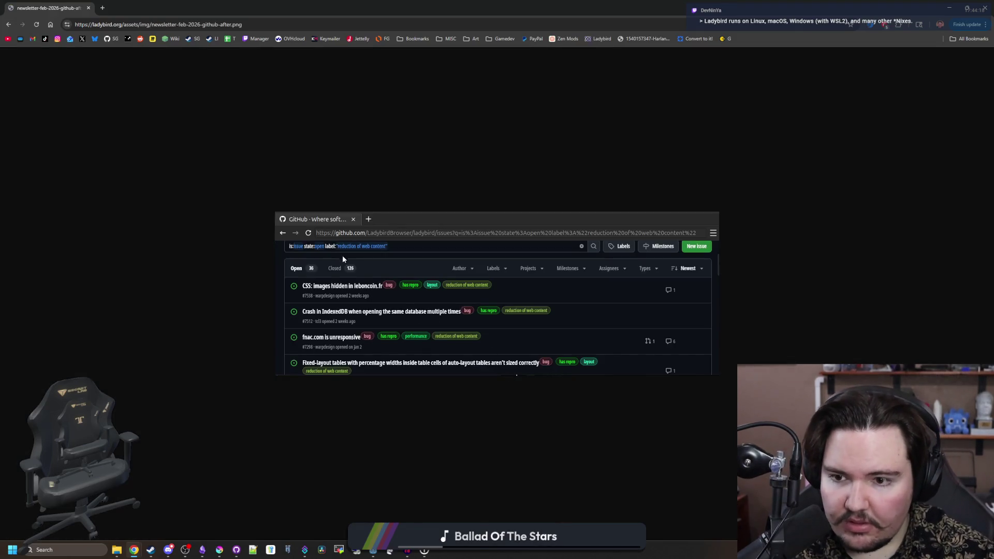
key(alt+Left)
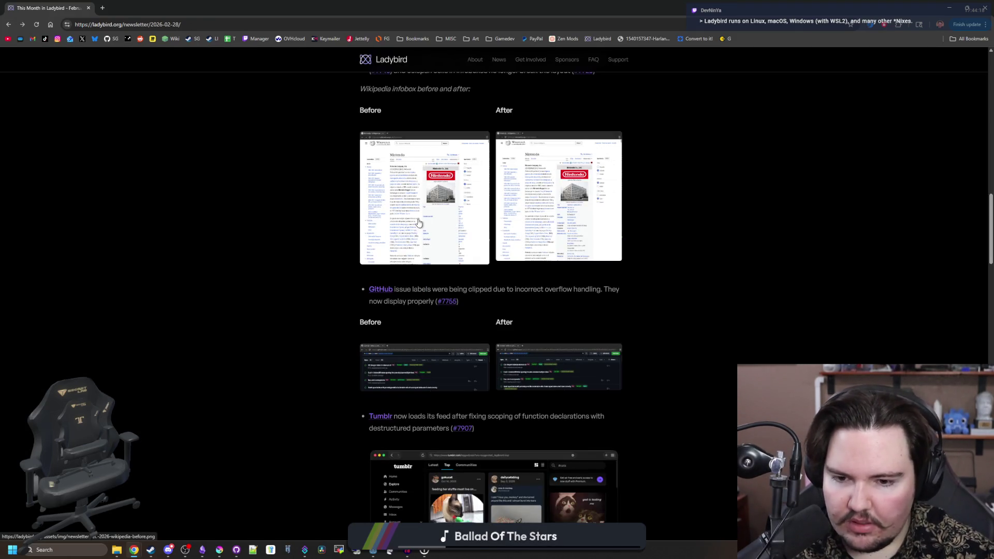
- View the JetBrains After screenshot full-size, then return to the top of the newsletter
scroll(424, 232, down, 5)
scroll(461, 259, down, 2)
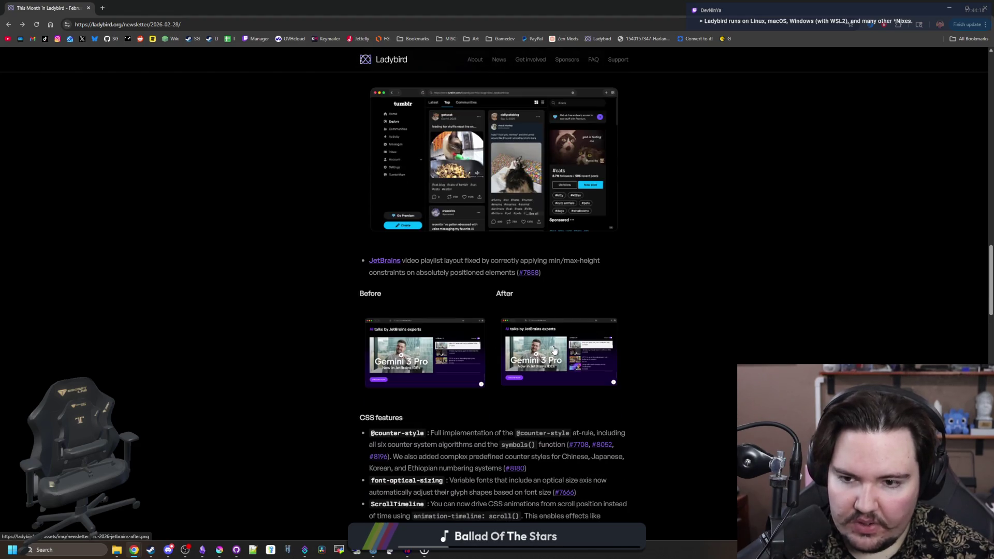
click(551, 348)
key(alt+Left)
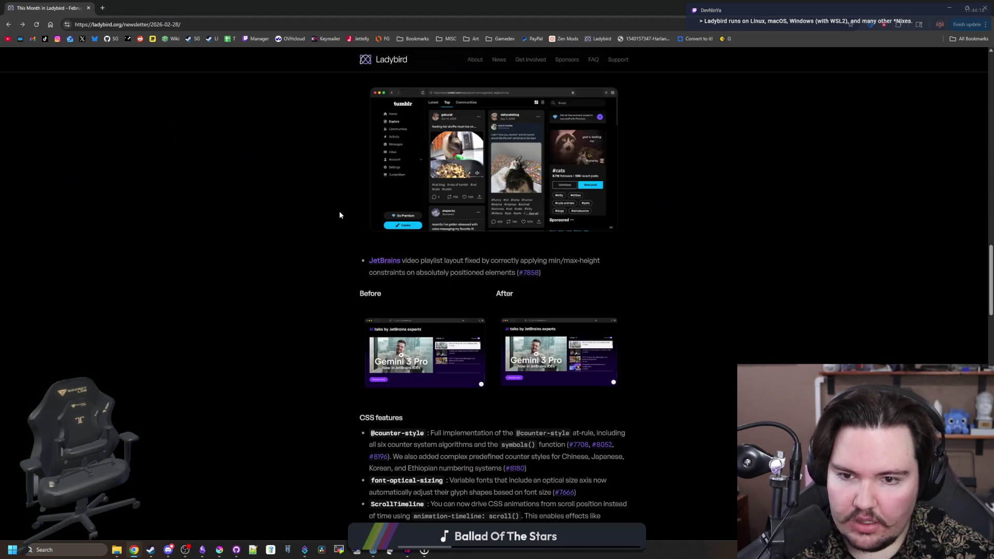
scroll(339, 210, down, 5)
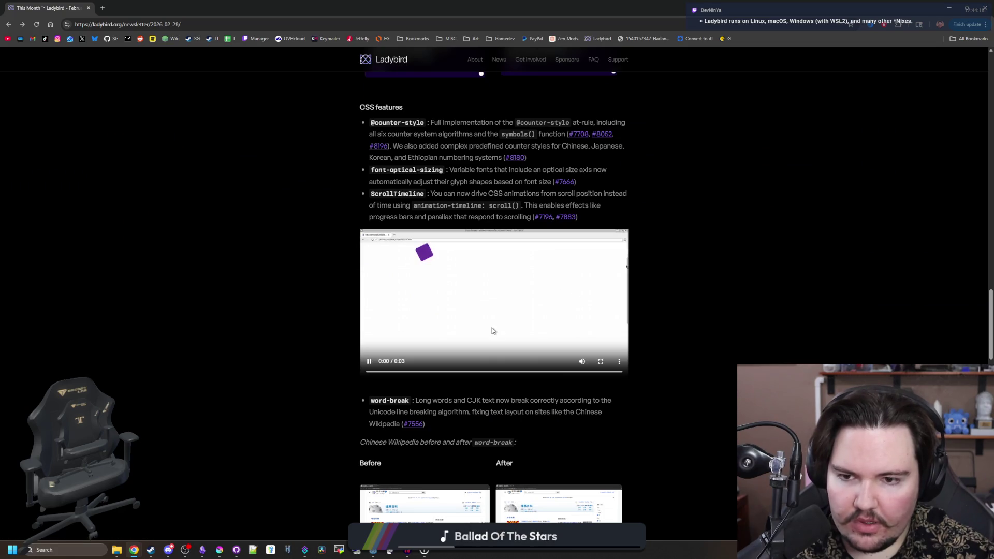
key(Home)
scroll(537, 231, down, 20)
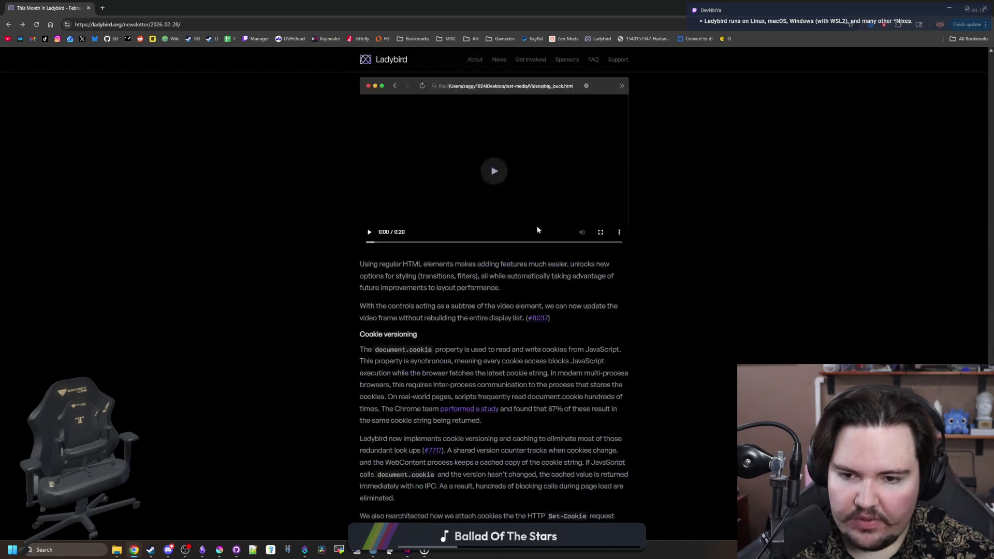
scroll(538, 231, up, 10)
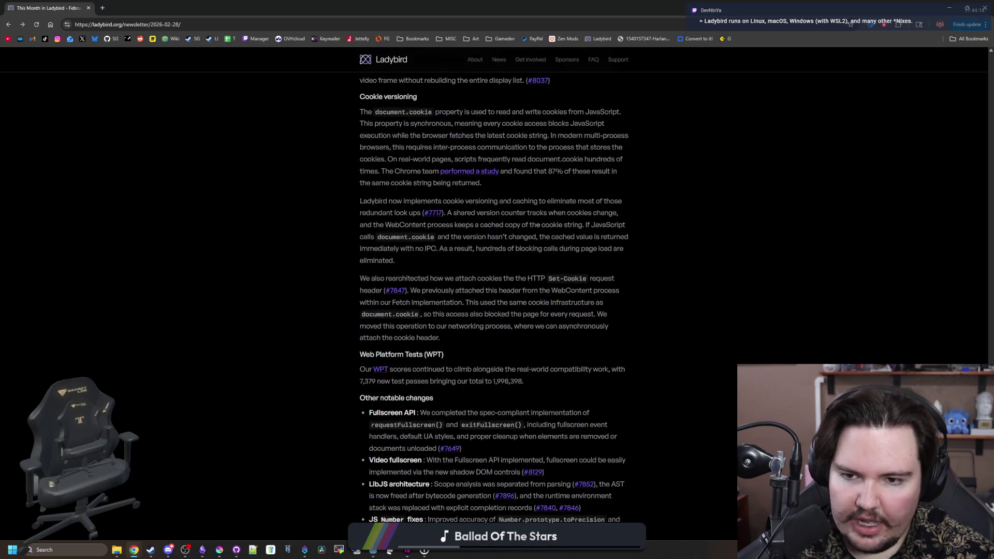
- Play the New Media Controls video, view the word-break After screenshot, then go to Support
click(493, 450)
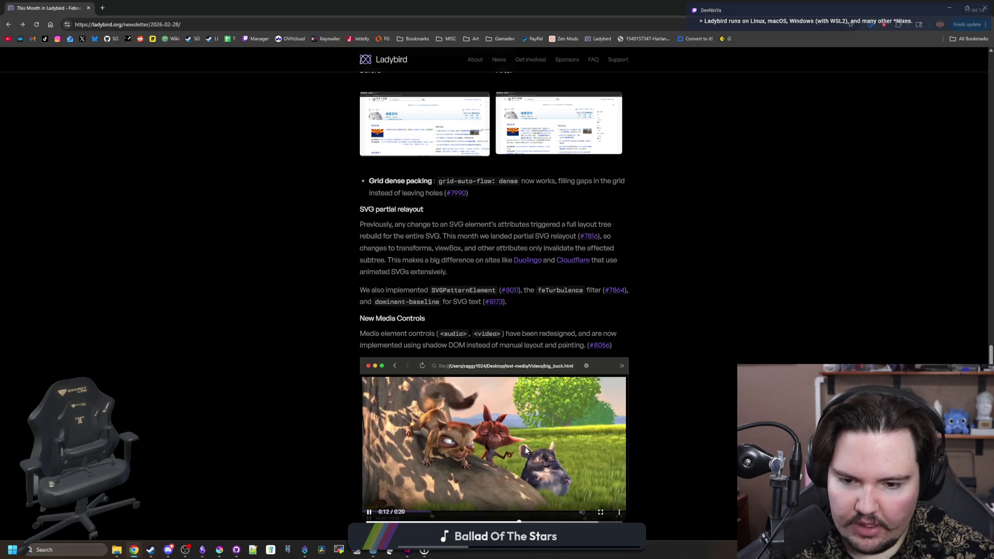
scroll(524, 358, up, 5)
click(525, 357)
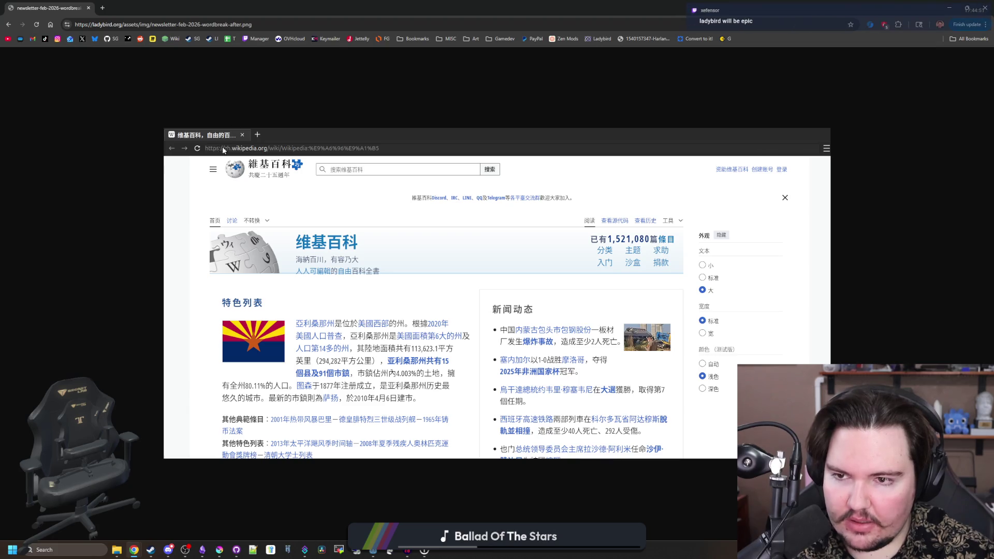
key(alt+Left)
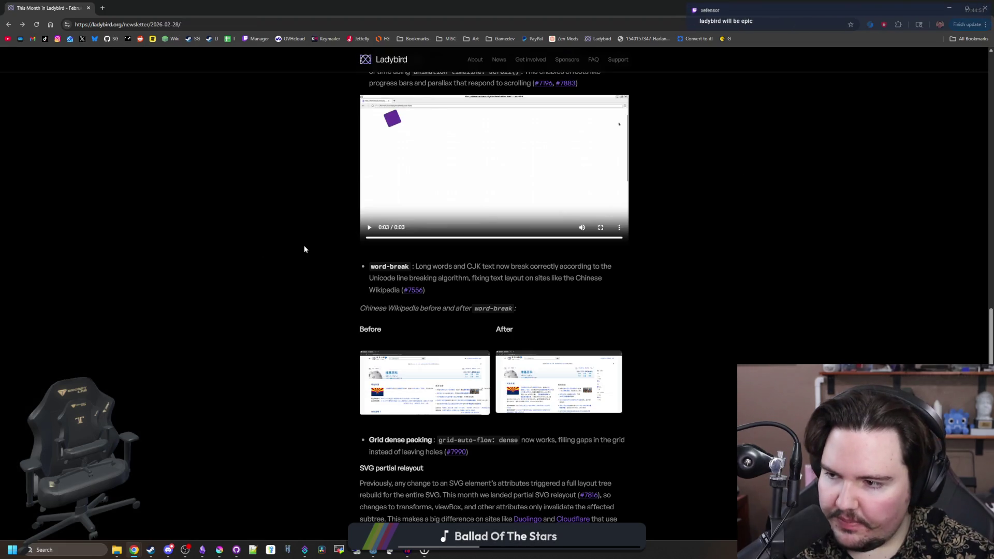
scroll(303, 246, up, 5)
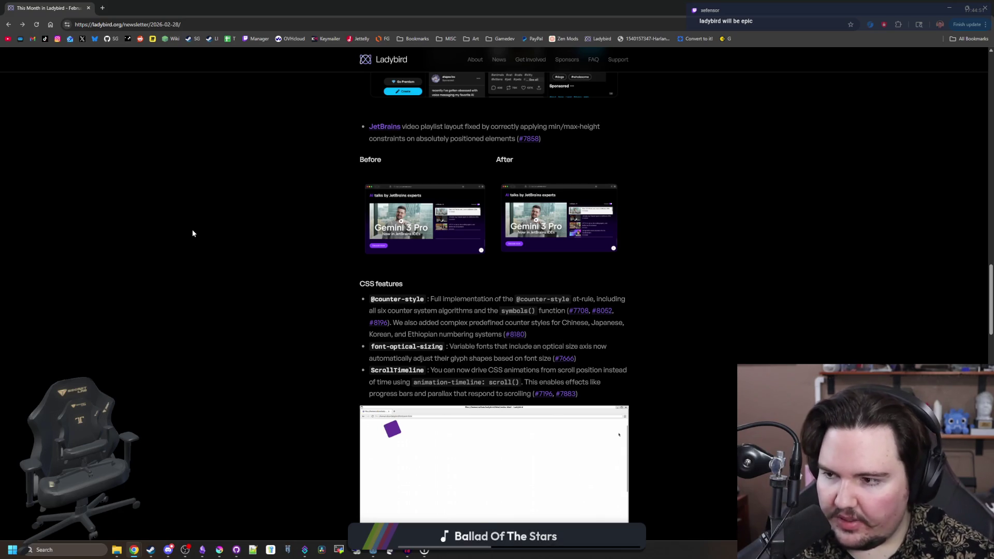
scroll(192, 231, up, 15)
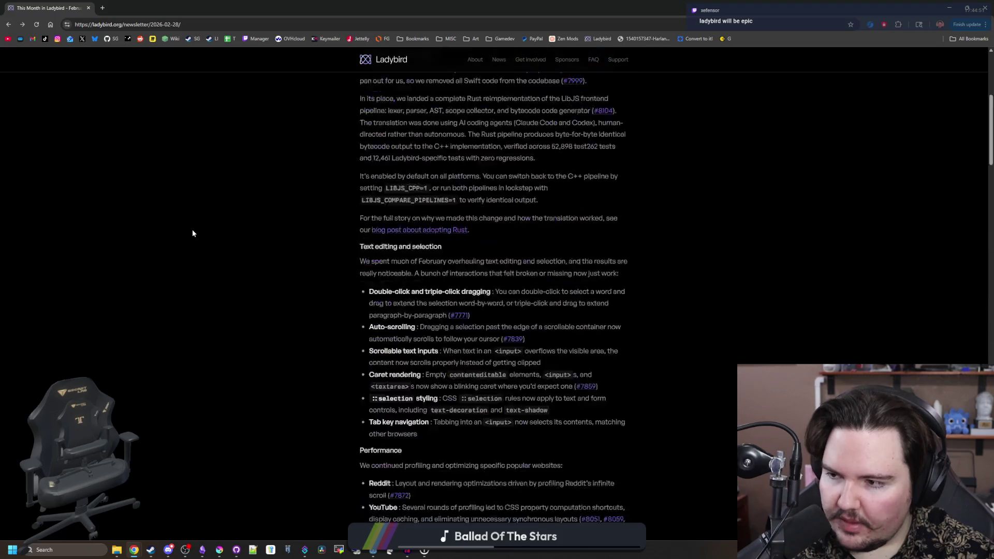
scroll(442, 329, down, 7)
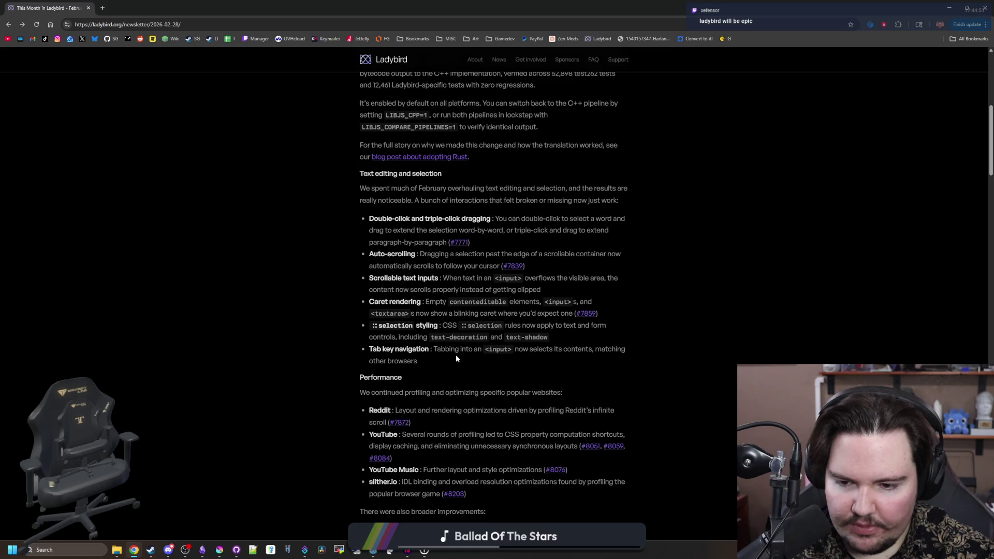
scroll(456, 355, down, 3)
scroll(456, 355, down, 3)
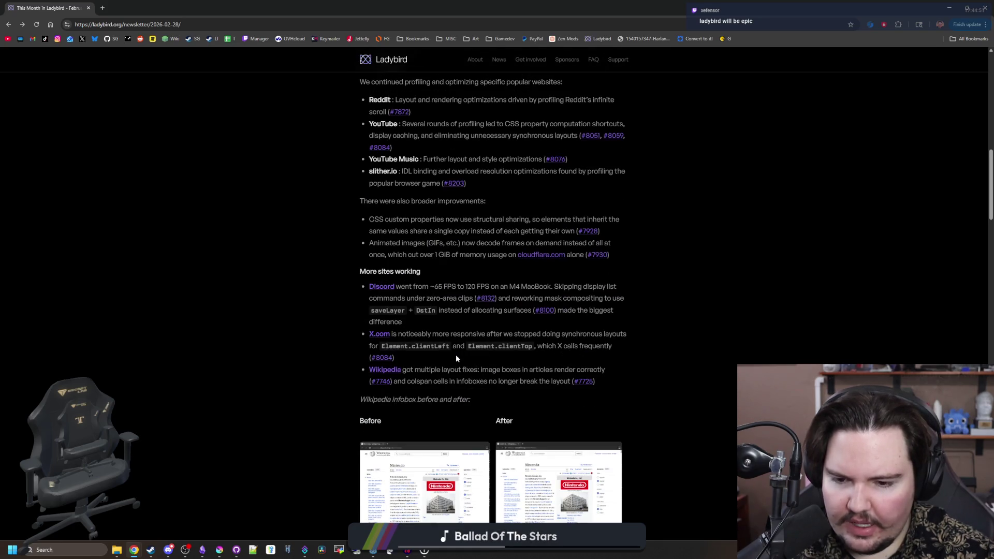
scroll(411, 288, up, 13)
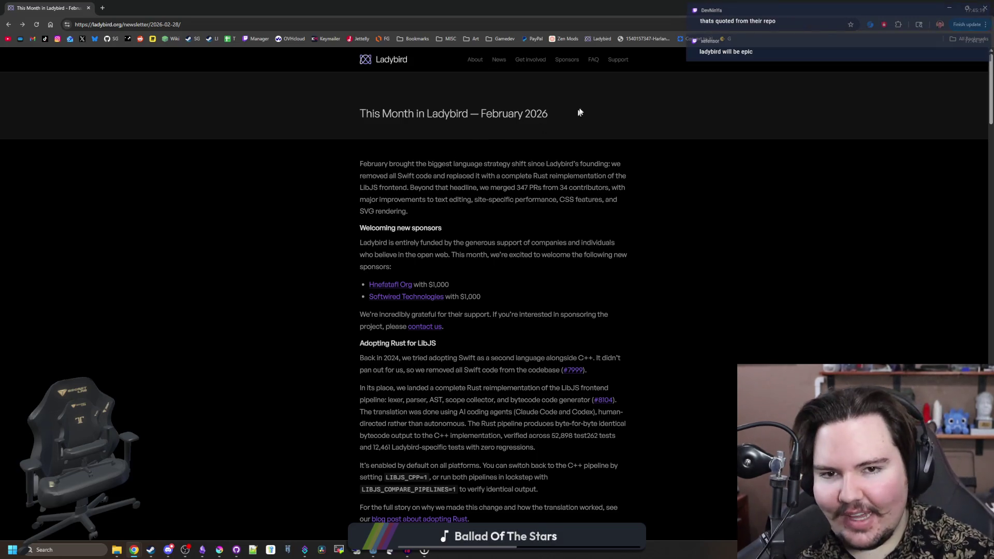
click(616, 61)
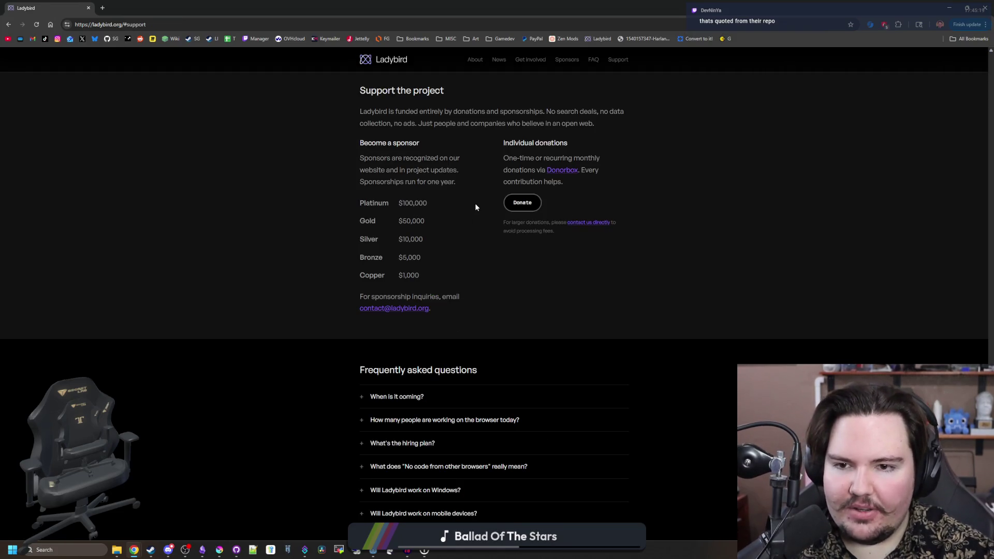
- Expand the 'Will Ladybird work on Windows?' FAQ answer, then shrink Chrome to reveal global.gd
scroll(462, 270, down, 3)
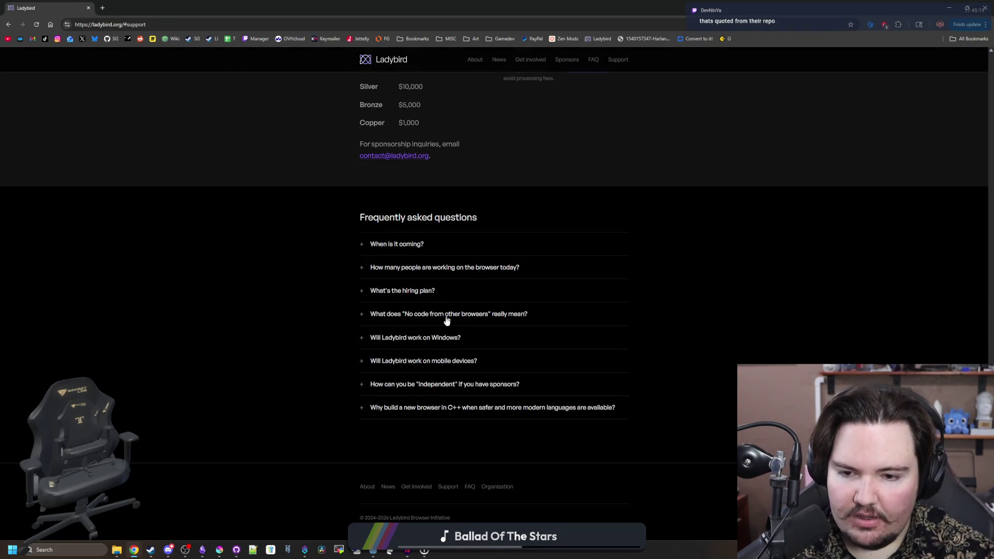
click(412, 344)
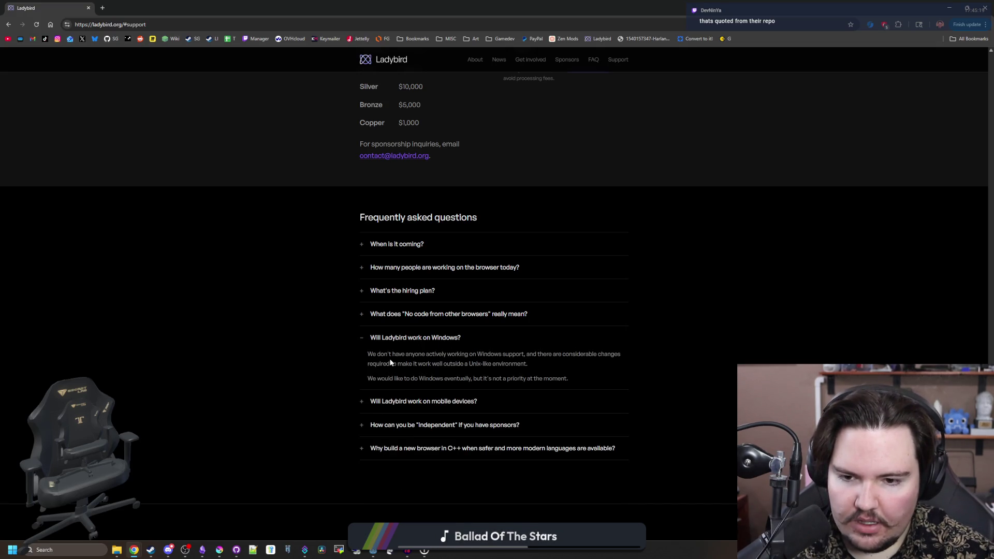
drag(388, 378, 469, 378)
click(470, 379)
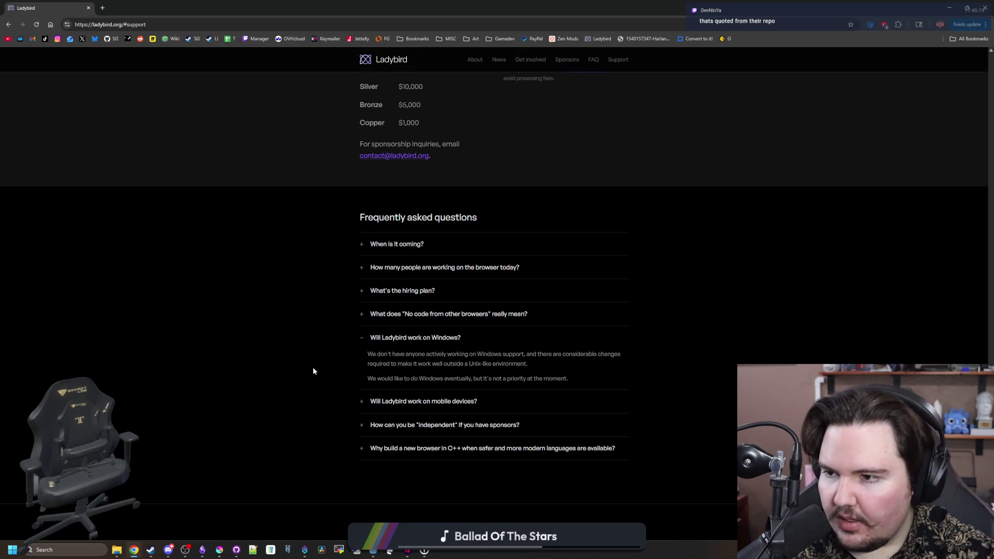
drag(311, 5, 425, 340)
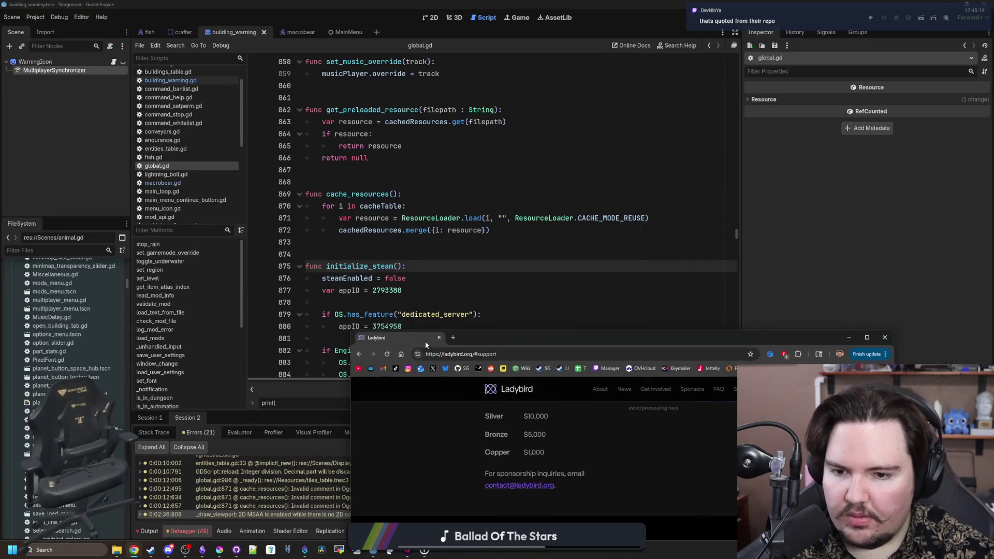
- Bring the Godot editor in front of Chrome, with the caret on empty lines 873–874 of global.gd
click(435, 291)
click(427, 254)
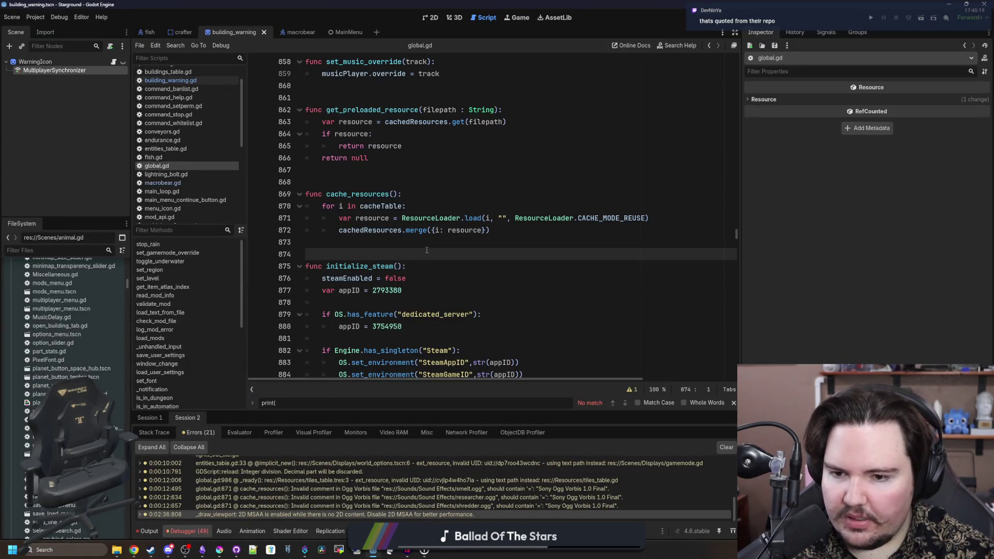
click(426, 247)
click(423, 255)
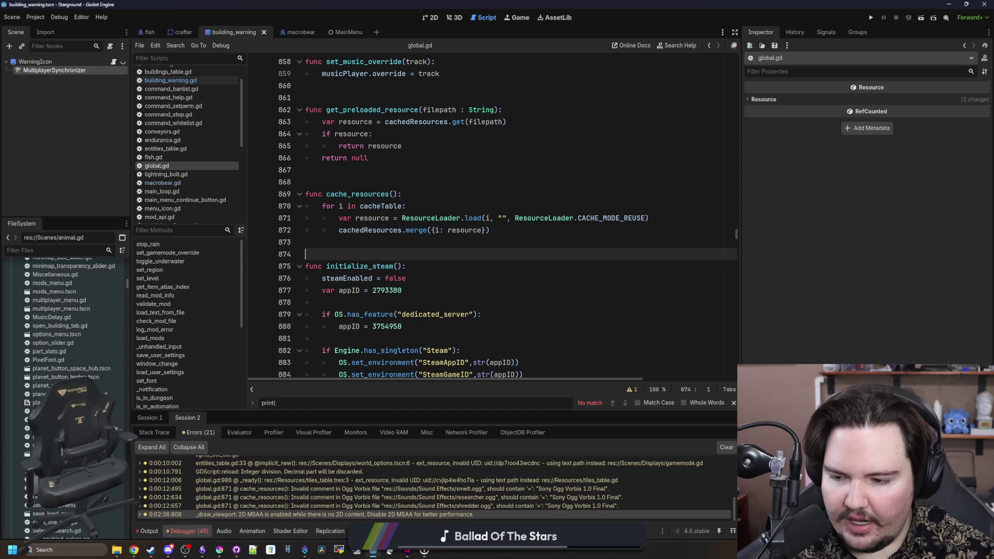
- Search Windows for 'winhance', then dismiss the results and return to the code
click(76, 550)
text(winhance)
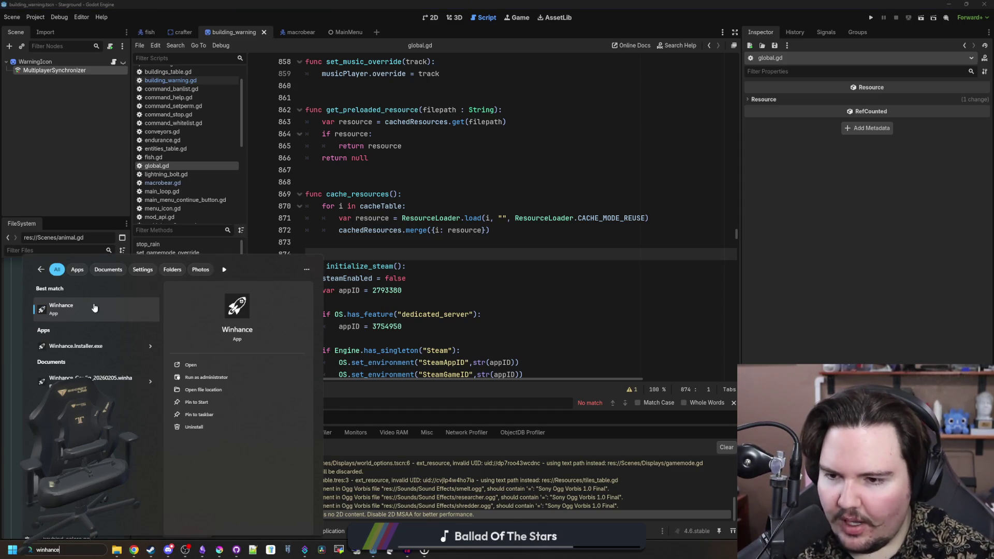
click(94, 309)
- Move down global.gd past get_input_string to empty line 1554 near the minimapColors dictionary
click(408, 238)
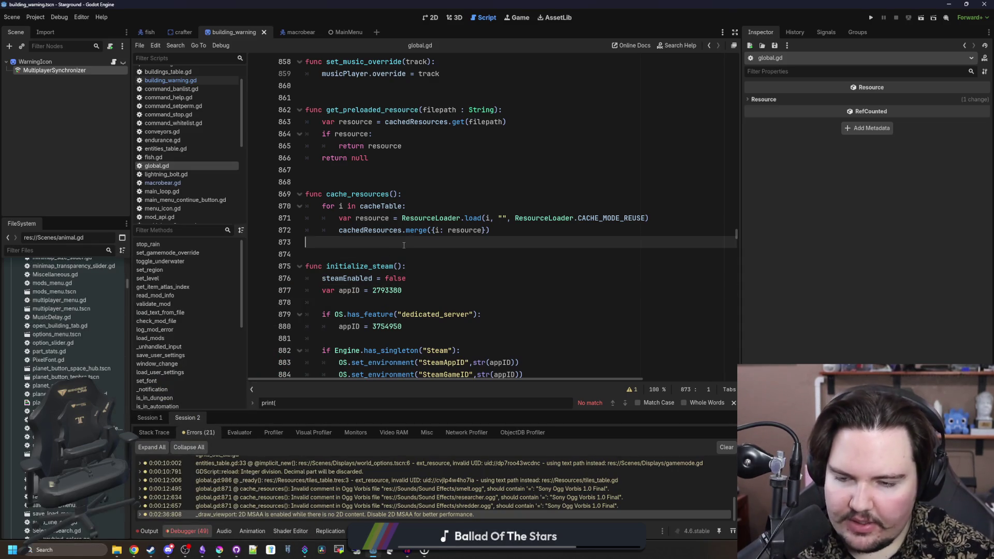
scroll(435, 264, down, 7)
click(458, 254)
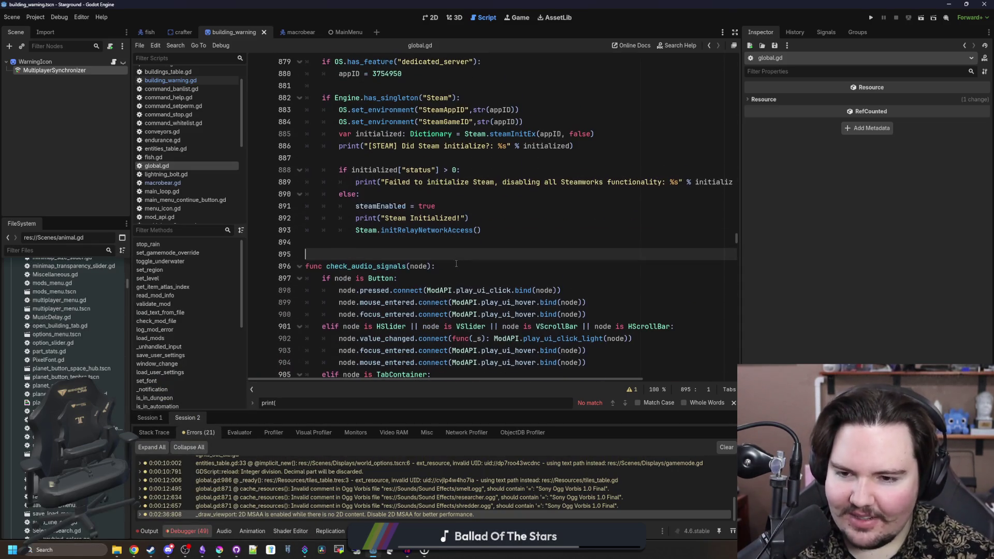
scroll(456, 266, down, 11)
scroll(456, 266, down, 15)
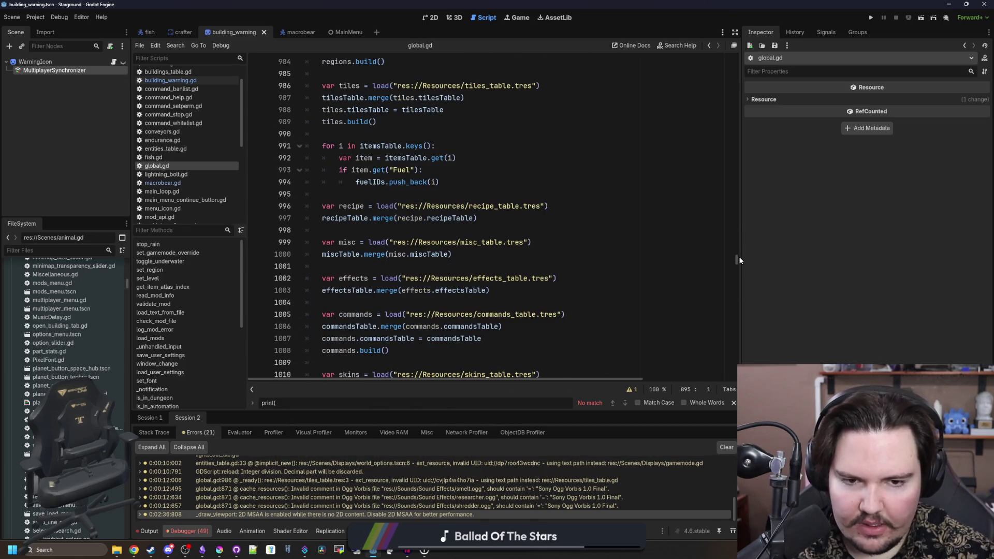
drag(738, 256, 748, 374)
click(394, 225)
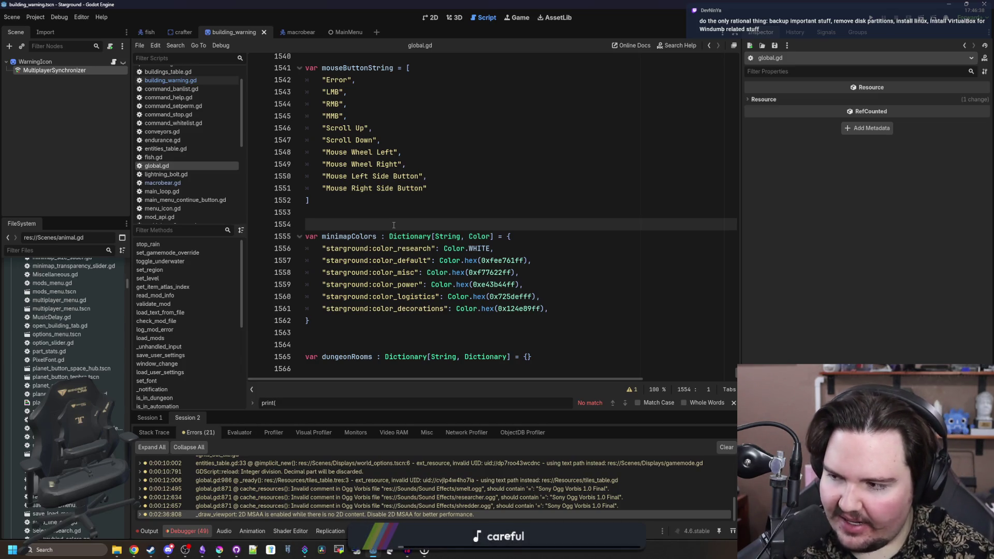
- Review the six-entry minimapColors dictionary, placing the caret on line 1563 and after line 1562's brace
click(472, 330)
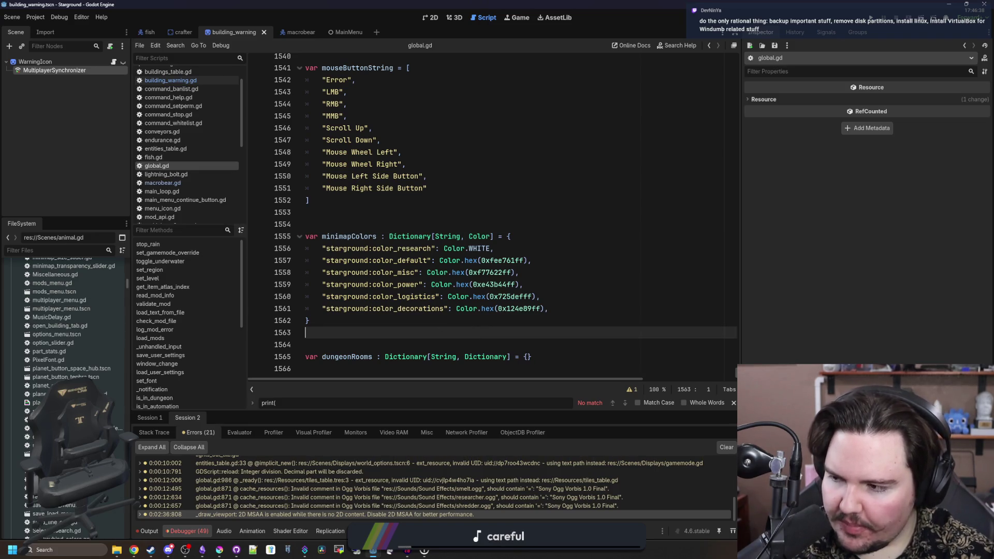
click(450, 317)
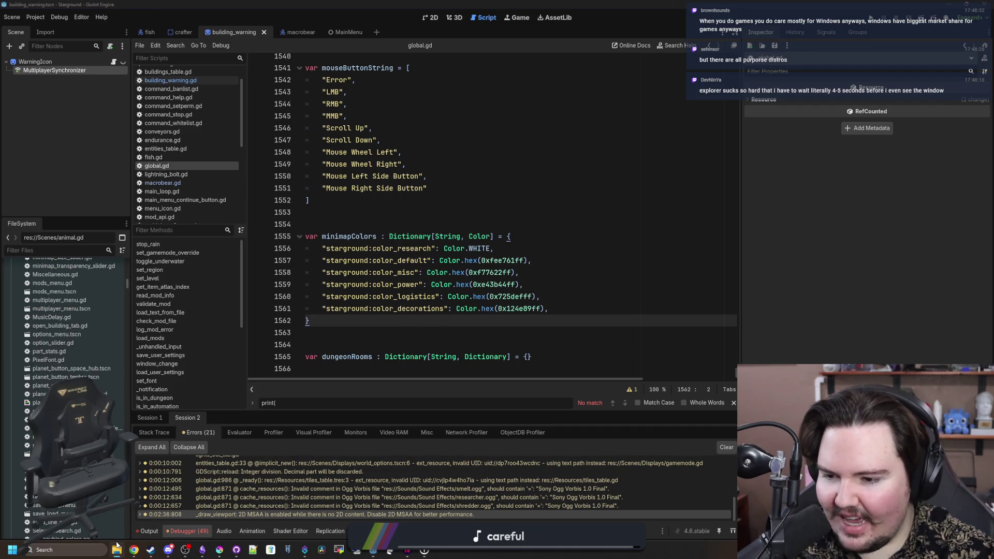
right_click(115, 547)
click(104, 529)
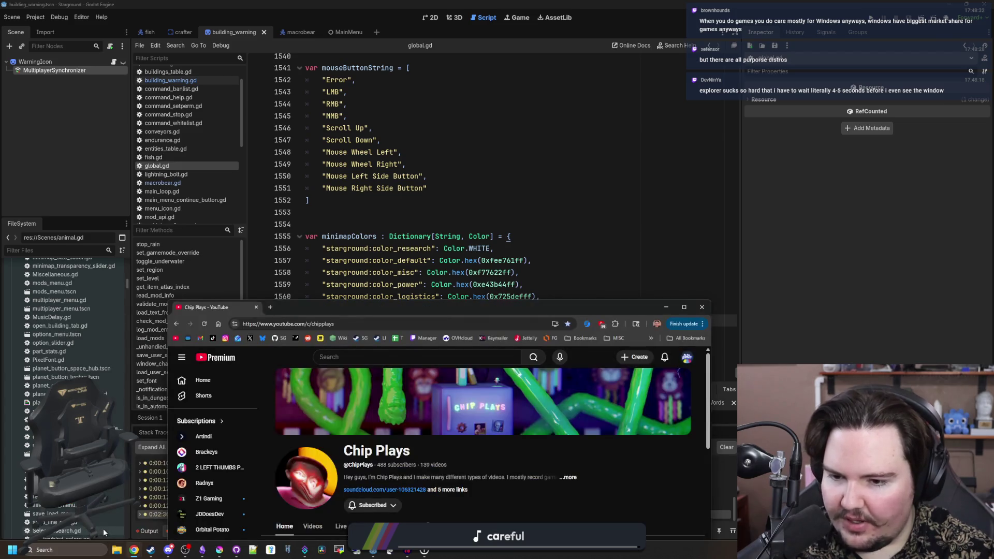
click(255, 307)
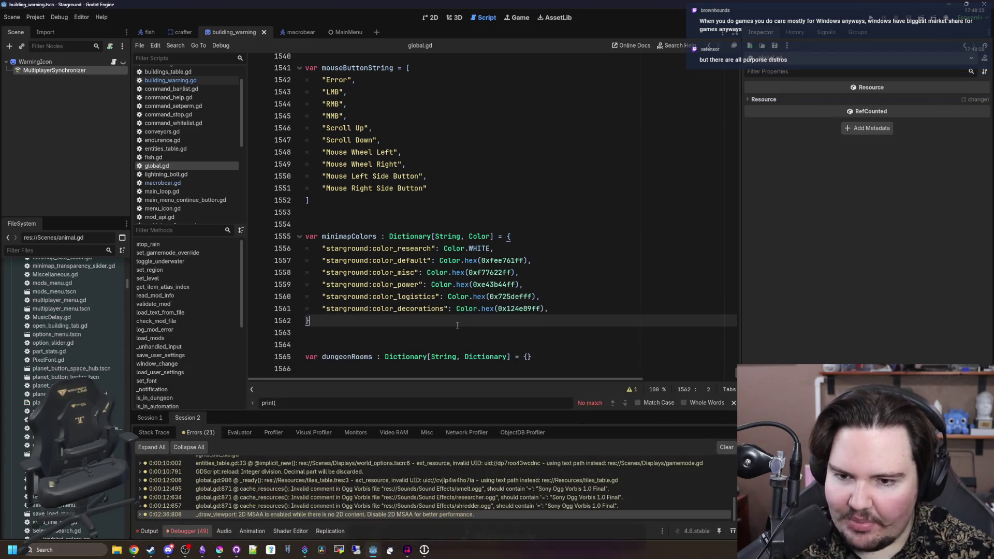
click(119, 550)
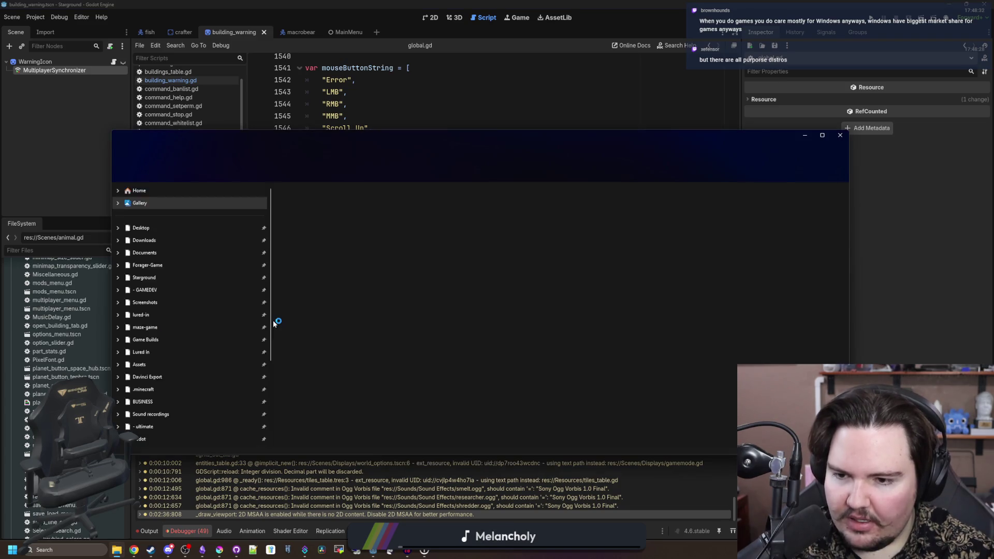
click(839, 135)
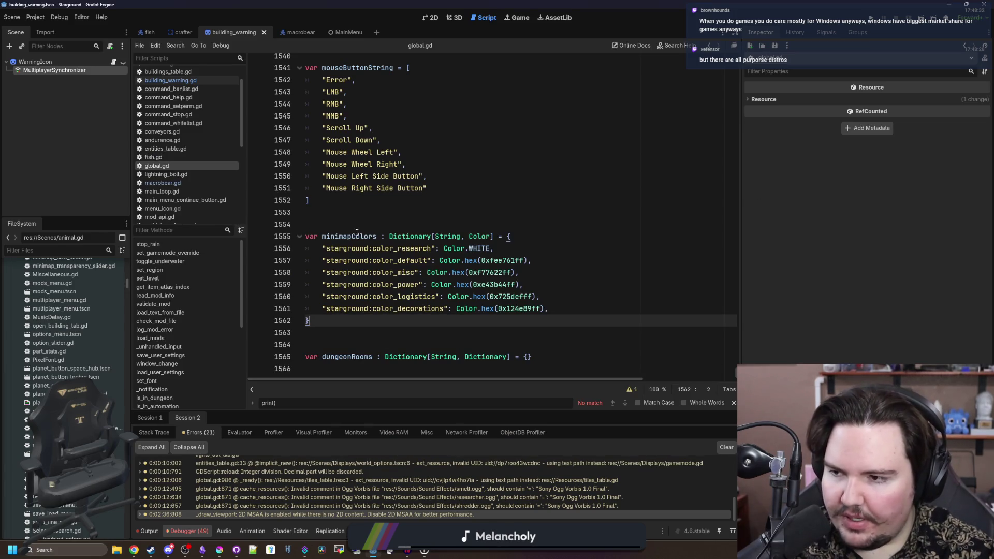
click(402, 204)
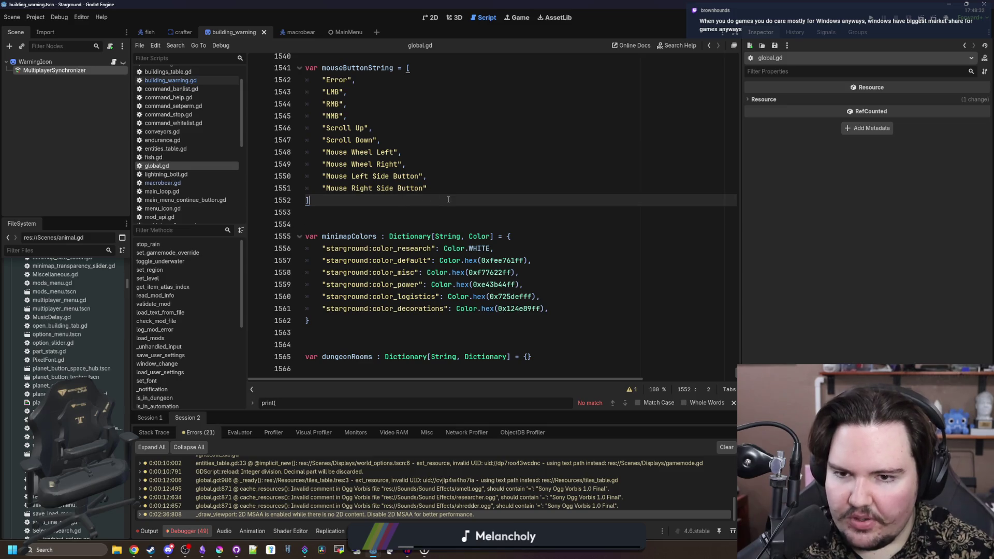
key(Left)
key(Left)
click(331, 321)
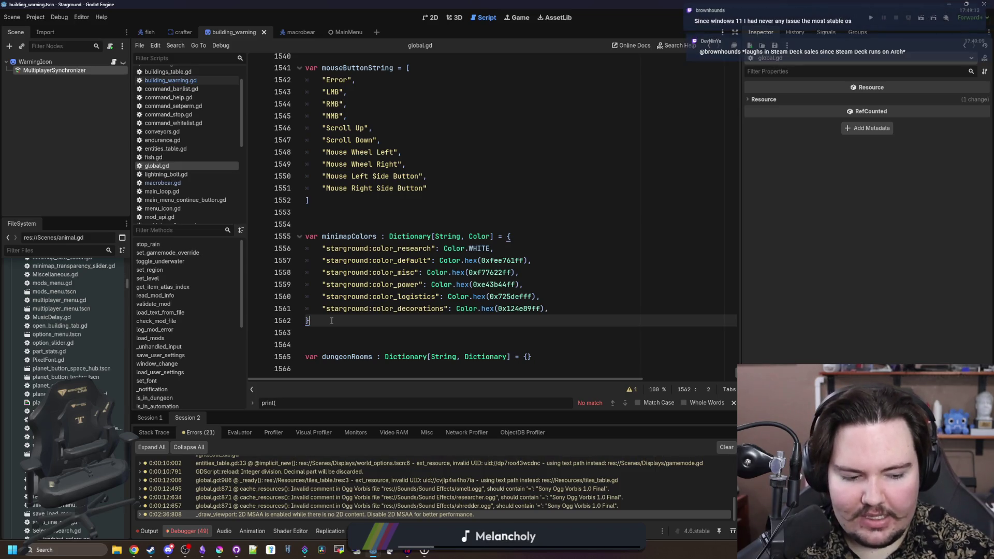
right_click(331, 322)
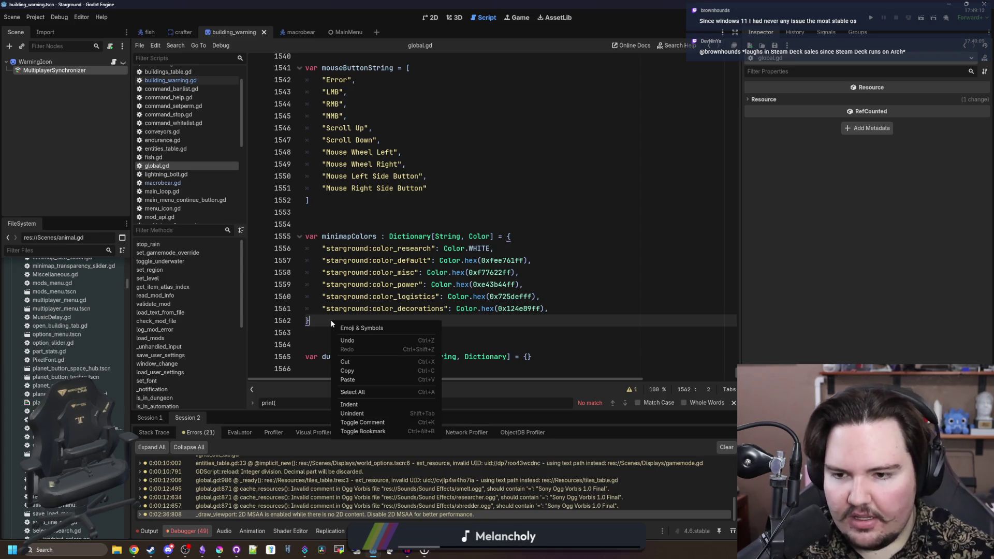
click(323, 321)
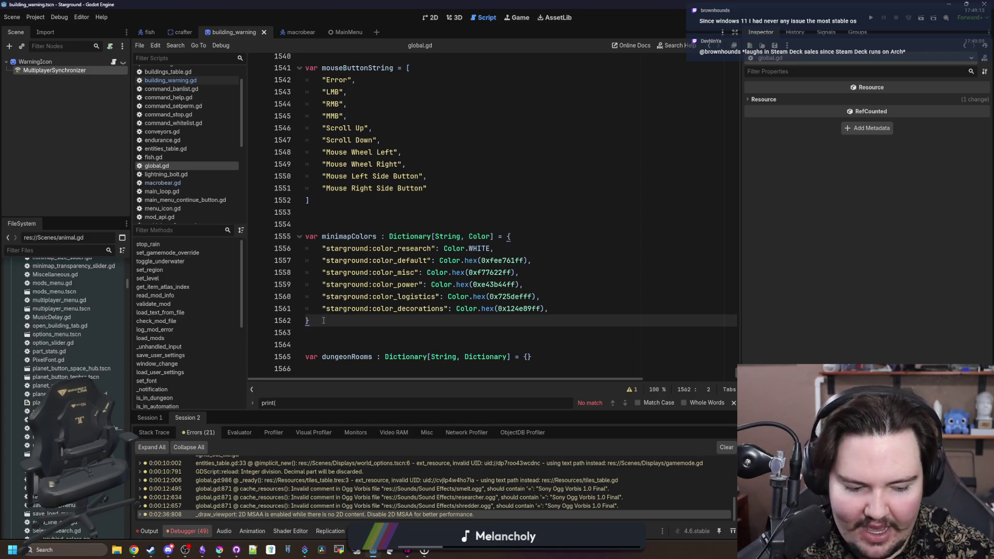
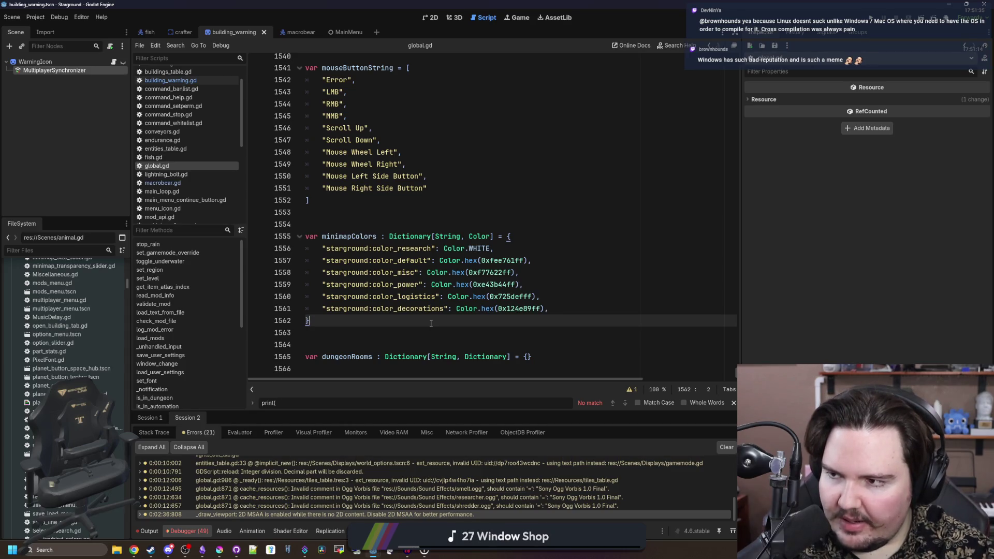
- Place the insertion point on the blank line 1554 below the list in the script
scroll(478, 213, right, 3)
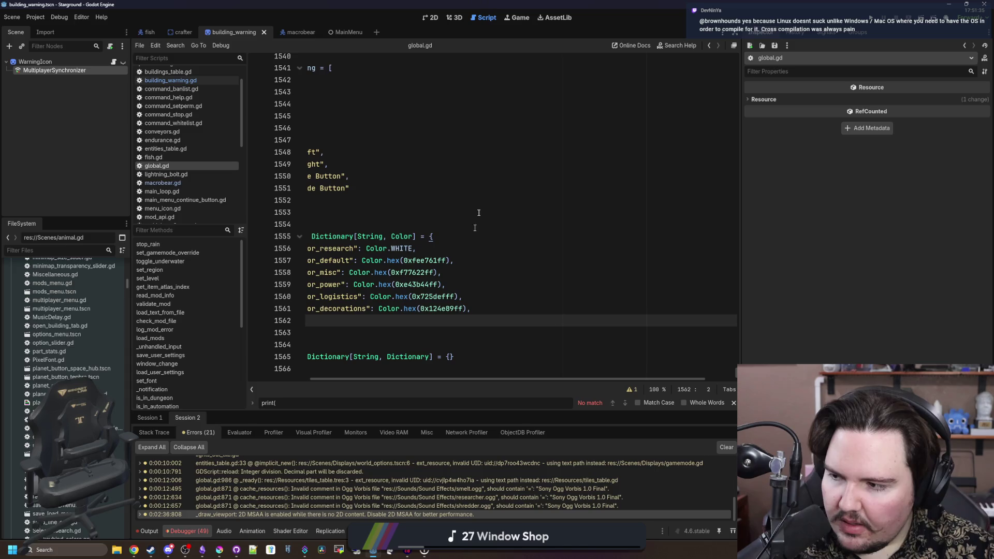
click(407, 212)
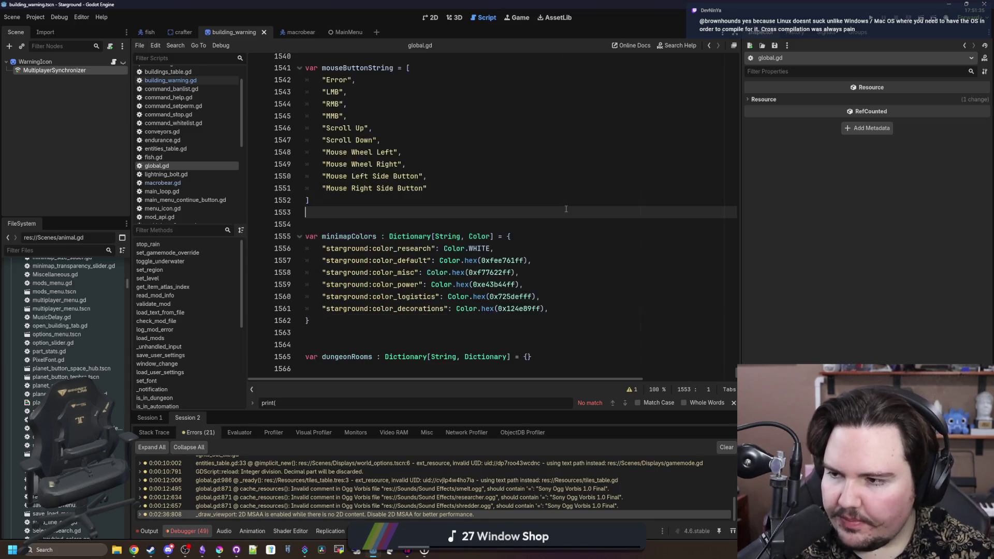
click(408, 225)
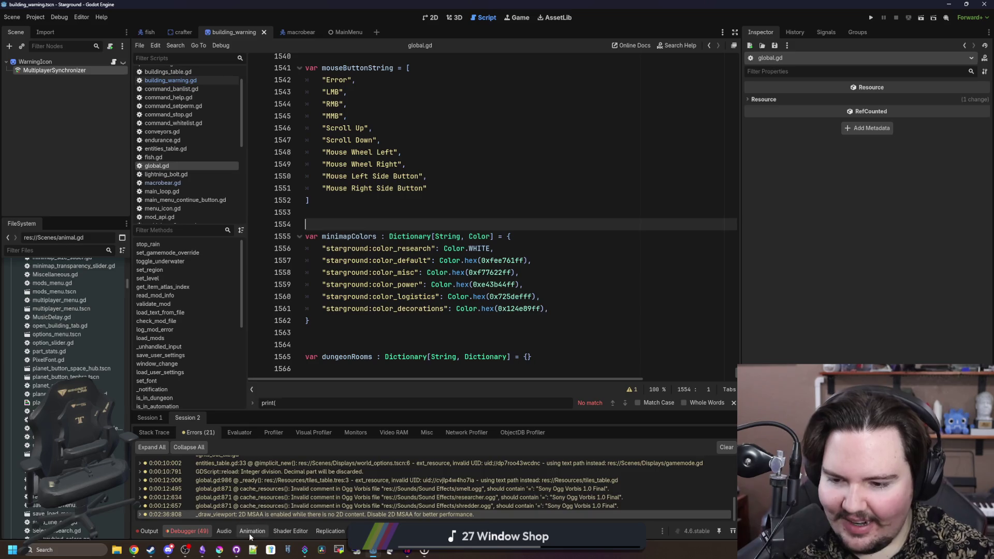
- Create a new 512 × 512 px custom document in Krita and pick a palette colour
click(218, 552)
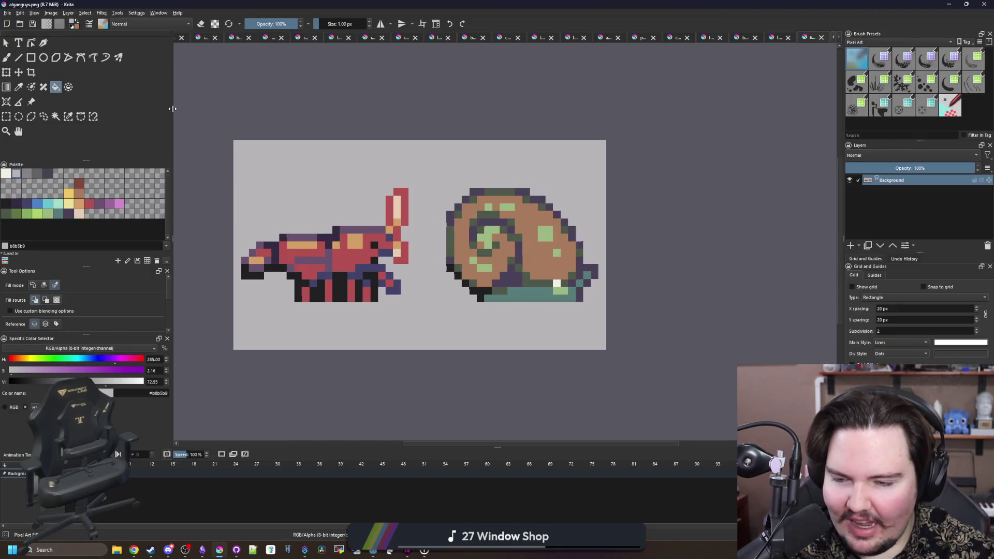
scroll(446, 262, up, 1)
scroll(500, 315, down, 2)
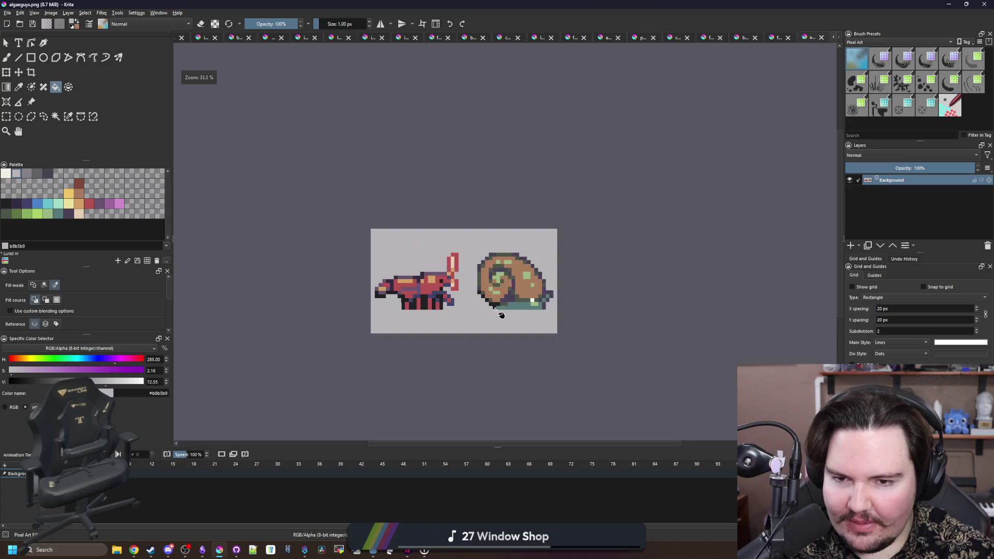
scroll(501, 315, up, 2)
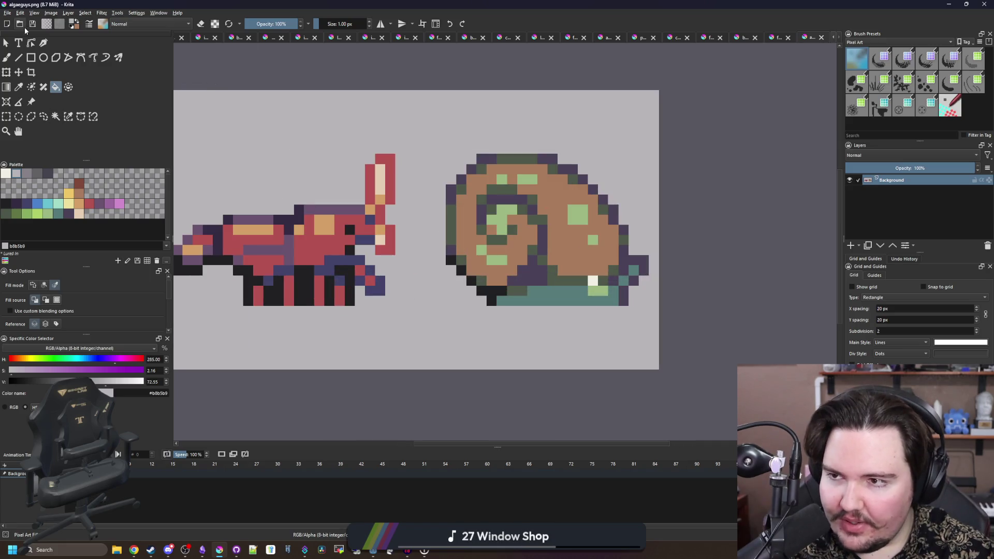
click(7, 13)
click(18, 21)
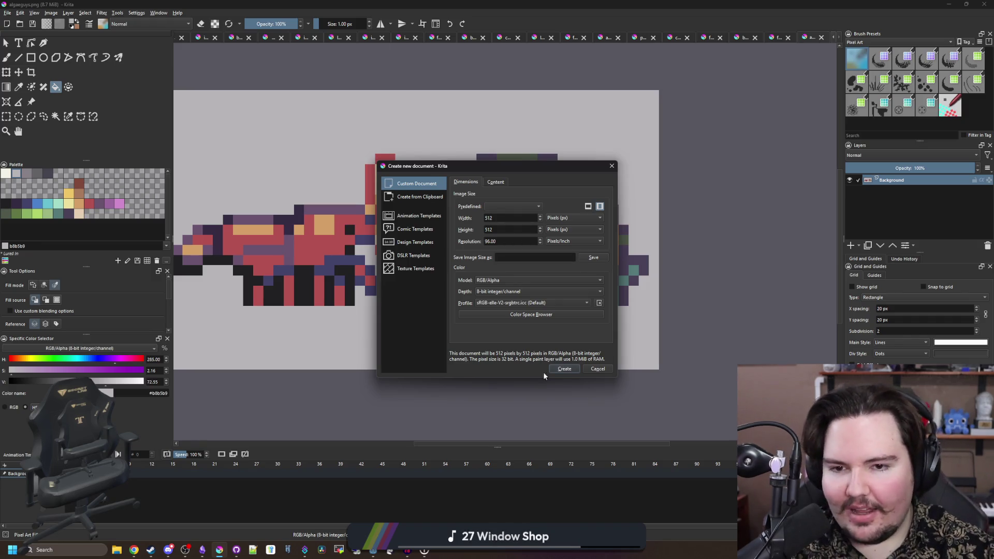
click(437, 200)
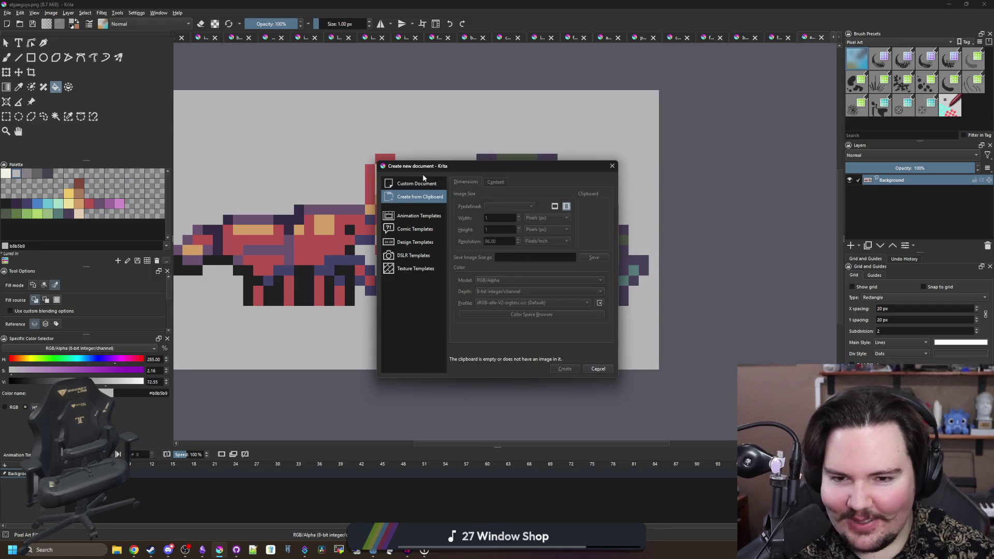
click(425, 182)
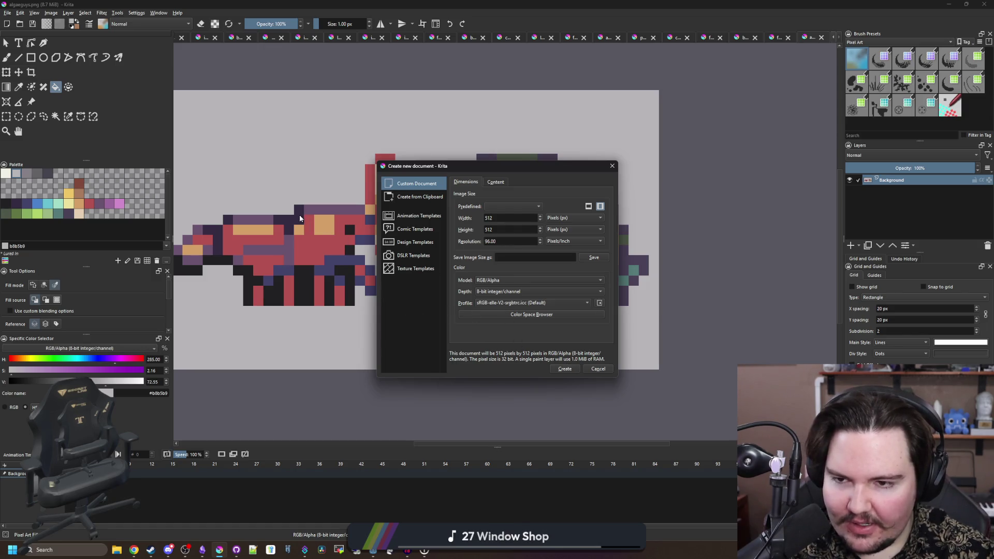
click(565, 368)
scroll(468, 283, up, 2)
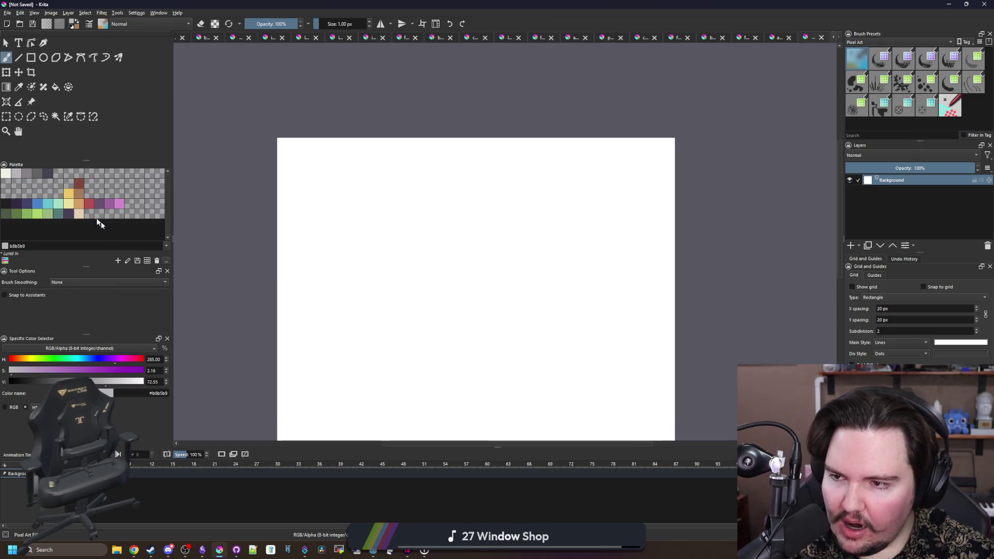
click(52, 204)
- Pick blue from the palette and raise the brush size to 2 px
click(41, 205)
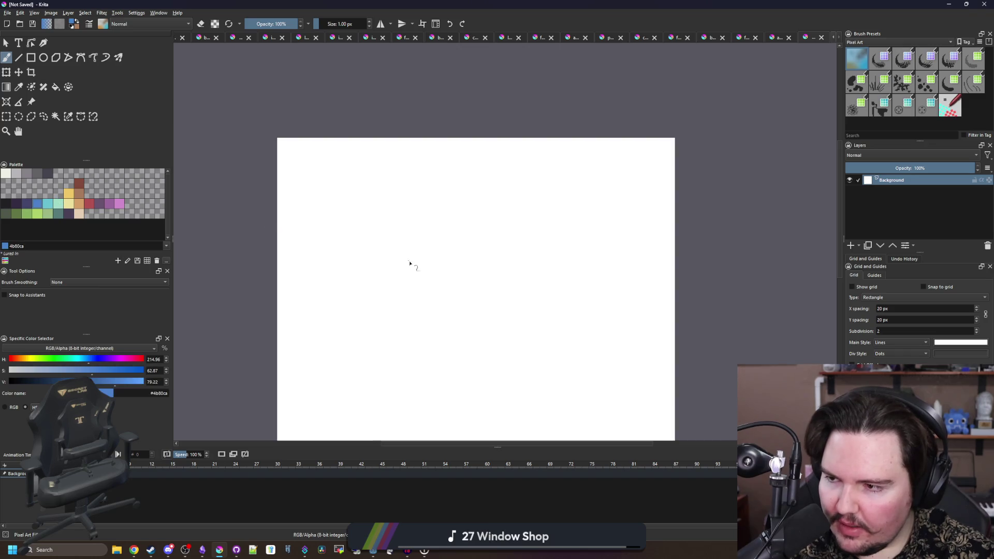
scroll(427, 284, up, 3)
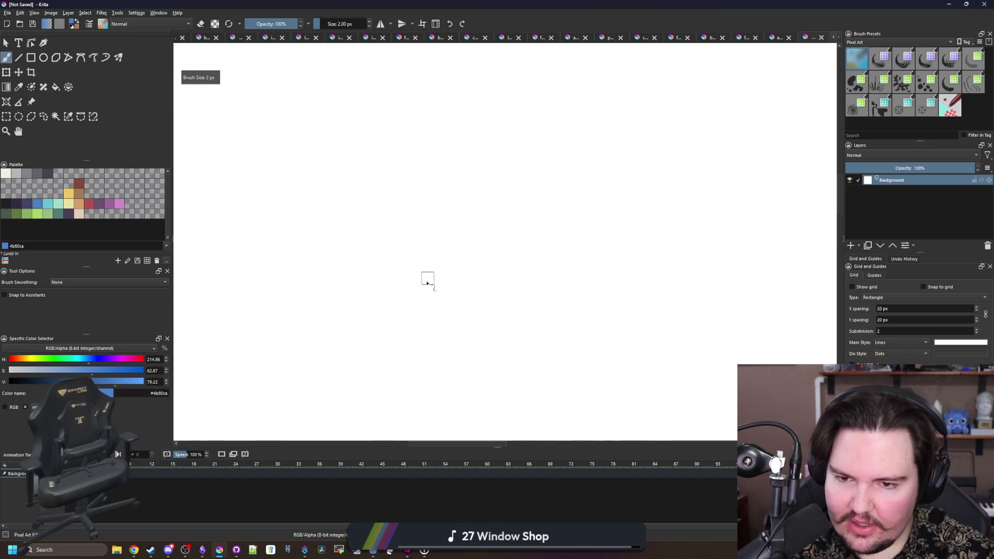
scroll(422, 258, down, 3)
scroll(420, 280, up, 3)
key(bracketright)
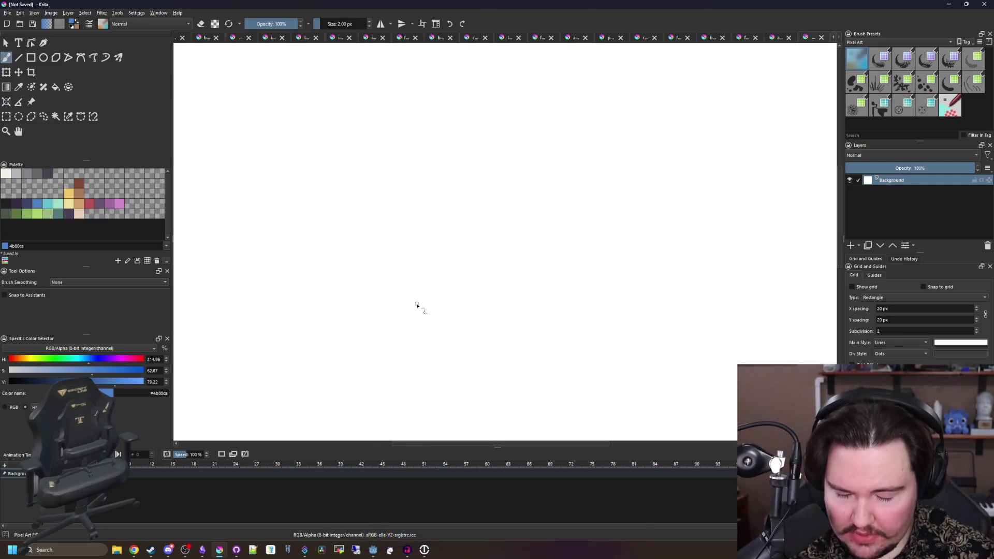
- Sketch freehand strokes on the canvas, clearing unwanted ones with Delete
mouse_move(417, 305)
mouse_down()
mouse_move(385, 284)
mouse_move(449, 146)
mouse_move(348, 290)
mouse_move(456, 145)
mouse_up()
key(Delete)
mouse_move(435, 306)
mouse_down()
mouse_move(415, 136)
mouse_move(460, 286)
mouse_move(430, 306)
mouse_move(381, 249)
mouse_move(488, 217)
mouse_move(461, 305)
mouse_move(447, 307)
mouse_move(377, 251)
mouse_move(473, 217)
mouse_move(463, 311)
mouse_move(432, 308)
mouse_up()
key(Delete)
key(Delete)
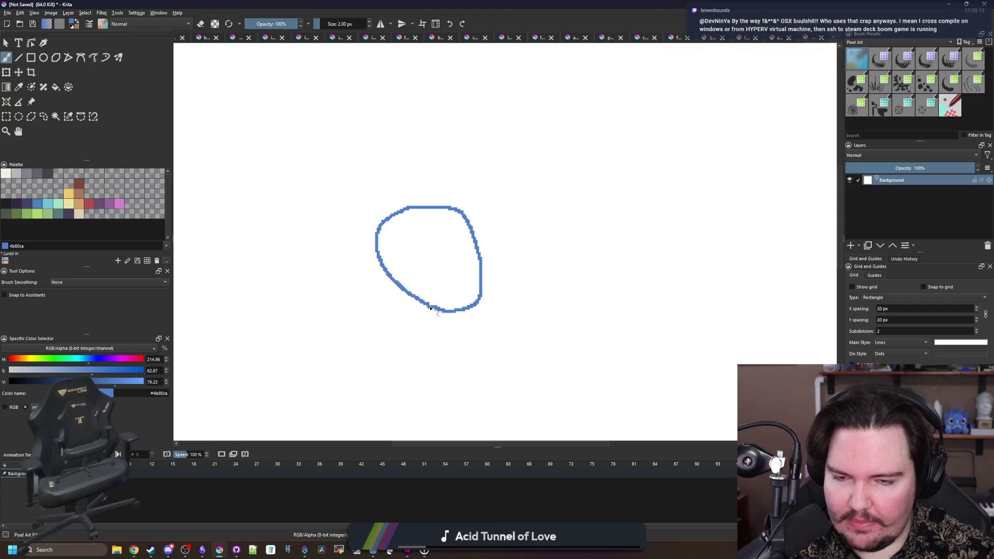
scroll(368, 277, down, 3)
scroll(367, 277, up, 2)
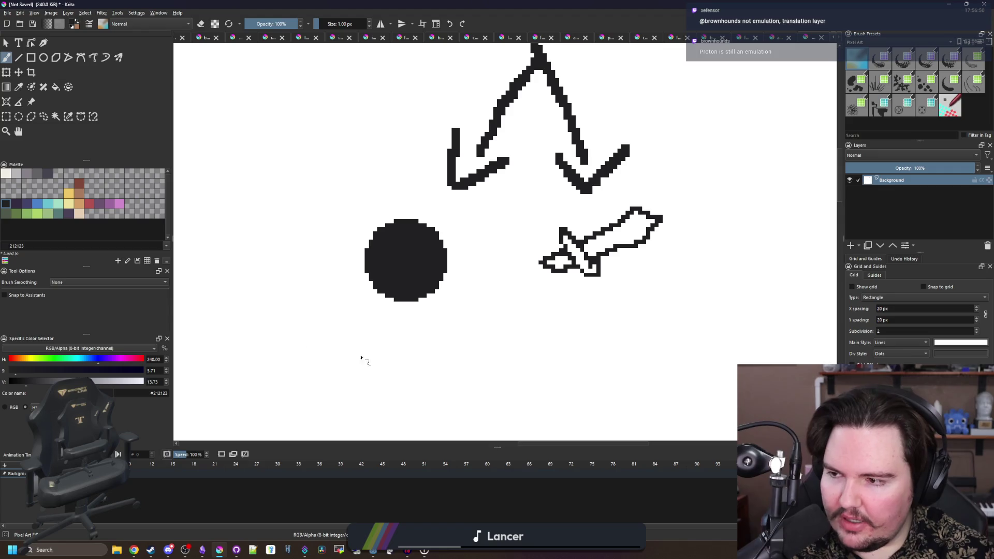
scroll(400, 347, right, 3)
scroll(440, 278, up, 2)
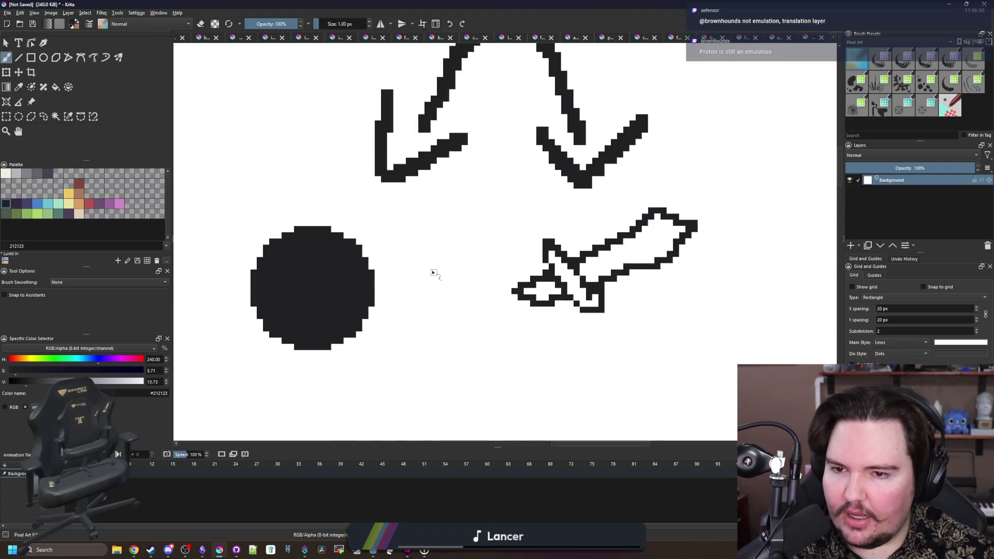
scroll(434, 272, down, 3)
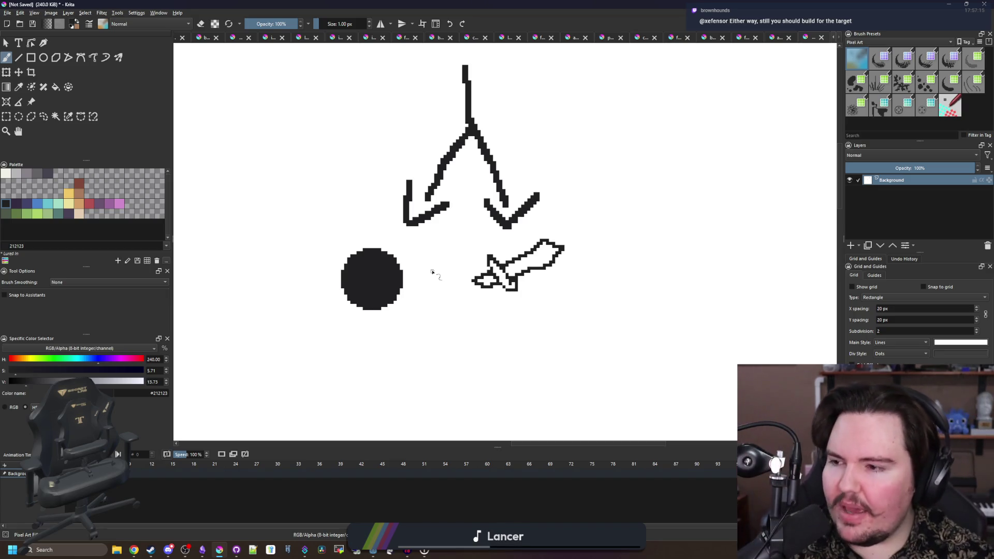
scroll(433, 291, up, 3)
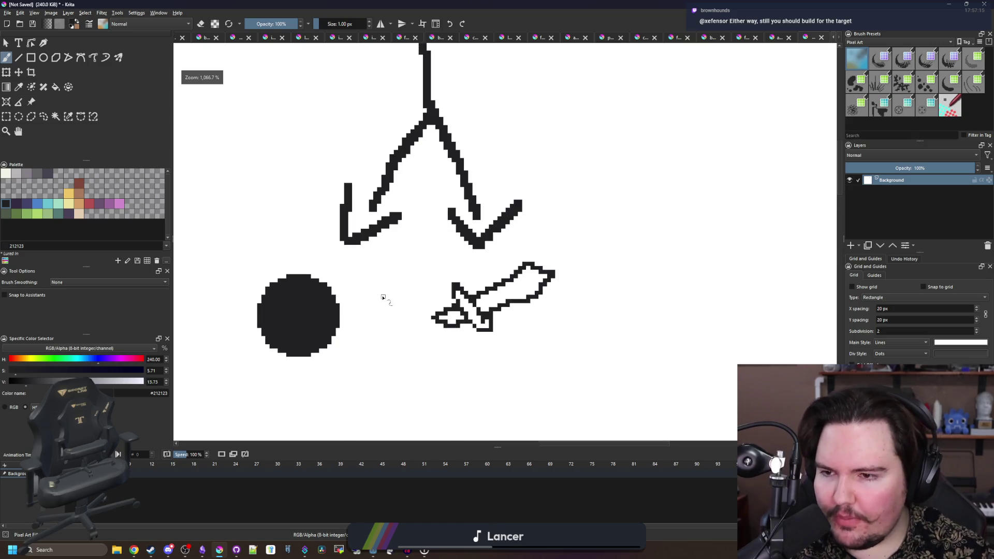
- Zoom in on the sword and sample white from the canvas as the brush colour
drag(396, 300, 426, 311)
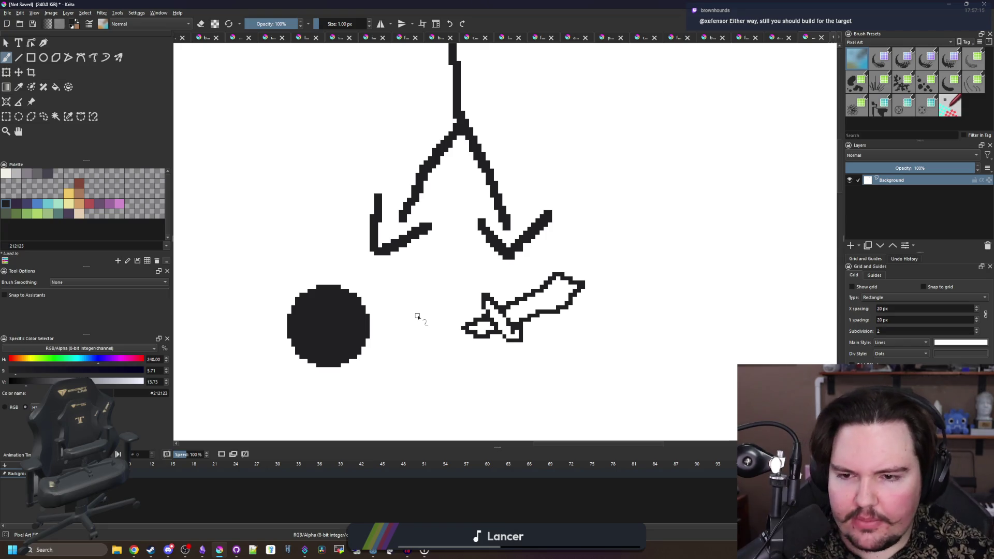
drag(421, 318, 410, 307)
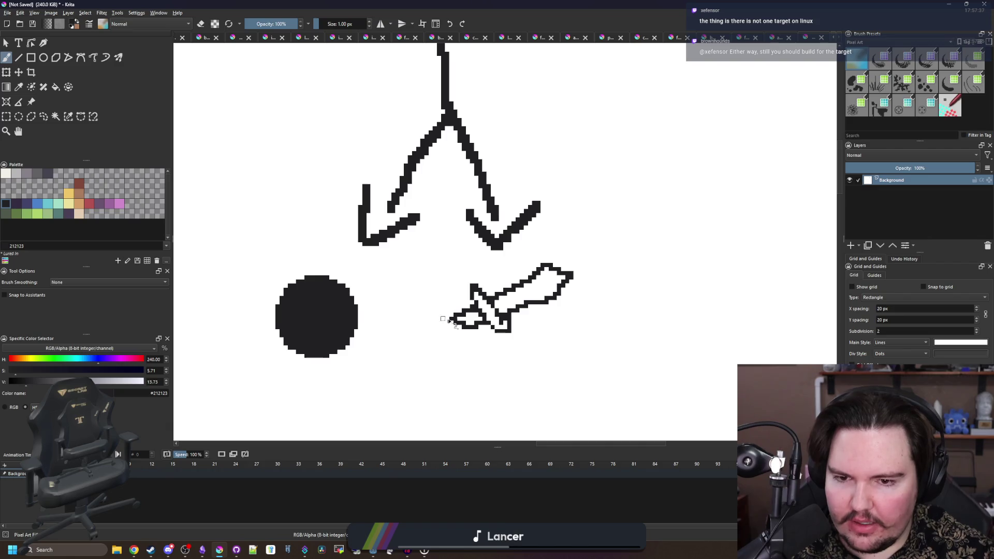
scroll(476, 334, up, 4)
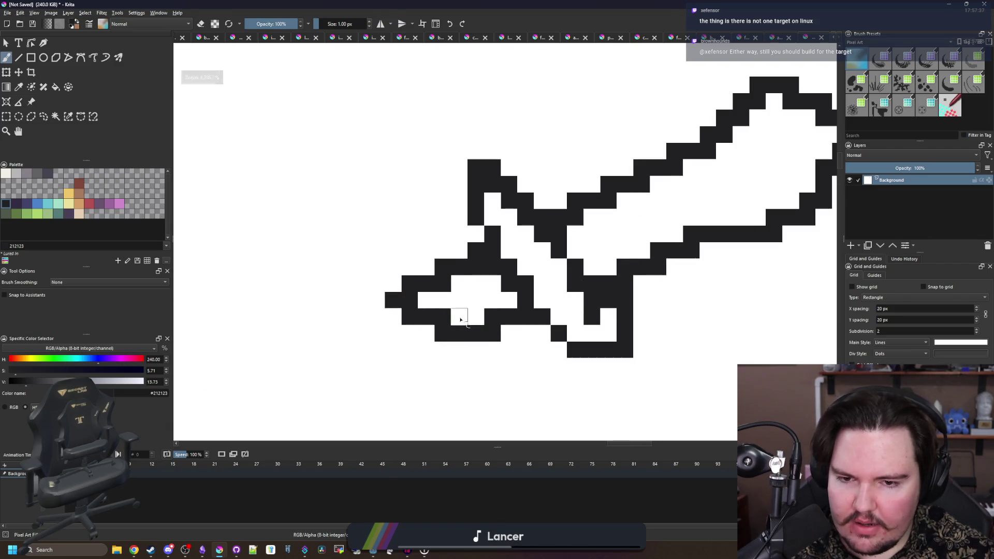
scroll(460, 319, down, 6)
scroll(437, 316, up, 1)
scroll(439, 314, up, 1)
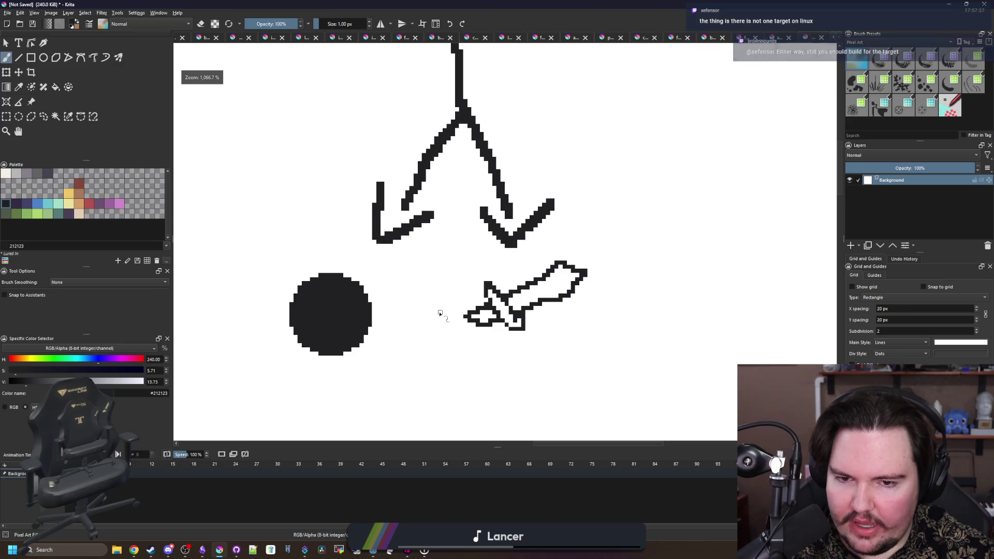
scroll(440, 314, down, 1)
scroll(497, 321, up, 4)
scroll(497, 323, up, 1)
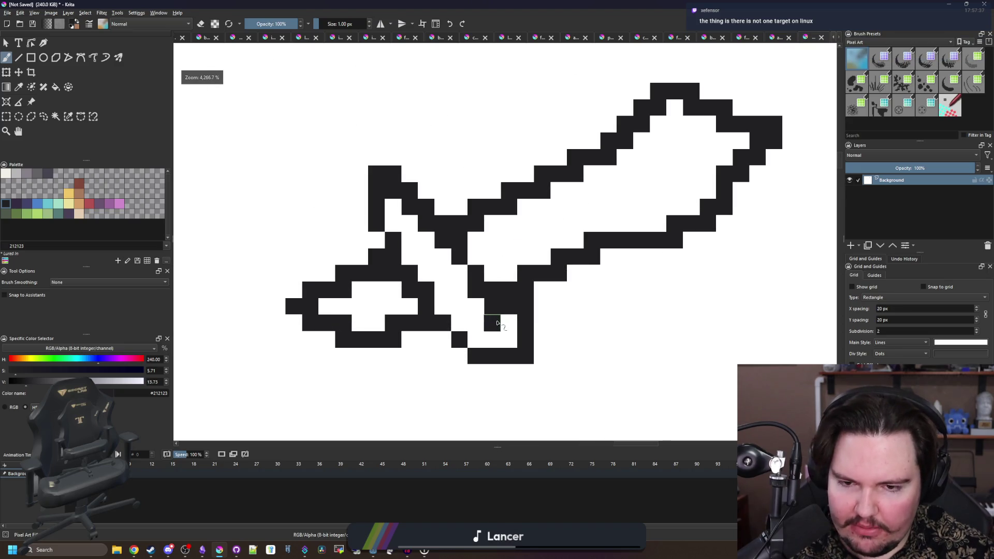
key(p)
click(495, 320)
key(b)
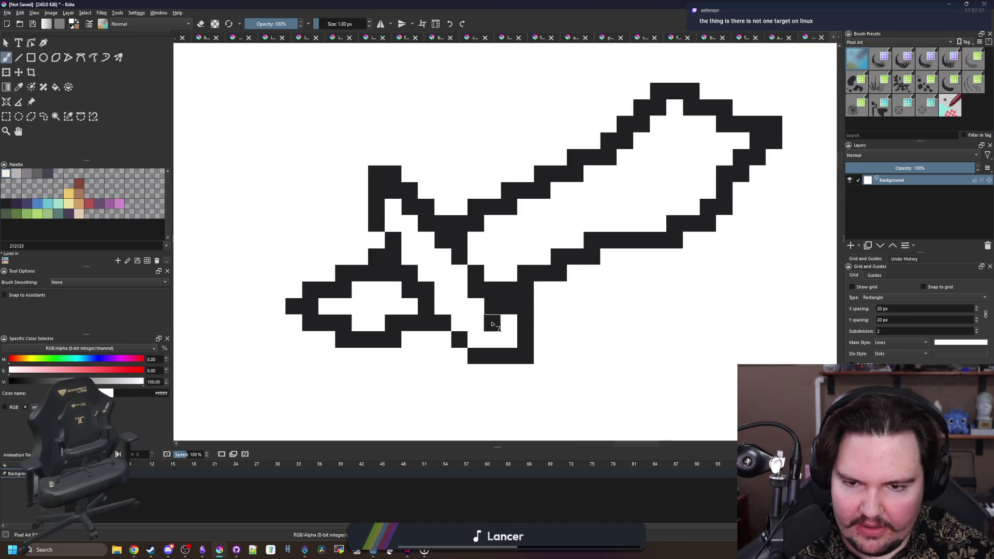
- Fill gaps in the sword's dark outline and whiten stray pixels on its left
scroll(362, 322, down, 5)
scroll(361, 322, up, 1)
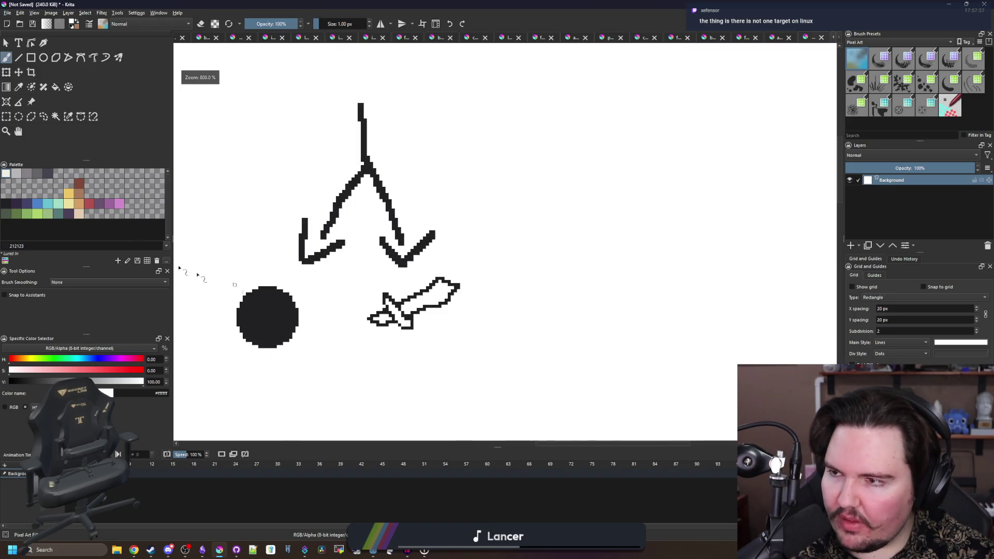
scroll(381, 283, up, 1)
scroll(378, 295, down, 1)
scroll(370, 316, up, 4)
ctrl+click(357, 318)
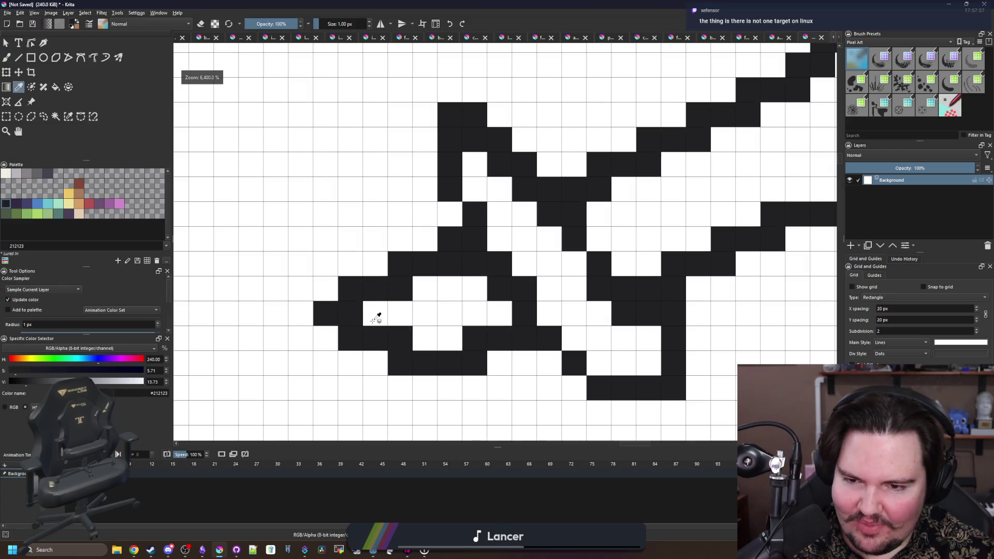
drag(378, 316, 373, 333)
key(e)
mouse_move(488, 366)
mouse_down()
mouse_move(450, 388)
mouse_move(475, 342)
mouse_up()
ctrl+click(459, 349)
mouse_move(342, 336)
mouse_down()
mouse_move(338, 296)
mouse_move(326, 313)
mouse_up()
- Darken a row along the sword edge and turn the remaining stray dark pixels white
scroll(455, 389, down, 6)
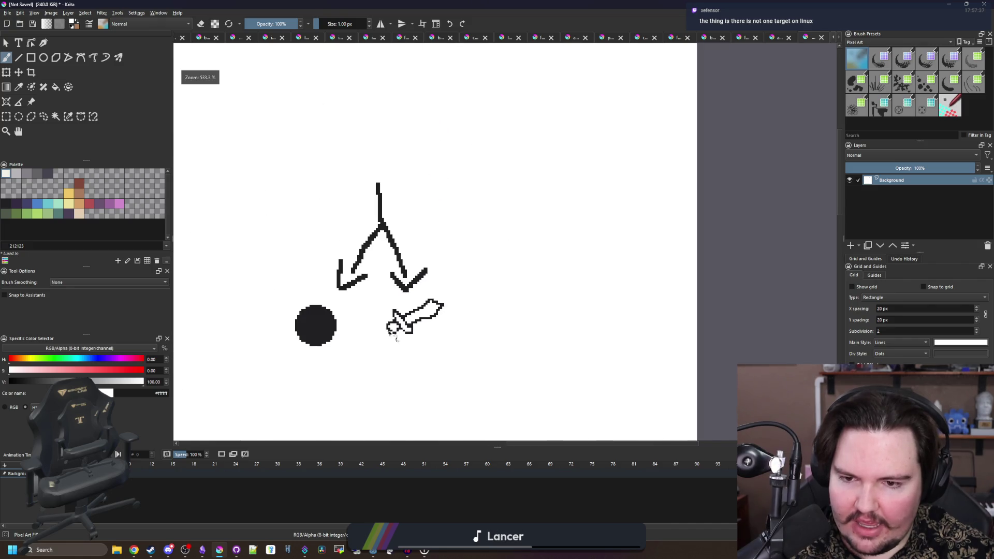
scroll(390, 332, up, 6)
key(x)
mouse_move(460, 353)
mouse_down()
mouse_move(412, 342)
mouse_move(455, 374)
mouse_up()
ctrl+click(412, 332)
click(363, 259)
click(344, 270)
scroll(344, 271, down, 6)
scroll(404, 288, down, 2)
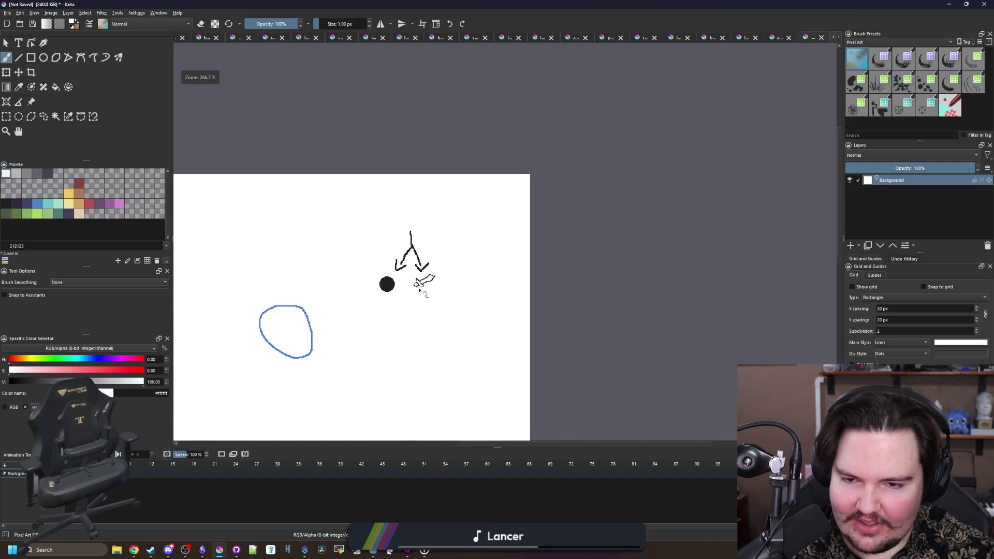
scroll(407, 269, up, 4)
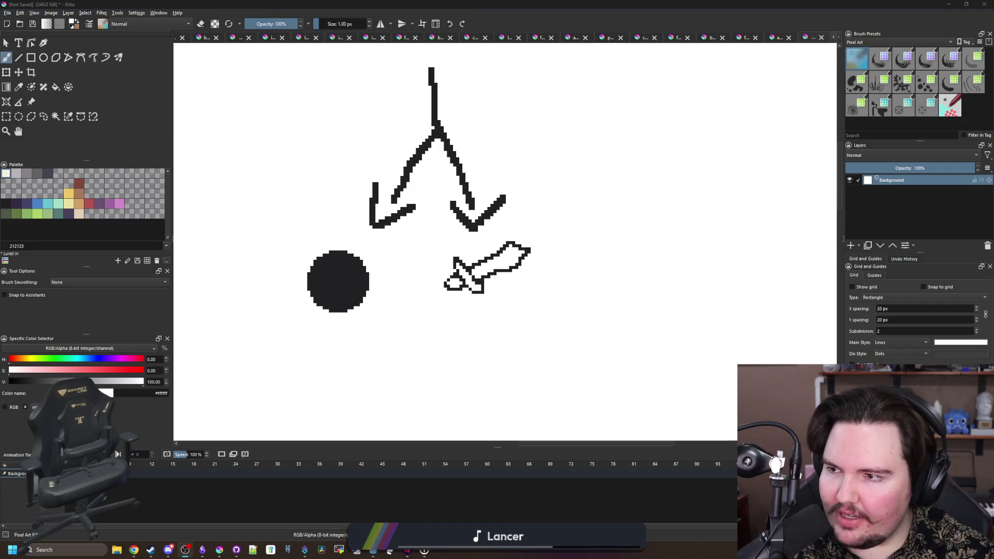
mouse_move(328, 222)
mouse_down()
mouse_move(353, 240)
mouse_move(326, 226)
mouse_move(295, 187)
mouse_move(295, 162)
mouse_up()
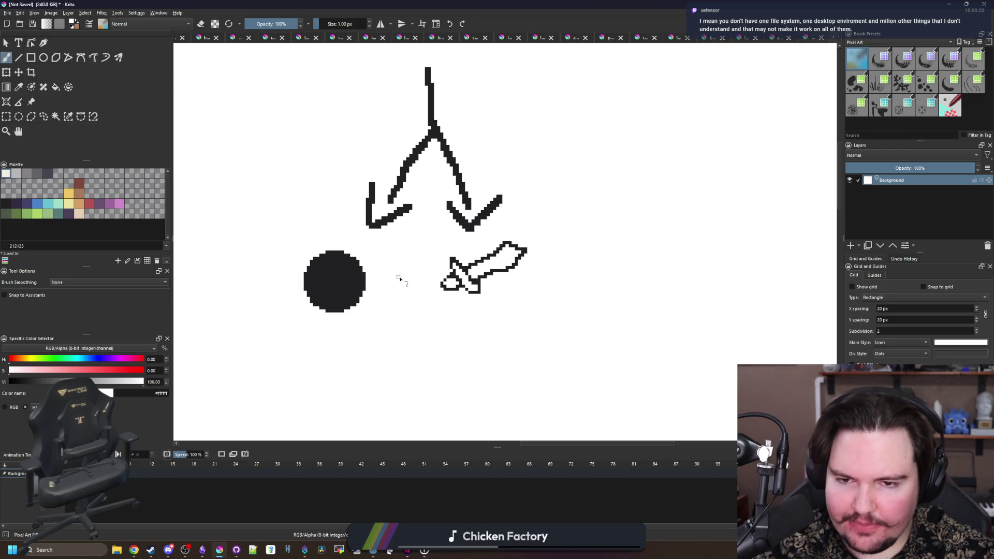
- Recentre the drawing and make pink the painting colour after briefly choosing tan
scroll(400, 279, down, 1)
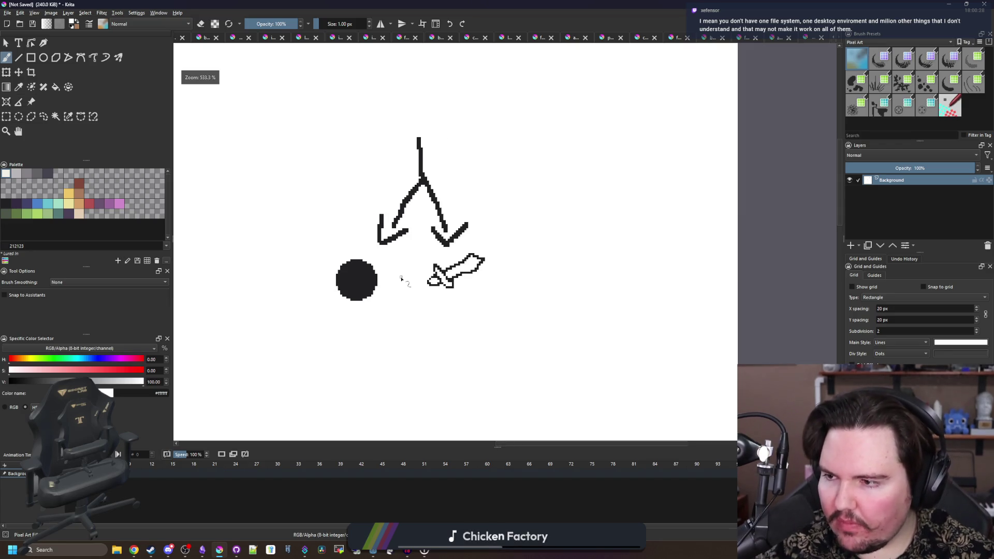
scroll(401, 278, up, 1)
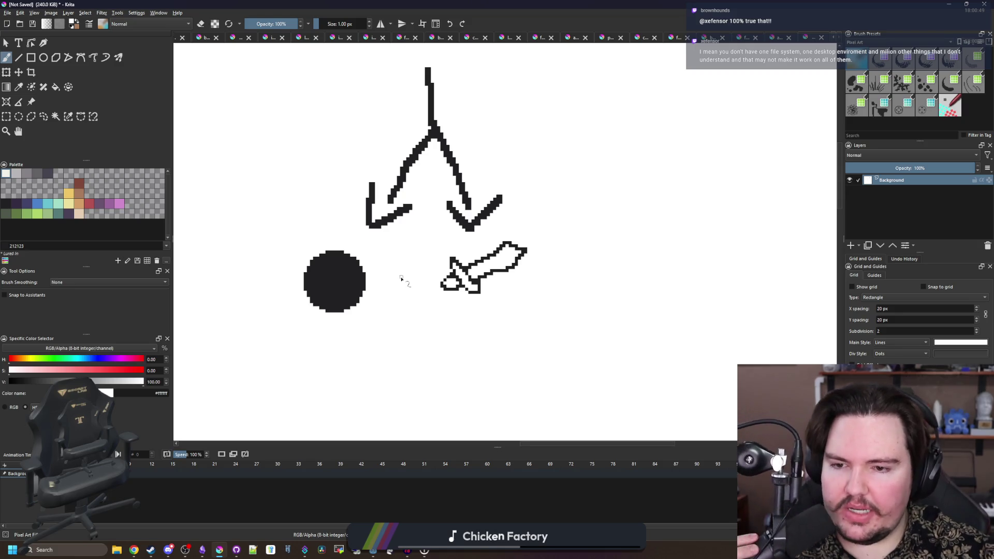
scroll(412, 279, down, 5)
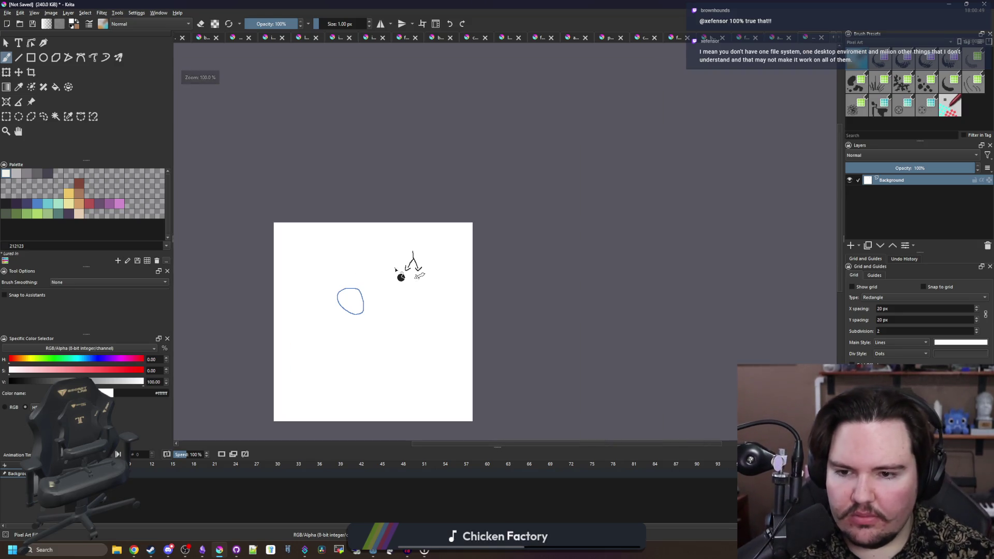
scroll(401, 278, up, 8)
scroll(435, 305, down, 5)
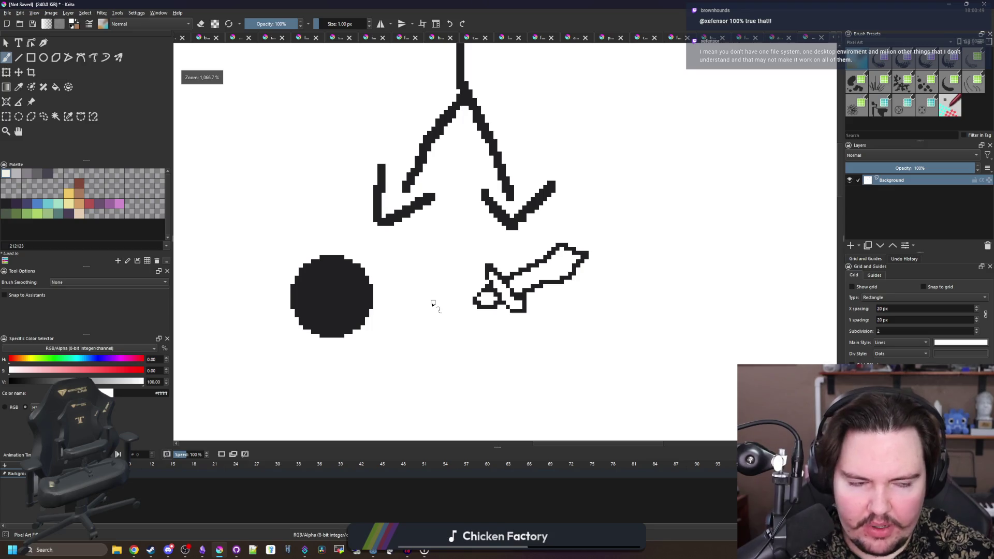
scroll(429, 269, up, 3)
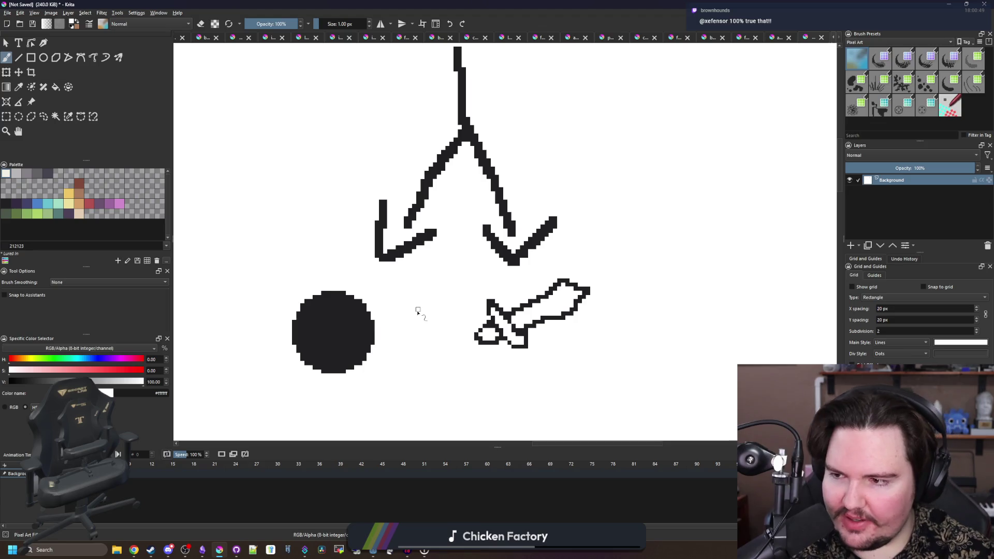
scroll(418, 310, down, 4)
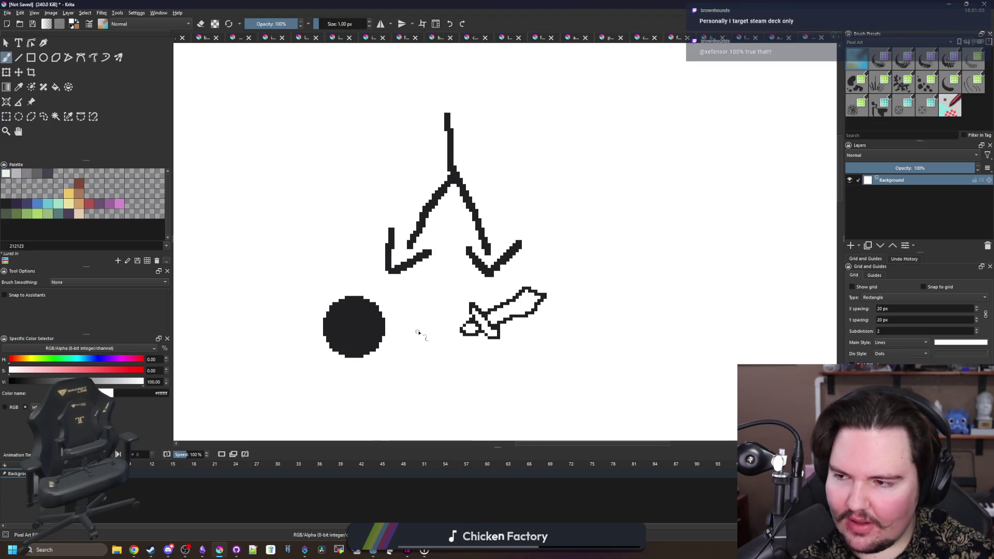
scroll(417, 331, up, 5)
drag(400, 316, 435, 293)
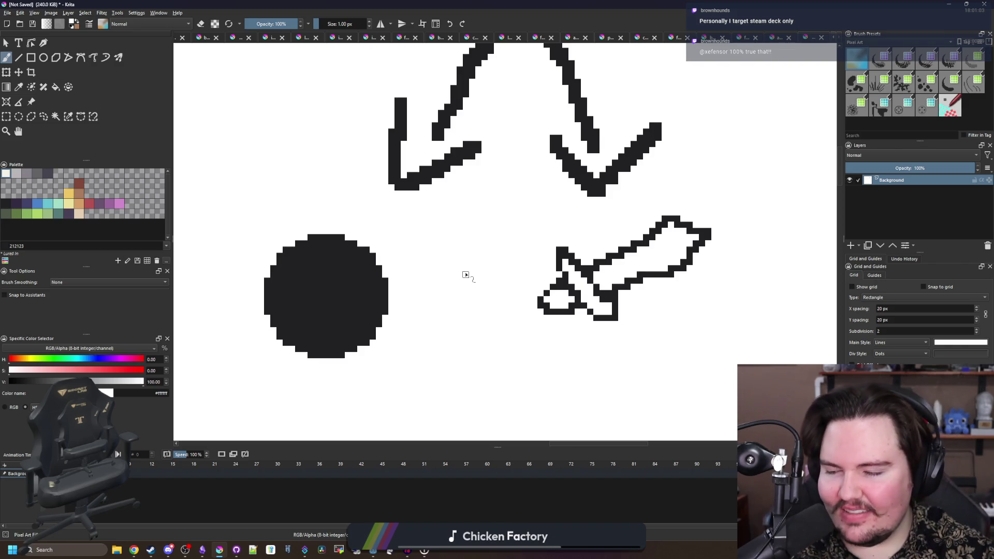
click(82, 205)
click(117, 205)
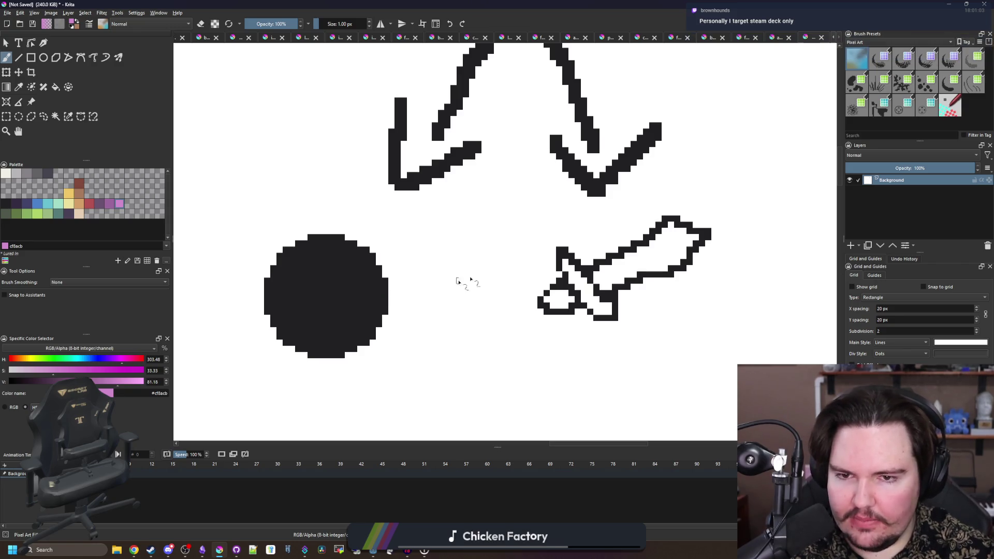
- Glance over at the browser and return to Krita
scroll(466, 282, down, 6)
scroll(476, 286, up, 5)
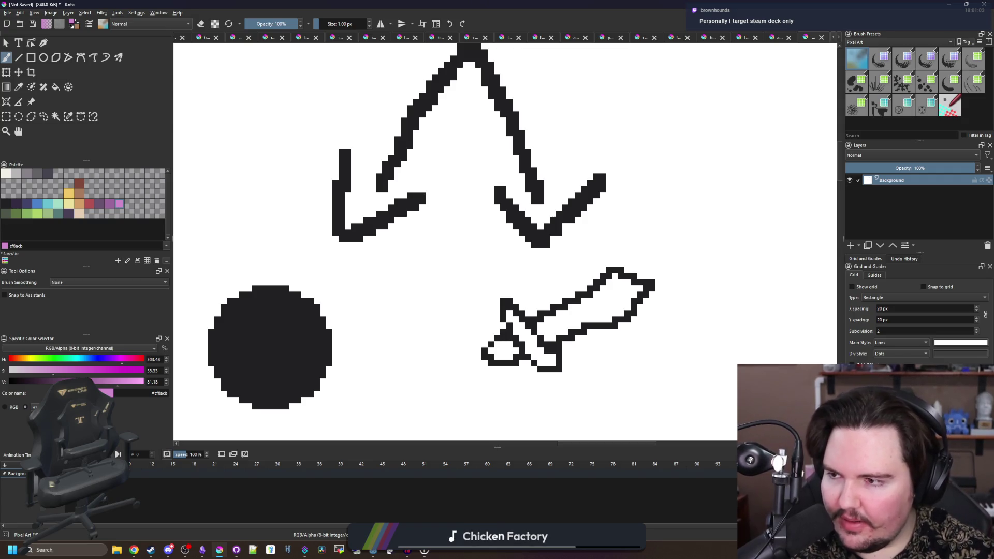
scroll(420, 288, down, 3)
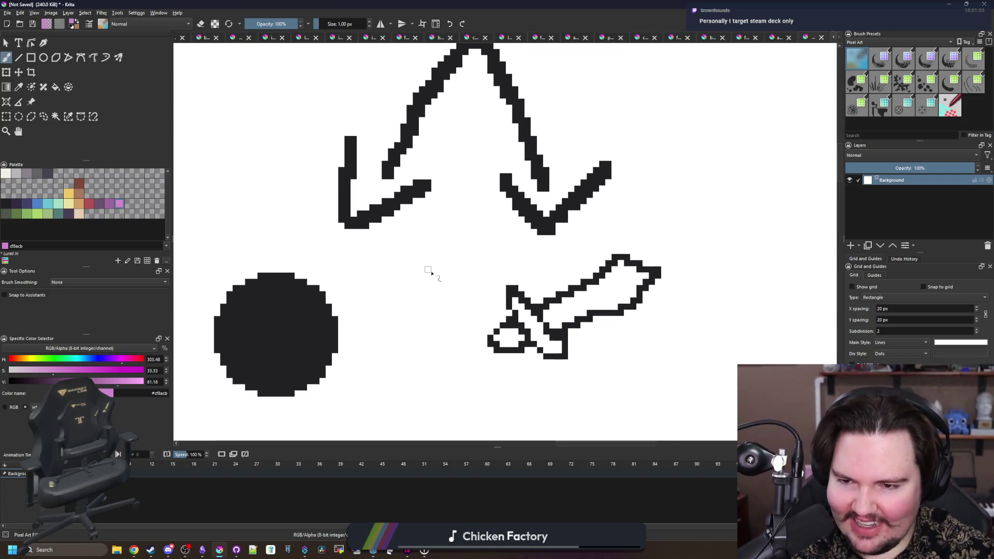
scroll(409, 297, up, 4)
scroll(410, 300, down, 4)
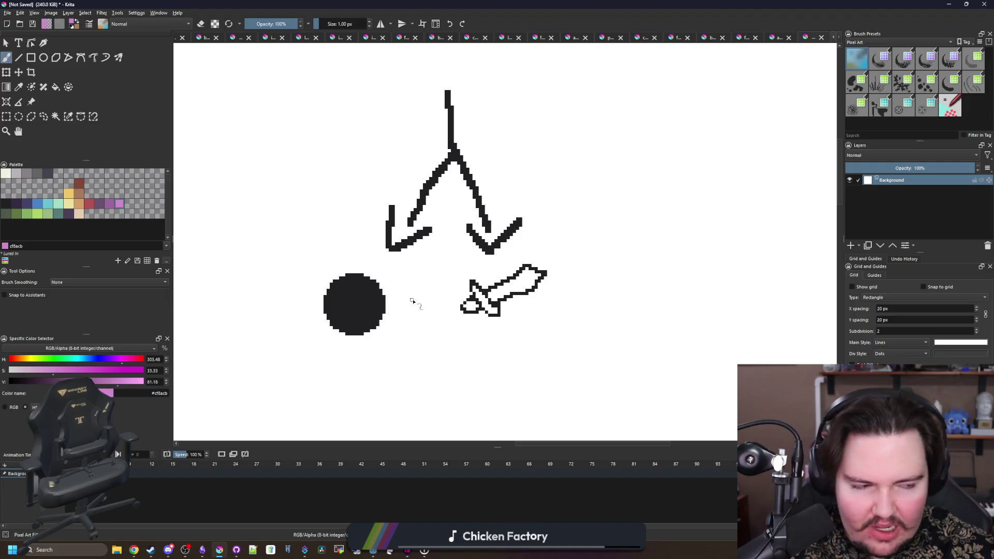
key(alt+Tab)
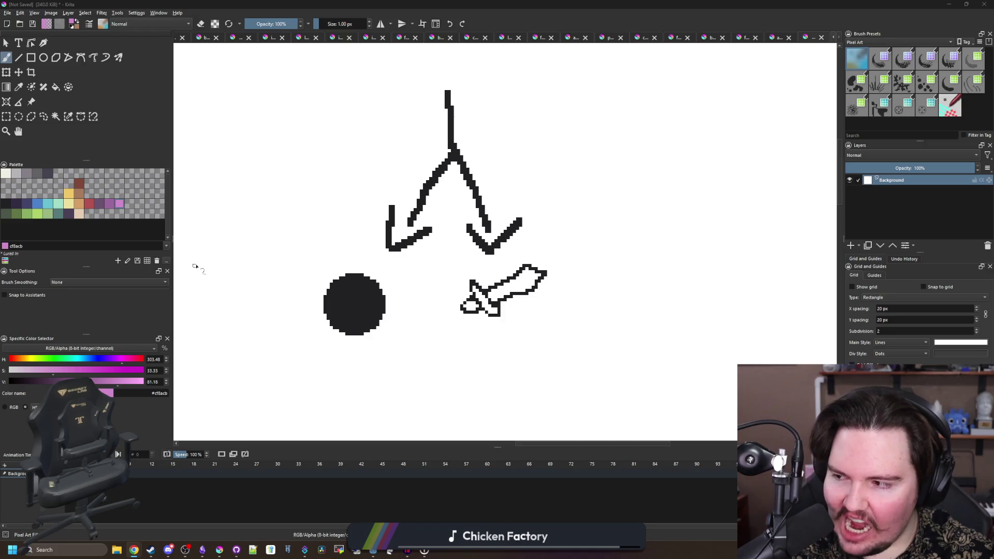
key(alt+Tab)
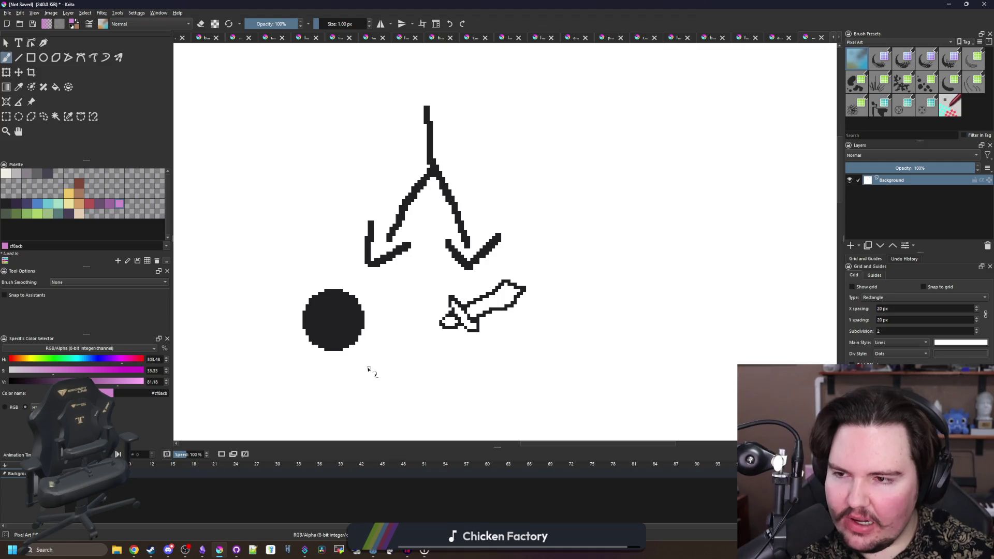
- Make red the painting colour and bring the empty area below the sword into view
click(89, 203)
scroll(460, 285, up, 1)
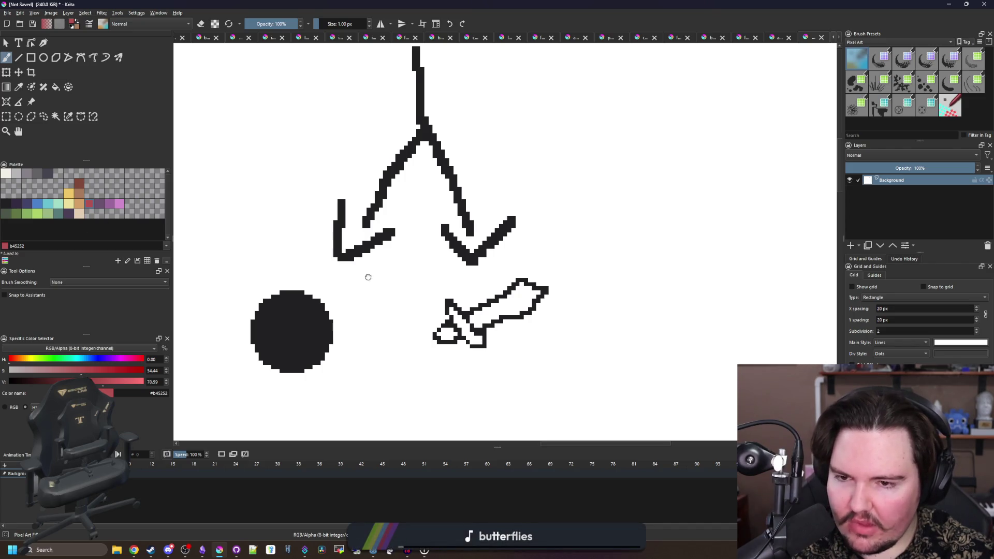
scroll(406, 318, up, 3)
scroll(384, 320, down, 1)
scroll(385, 320, down, 1)
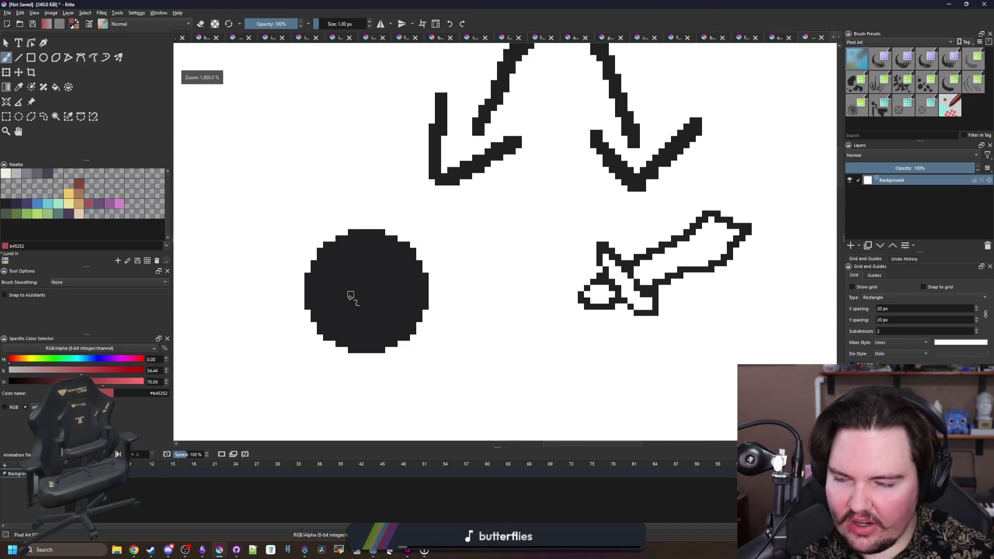
scroll(373, 328, down, 3)
scroll(422, 316, up, 2)
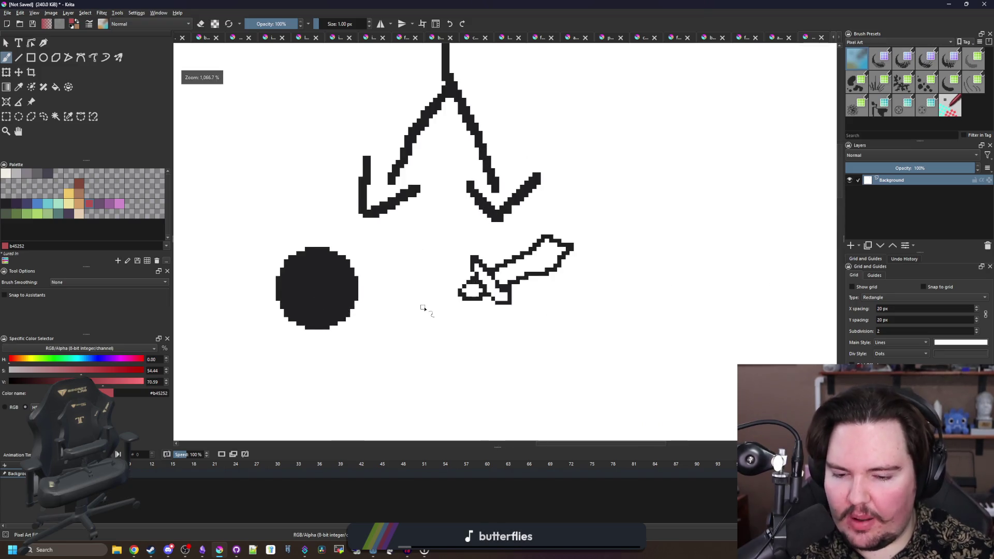
scroll(422, 311, up, 1)
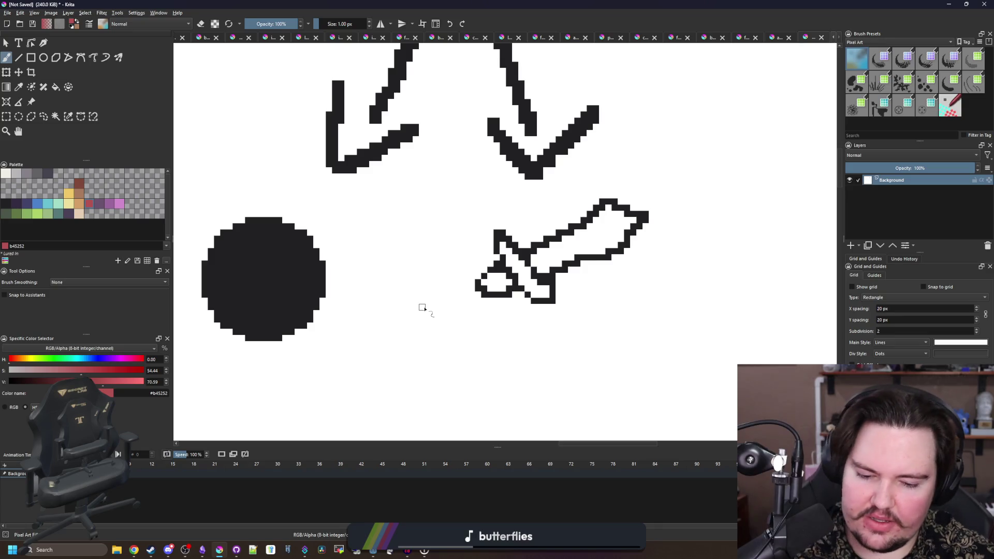
scroll(422, 308, down, 5)
scroll(420, 281, up, 5)
mouse_move(433, 284)
mouse_down()
mouse_move(444, 222)
mouse_move(419, 227)
mouse_up()
- Draw a red box outline below the sword with a smaller box inside it
mouse_move(378, 253)
mouse_down()
mouse_move(388, 362)
mouse_move(606, 259)
mouse_move(388, 244)
mouse_move(472, 285)
mouse_move(427, 255)
mouse_up()
click(434, 305)
mouse_move(436, 307)
mouse_down()
mouse_move(427, 345)
mouse_move(458, 362)
mouse_move(426, 358)
mouse_up()
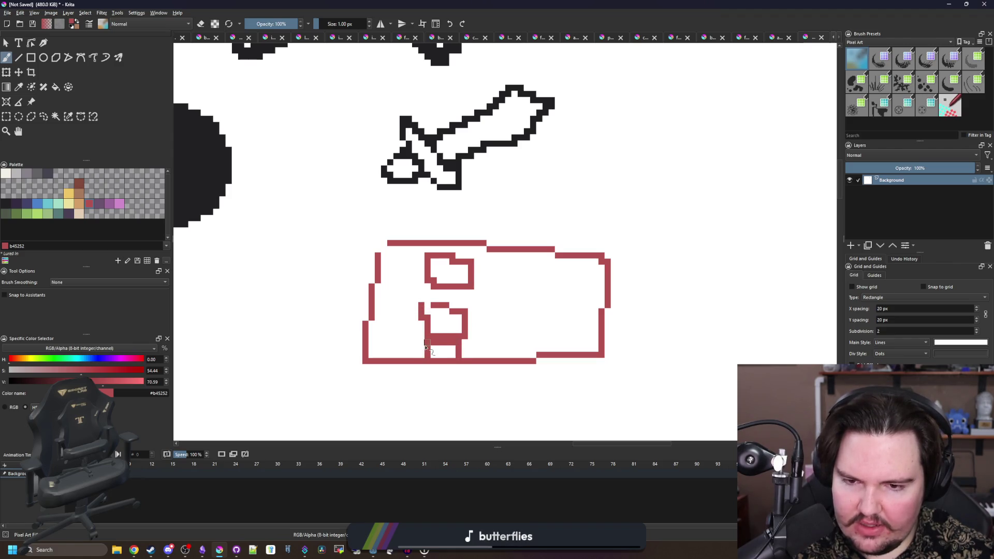
scroll(459, 287, down, 5)
scroll(469, 273, up, 5)
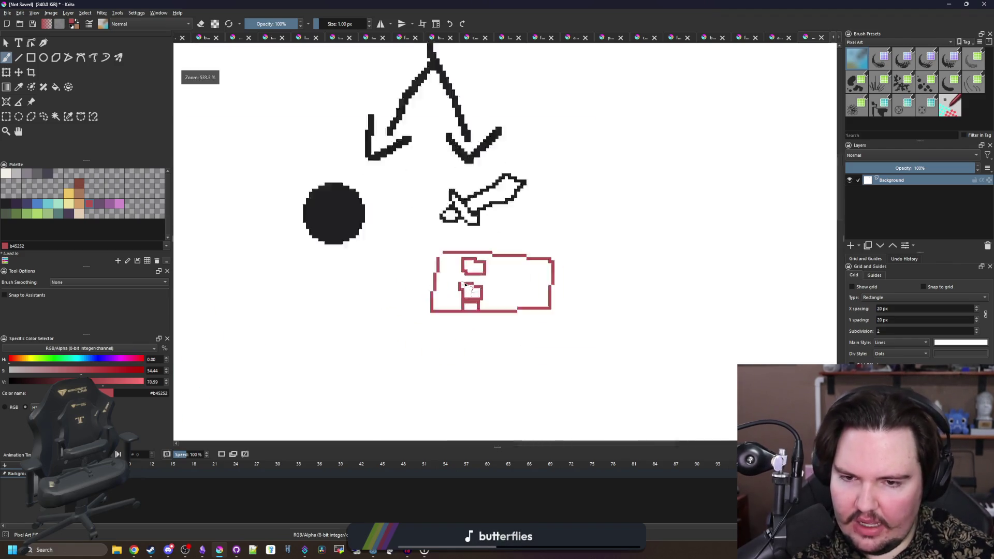
scroll(455, 273, down, 4)
scroll(424, 297, up, 4)
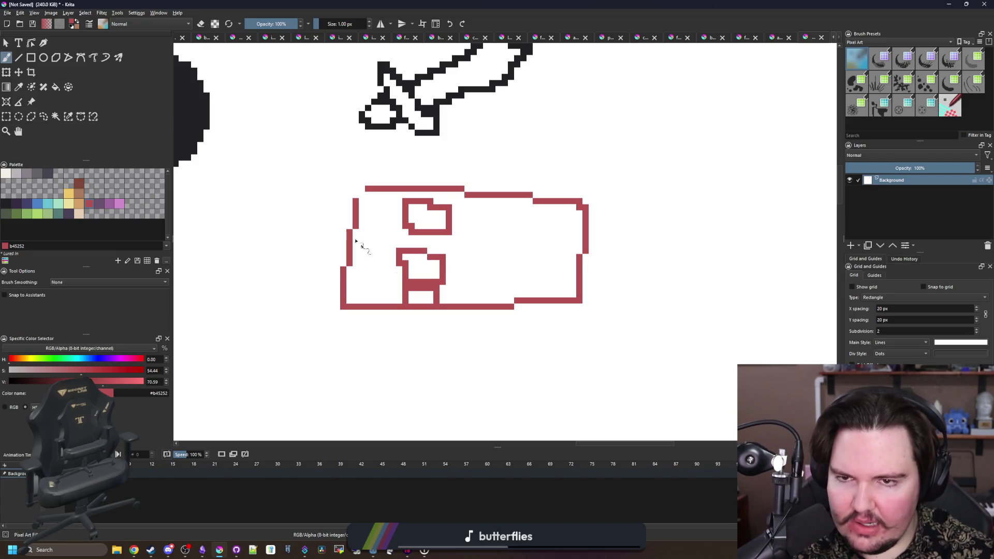
- Draw a red line along the sword blade, then undo it
drag(428, 169, 483, 238)
scroll(483, 238, down, 4)
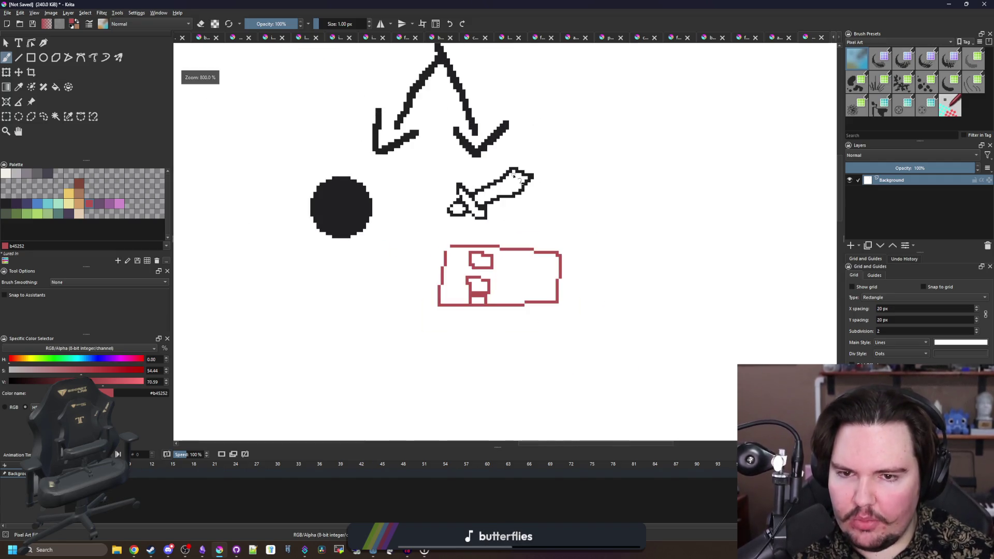
scroll(590, 100, up, 4)
drag(617, 85, 477, 214)
scroll(438, 238, down, 2)
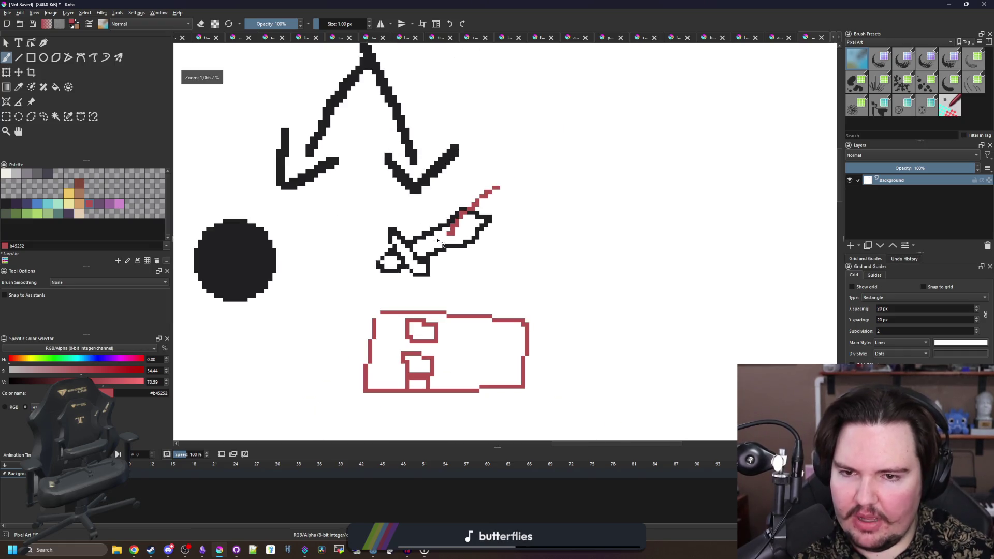
key(ctrl+z)
- Redraw the red diagonal line down the middle of the sword blade
scroll(456, 271, down, 3)
scroll(443, 293, up, 6)
scroll(443, 294, down, 6)
scroll(445, 256, up, 6)
drag(359, 291, 646, 130)
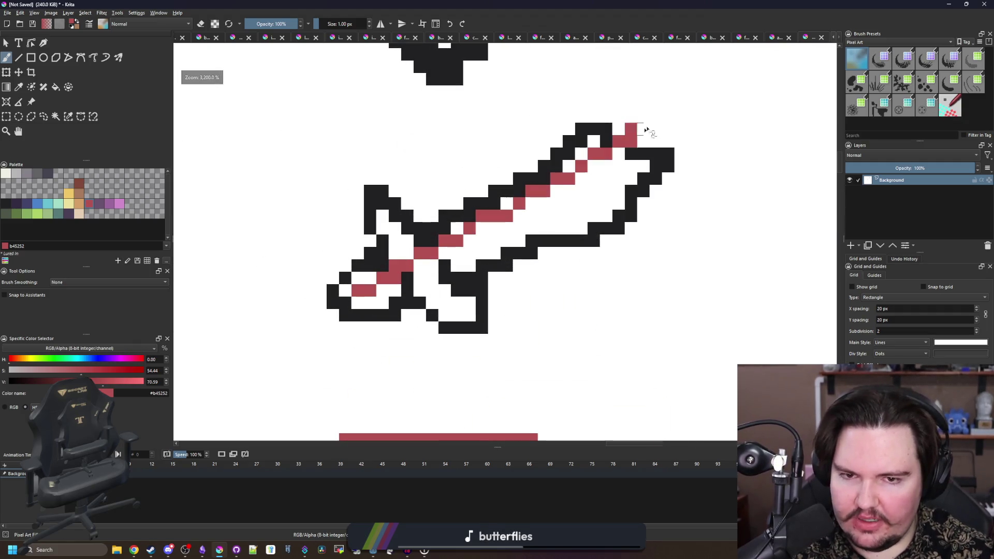
scroll(646, 129, down, 9)
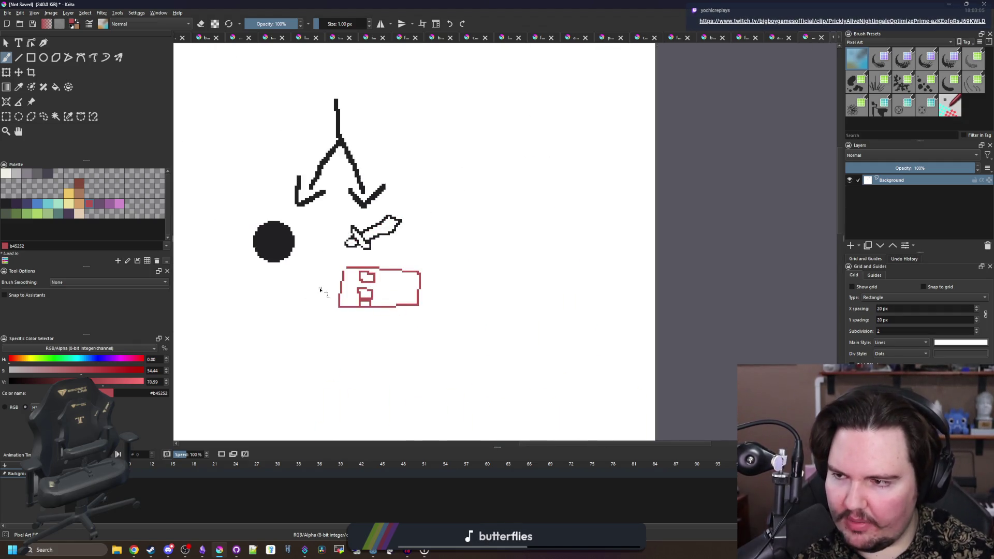
scroll(344, 286, up, 5)
scroll(408, 225, down, 5)
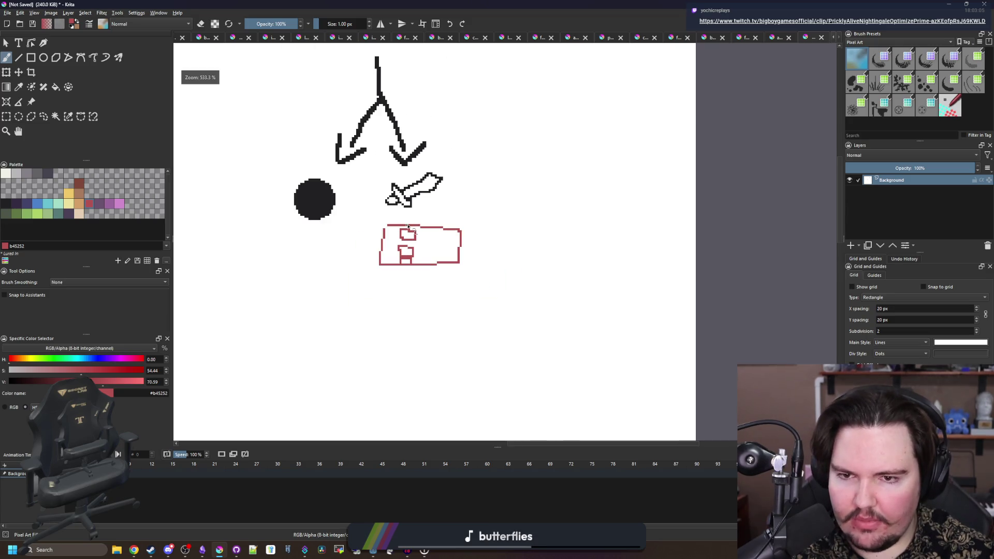
scroll(408, 226, up, 2)
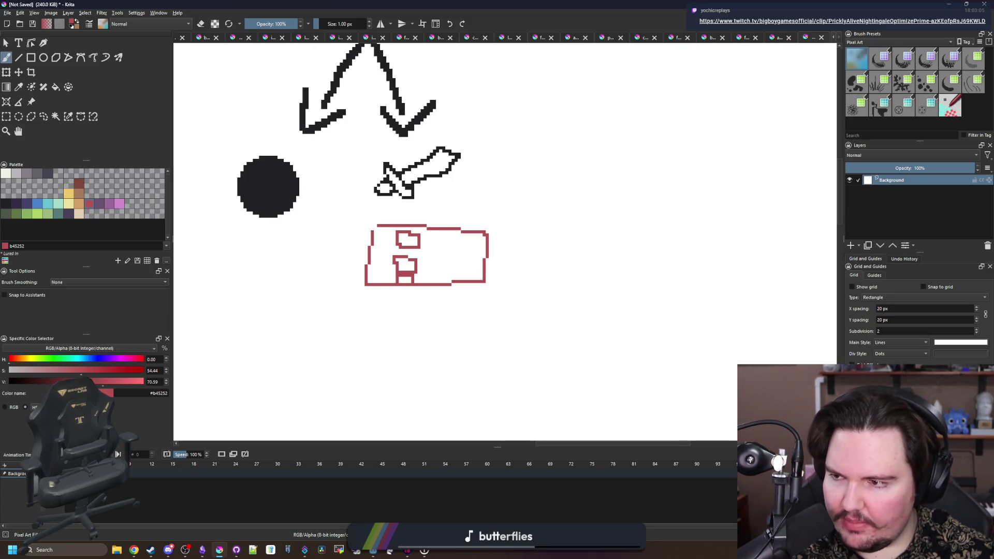
scroll(408, 226, down, 2)
- Play the Twitch clip with the volume set near 68%, then close its window
click(185, 550)
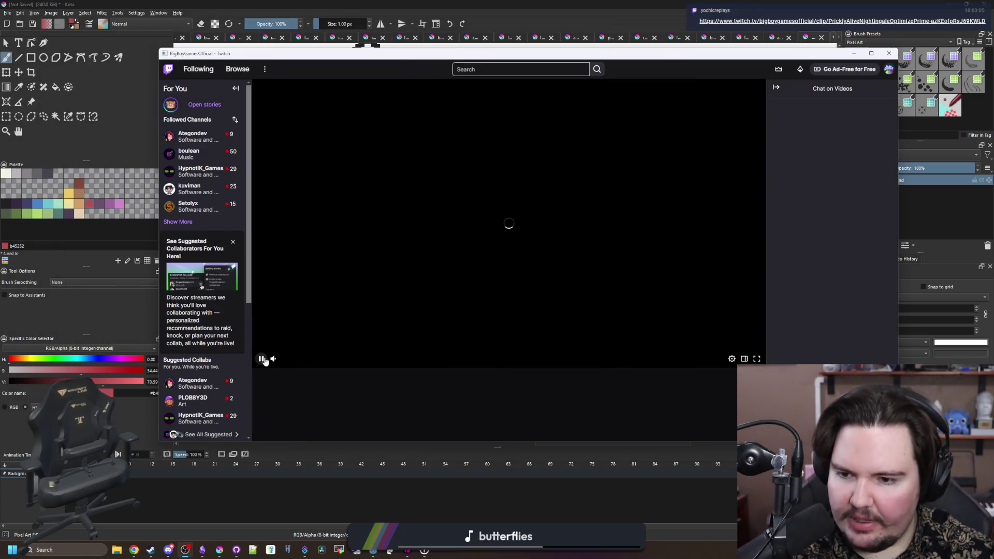
drag(298, 360, 316, 361)
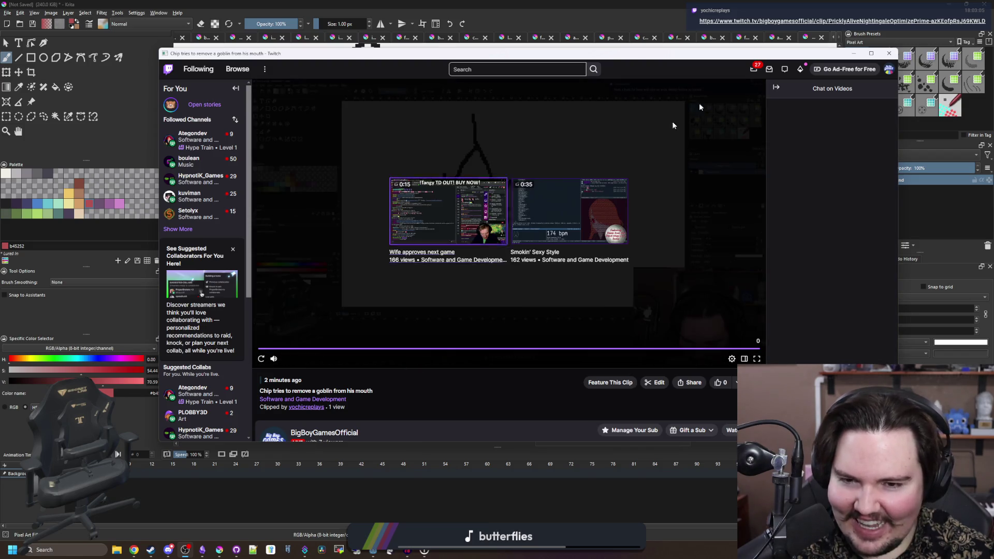
click(883, 50)
- Recentre on the red box and draw a small square outline inside it
drag(402, 306, 418, 339)
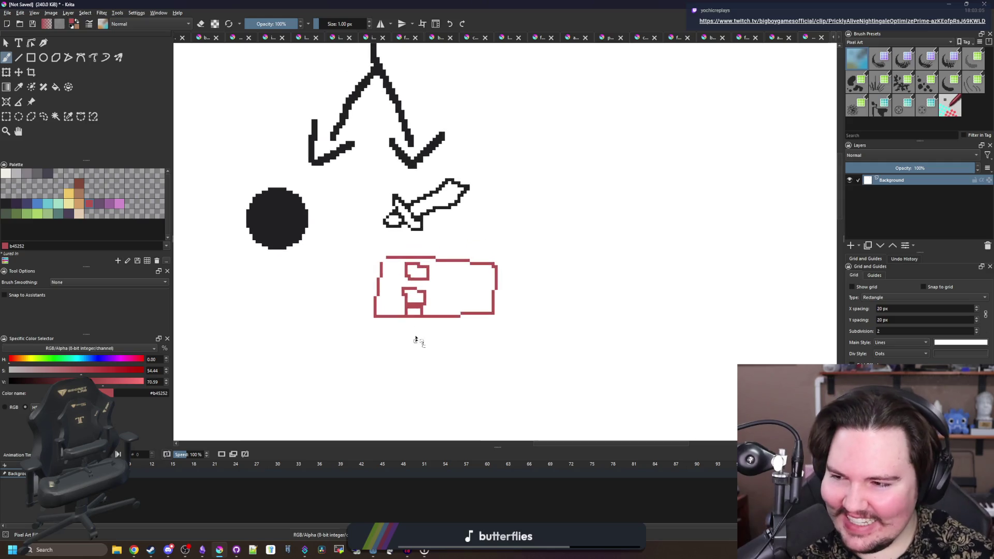
drag(397, 270, 406, 302)
mouse_move(399, 249)
mouse_down()
mouse_move(429, 338)
mouse_move(290, 269)
mouse_up()
scroll(478, 262, up, 1)
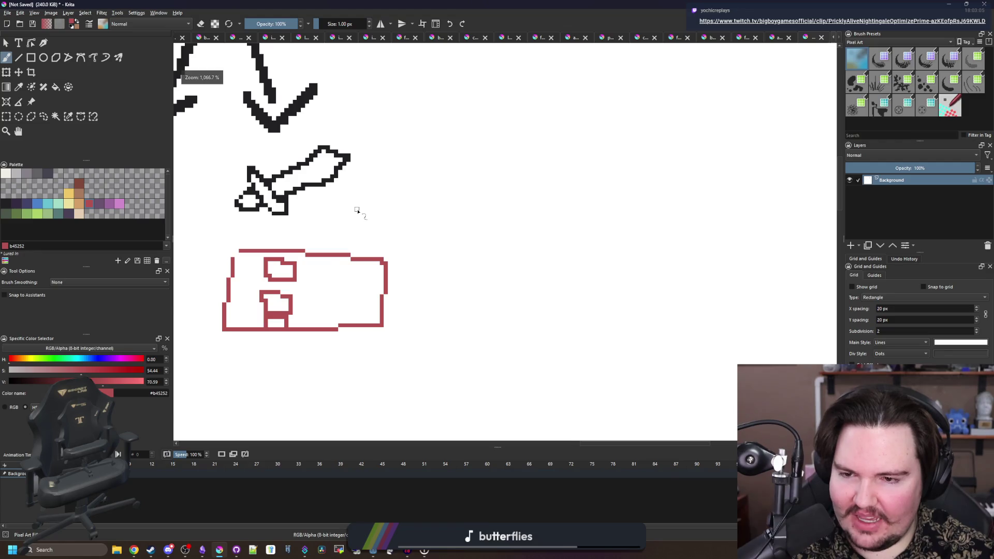
scroll(274, 317, up, 3)
mouse_move(435, 212)
mouse_down()
mouse_move(433, 265)
mouse_move(513, 257)
mouse_move(512, 205)
mouse_move(429, 198)
mouse_move(435, 207)
mouse_move(422, 193)
mouse_up()
- Tidy the square's corner pixels by swapping between white and red, then return to Godot
key(x)
click(497, 255)
key(x)
click(510, 267)
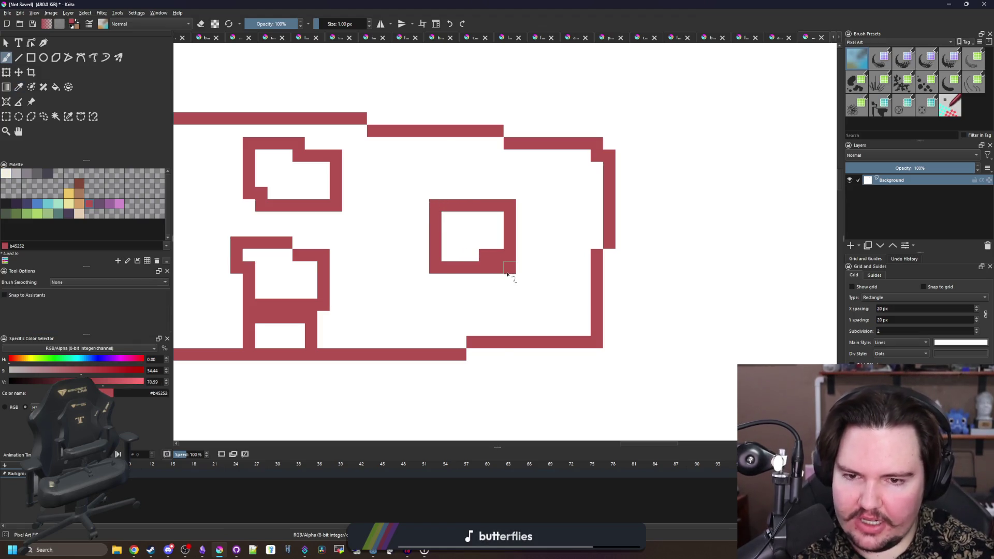
key(x)
click(485, 255)
key(ctrl+Tab)
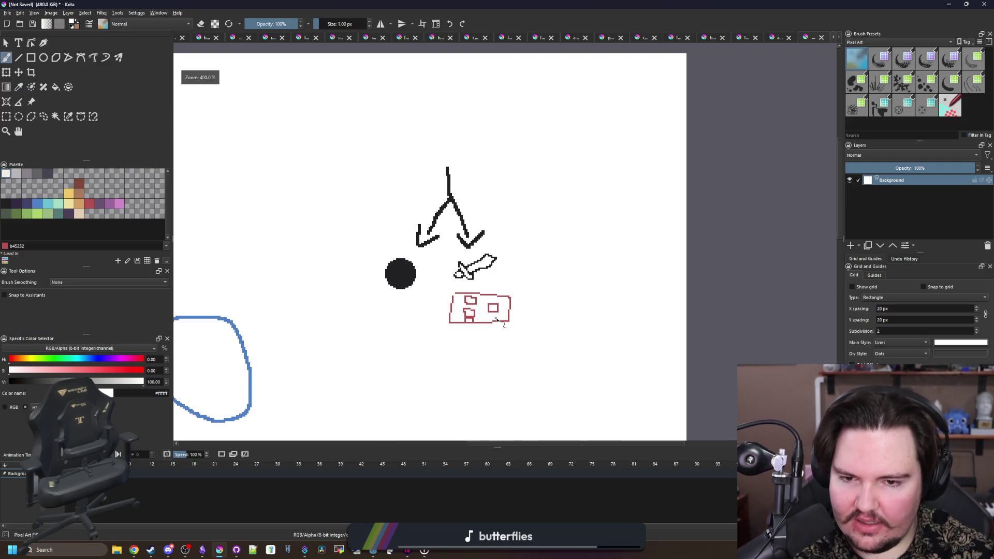
key(super+Down)
key(super+Down)
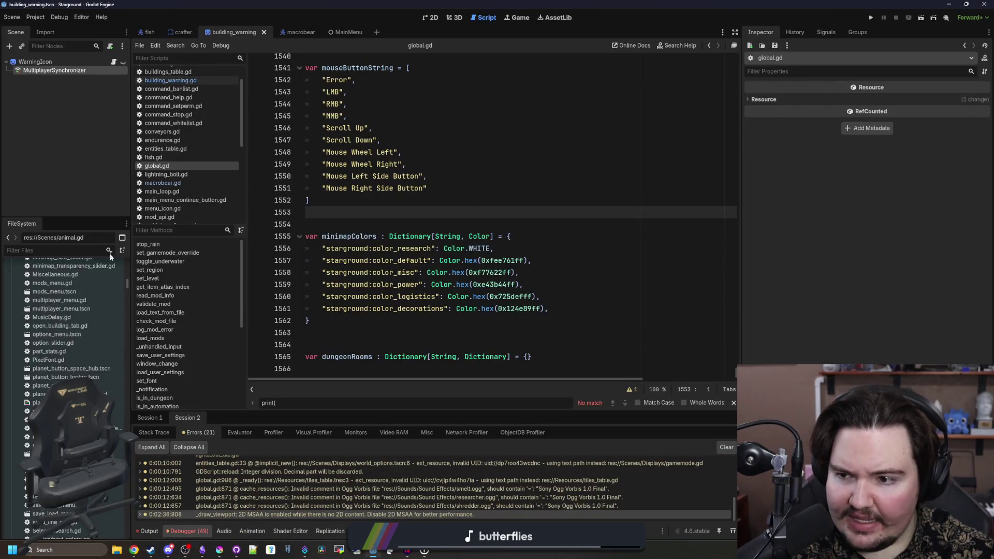
- Filter project files by 'conveyor' and open conveyor_data.gd
click(97, 250)
text(conveyor)
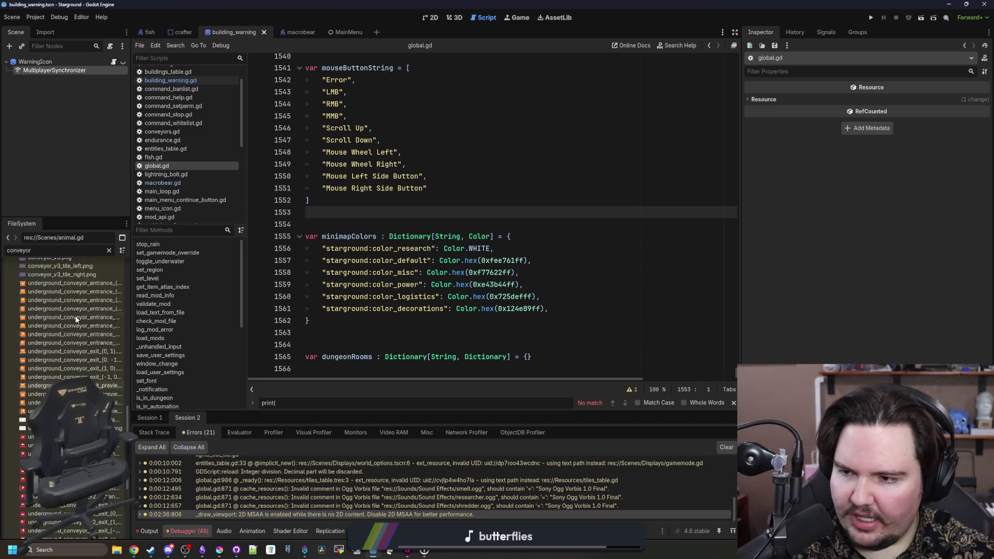
scroll(76, 316, up, 10)
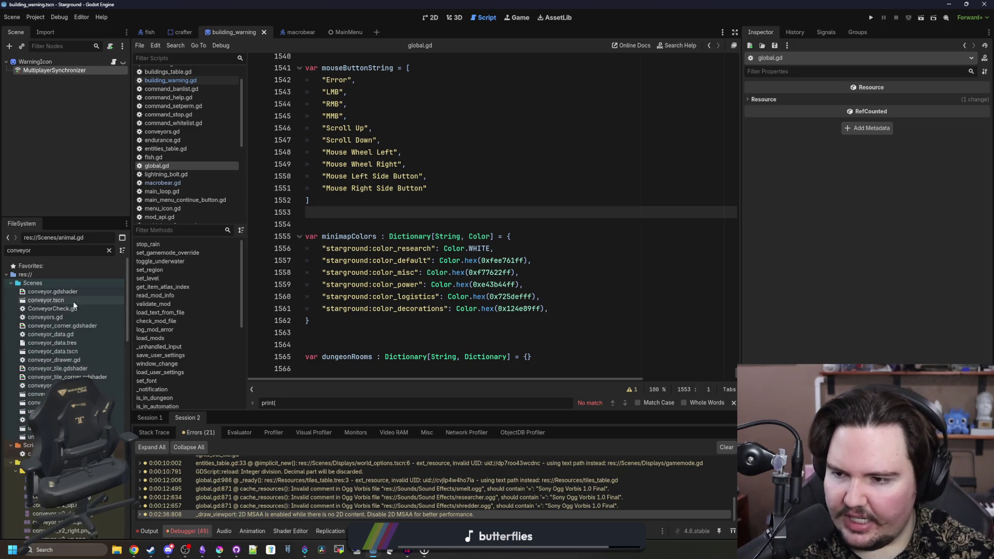
double_click(65, 333)
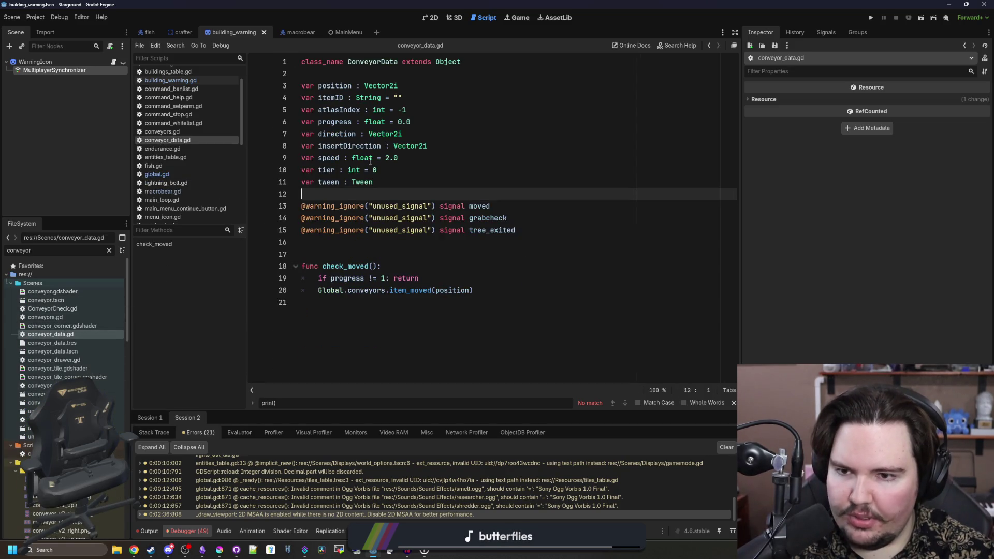
- Select the itemID declaration line to inspect it
drag(412, 94, 299, 101)
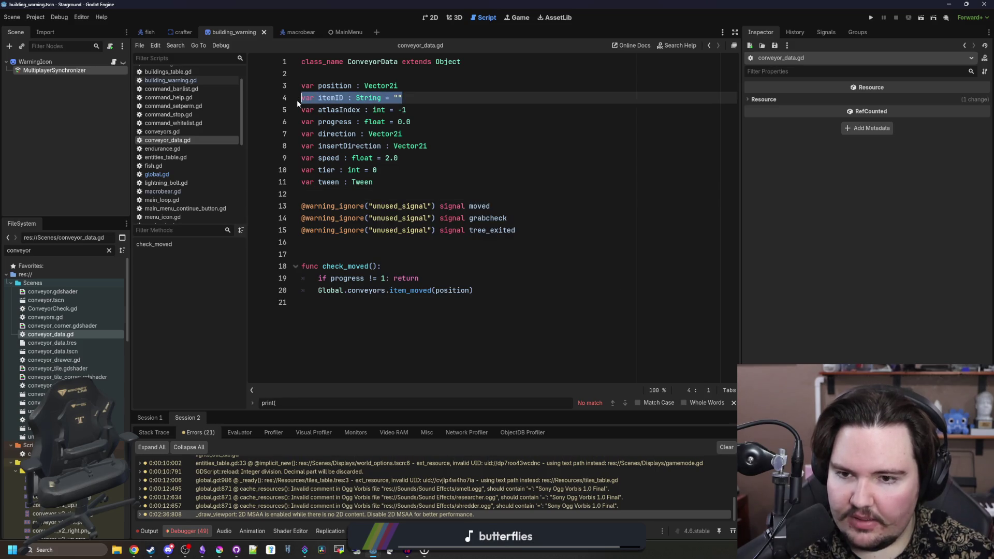
click(424, 103)
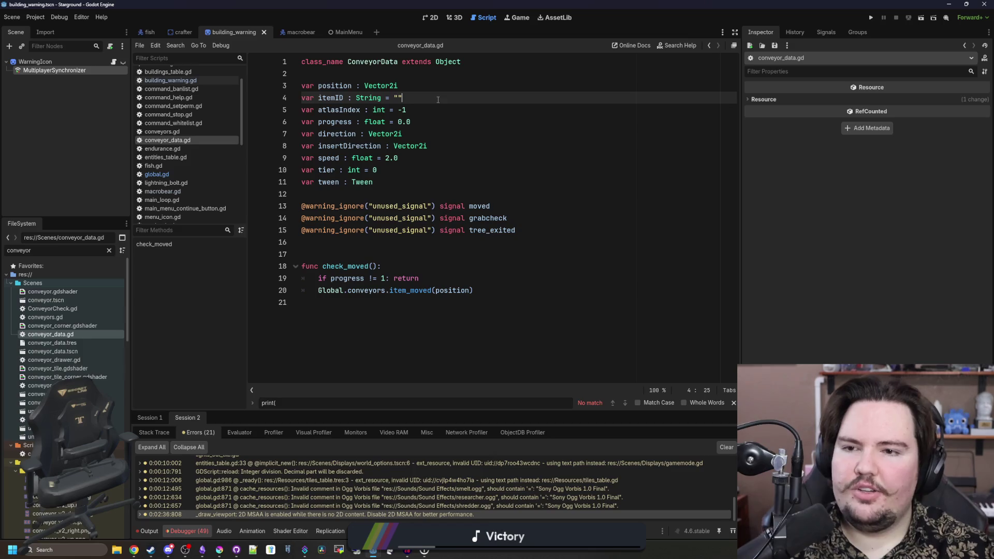
drag(438, 99, 276, 97)
click(424, 97)
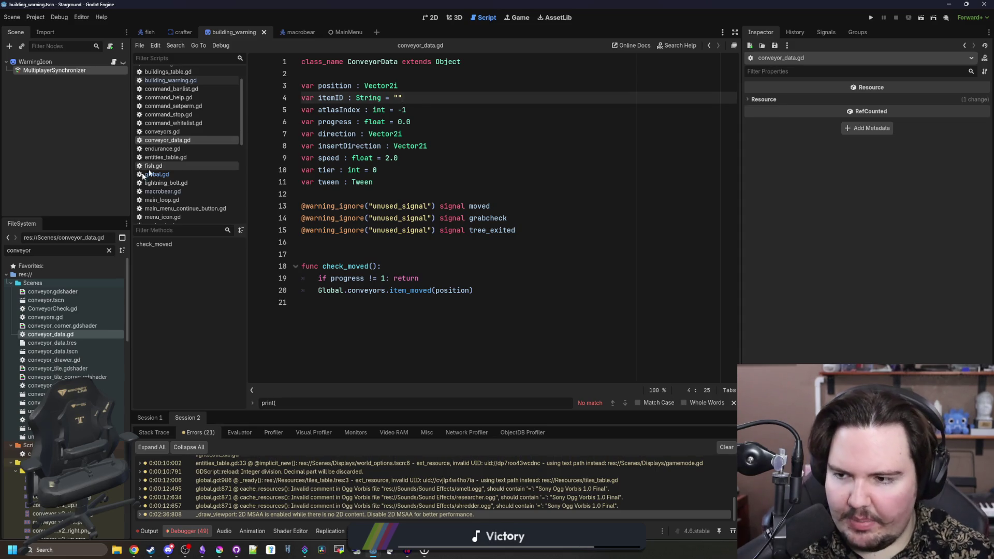
- Filter the file list by 'multi' and open multiplayerSetup.gd in the script editor
click(108, 250)
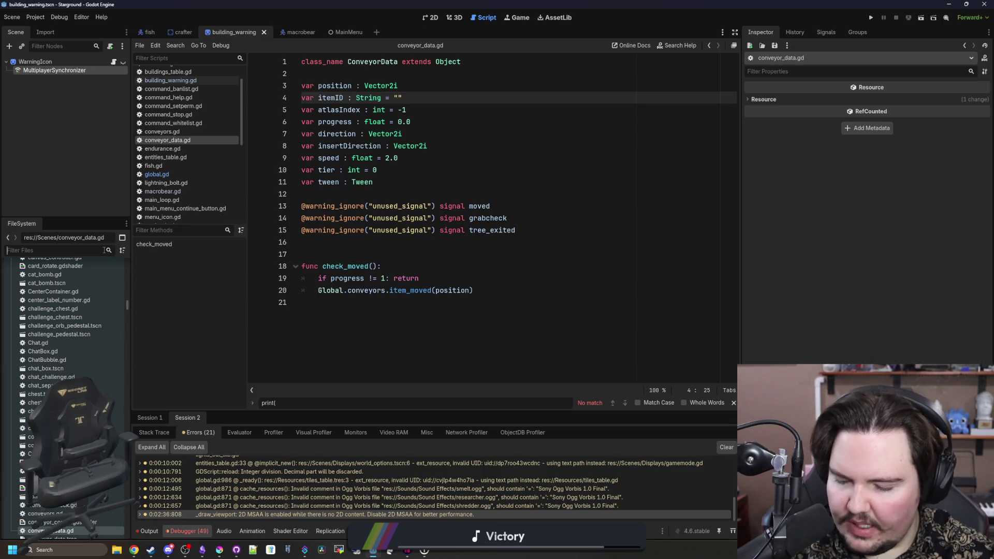
text(items)
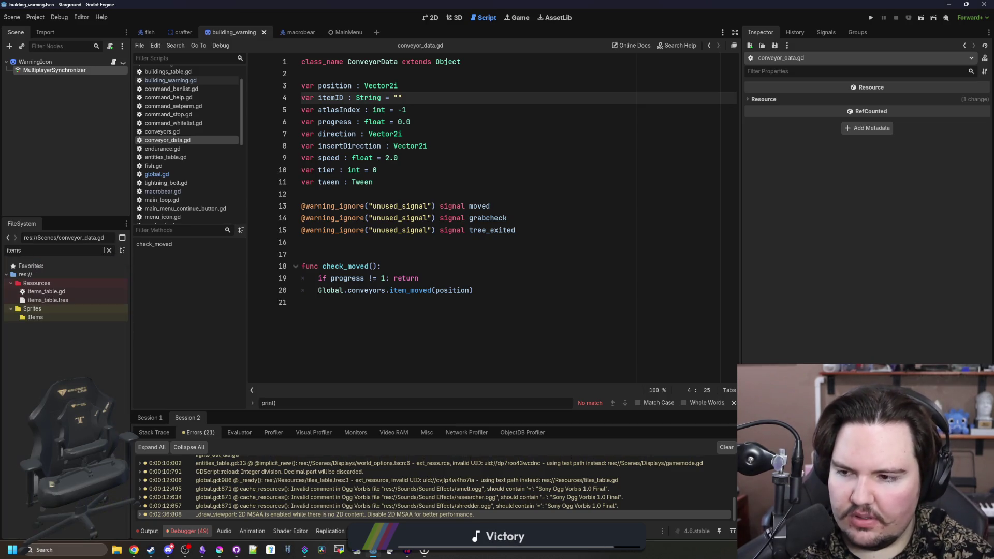
click(107, 250)
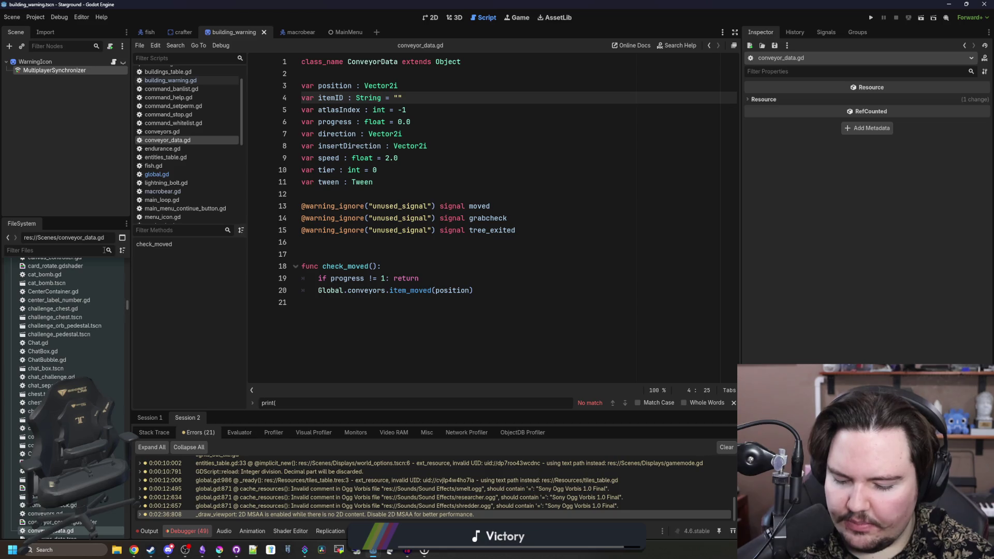
text(multi)
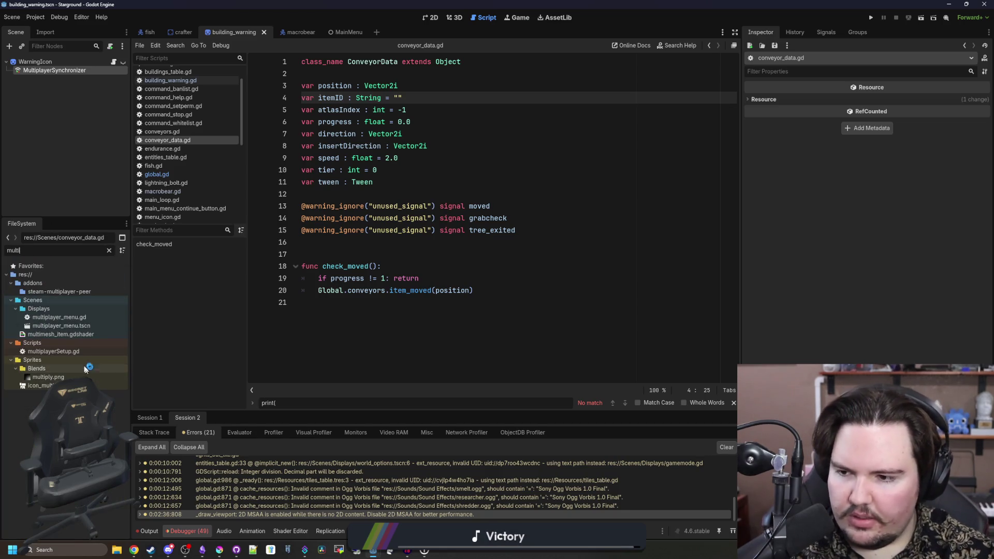
double_click(53, 351)
- Search the script for create_item and jump to the create_item and create_item_velocity definitions
click(511, 254)
key(ctrl+f)
text(c)
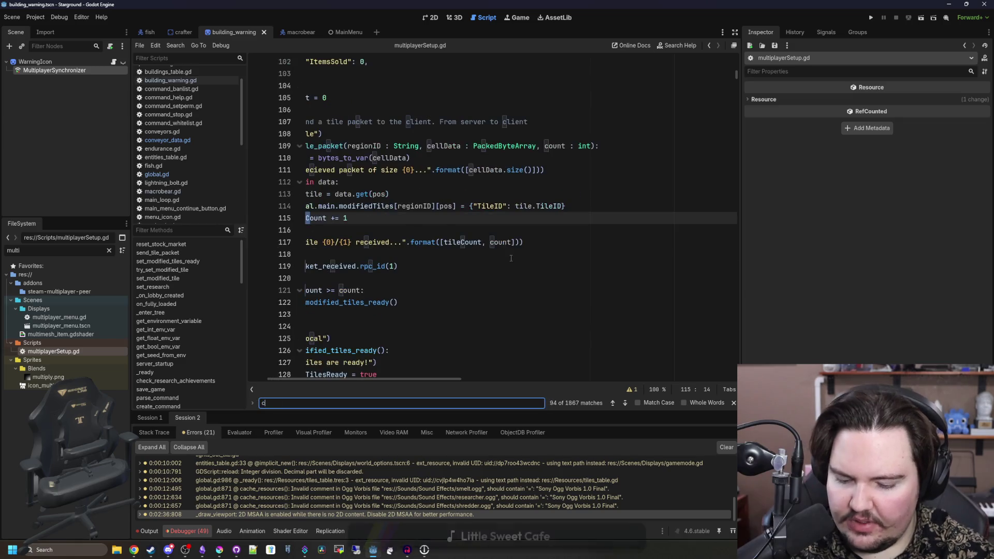
text(reate_item)
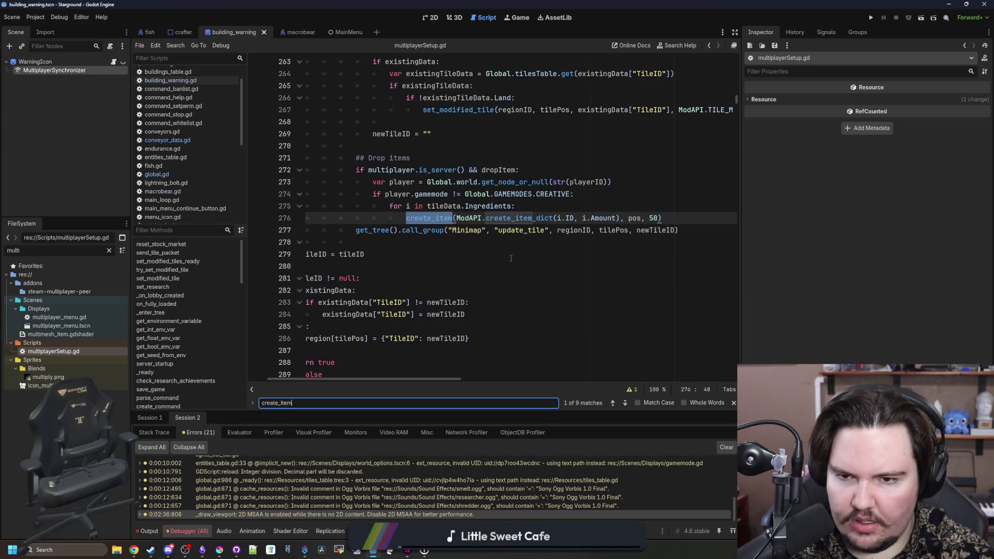
click(510, 257)
ctrl+click(417, 218)
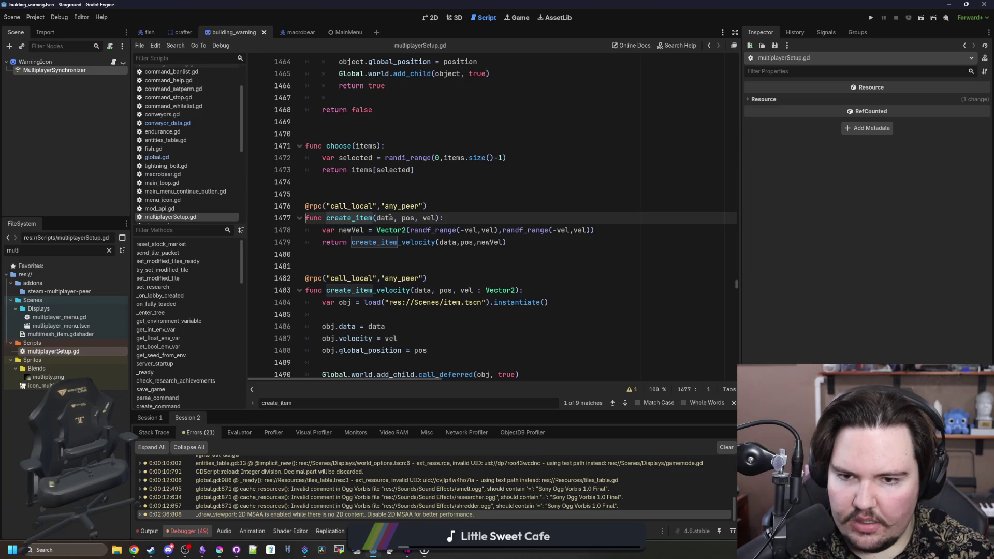
ctrl+click(403, 242)
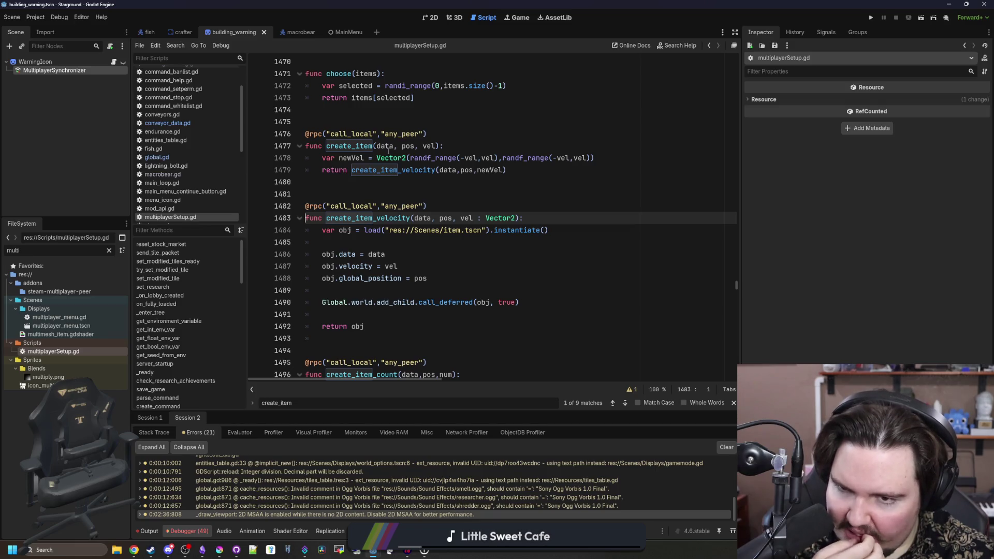
- Start a search in the current script for 'create_item_ent'
key(ctrl+f)
text(c)
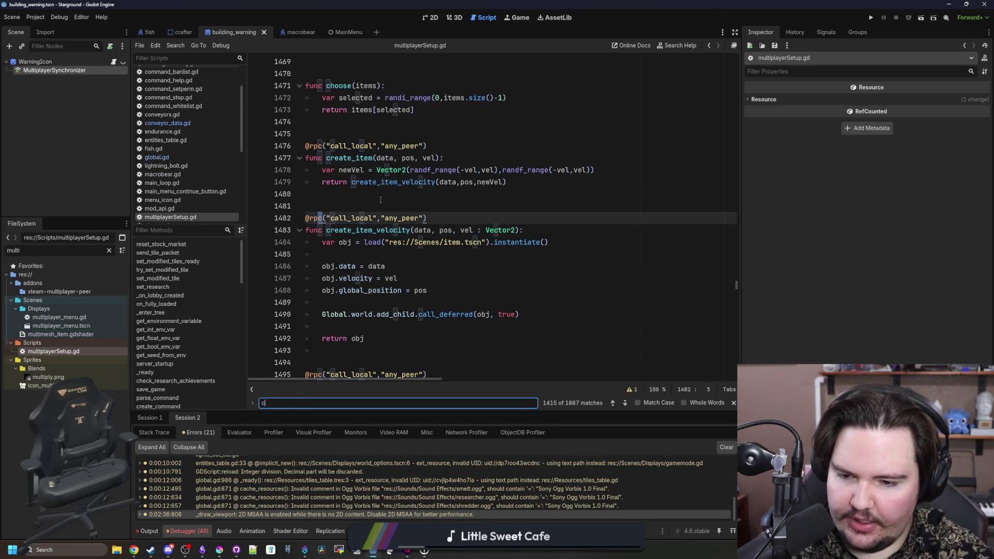
text(reate_item_entry)
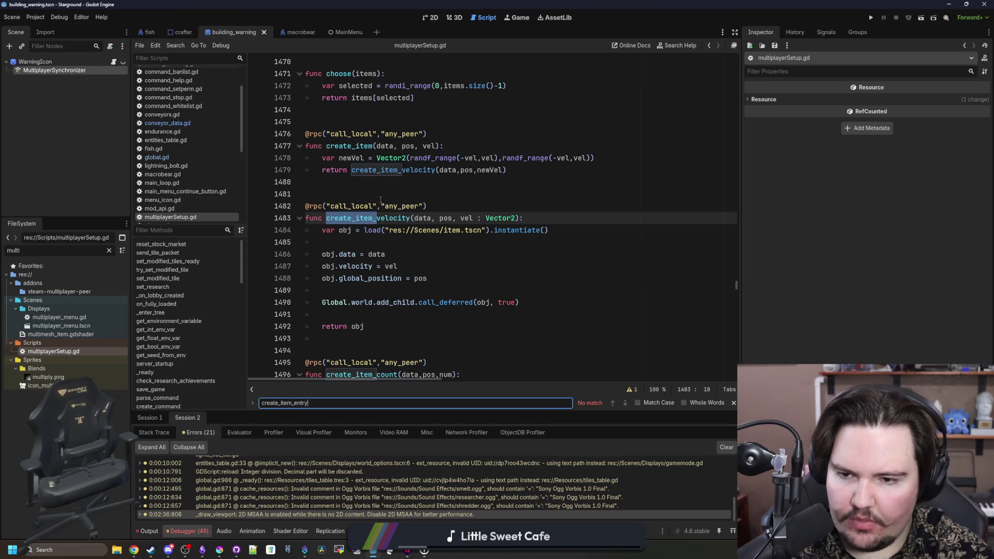
click(380, 200)
- Search all project files for create_item_dict and open the call in command_give.gd
key(ctrl+shift+f)
text(creat)
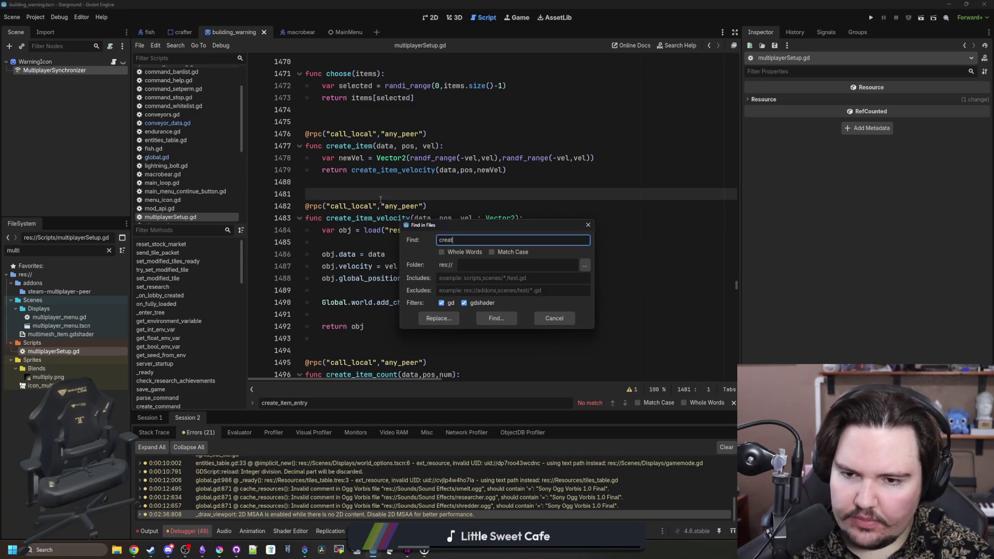
text(e_item_dic)
key(Return)
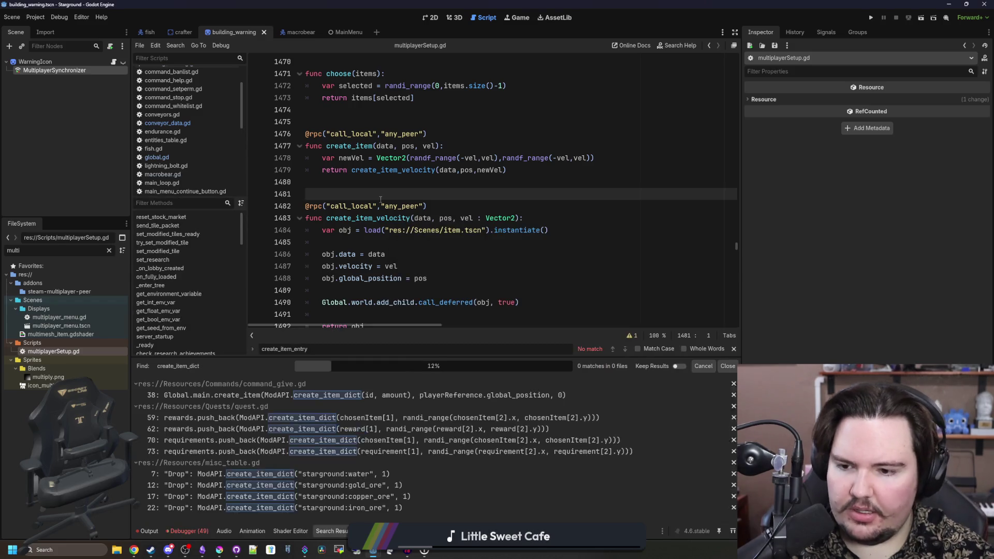
click(361, 396)
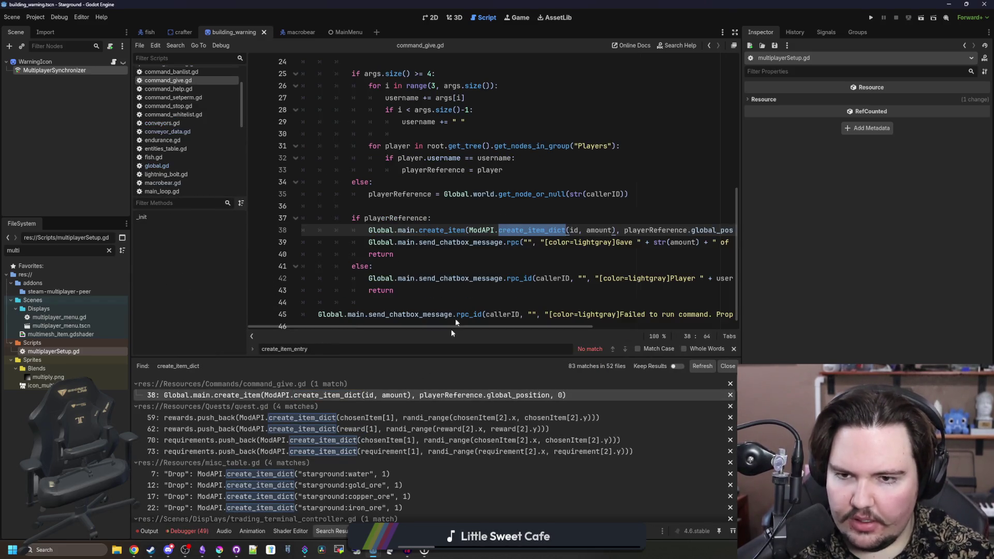
- Go to the create_item_dict definition in mod_api.gd with the caret at its signature
ctrl+click(537, 230)
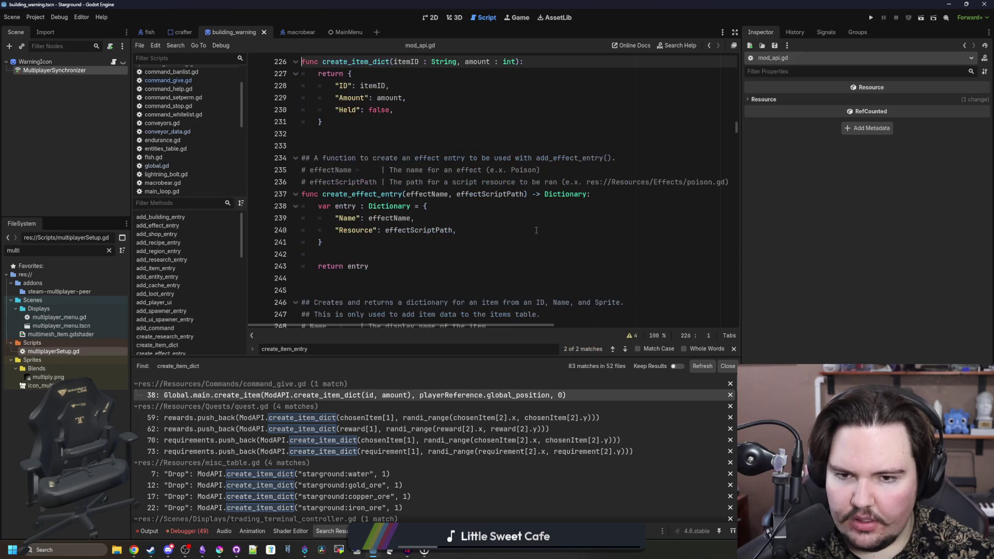
scroll(537, 230, up, 3)
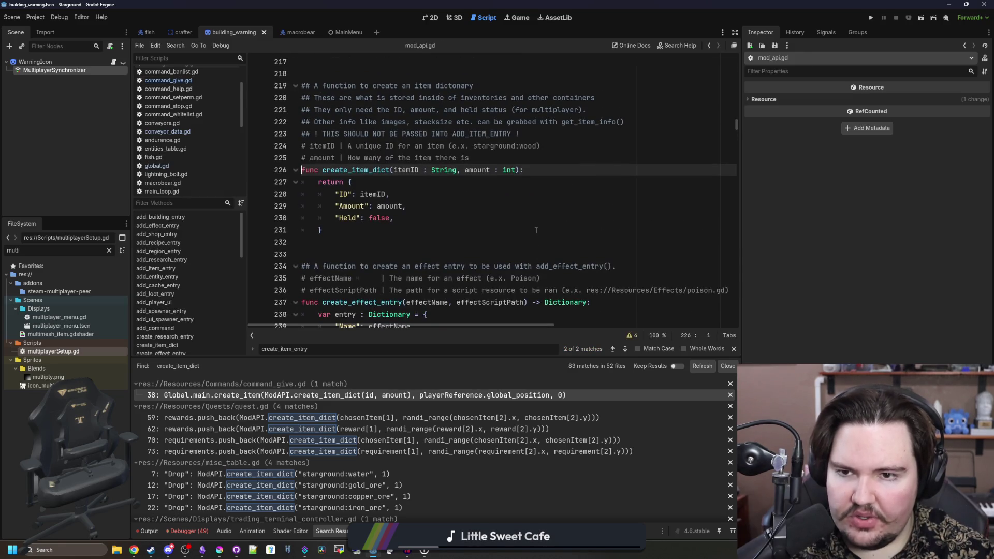
click(393, 230)
scroll(432, 247, up, 1)
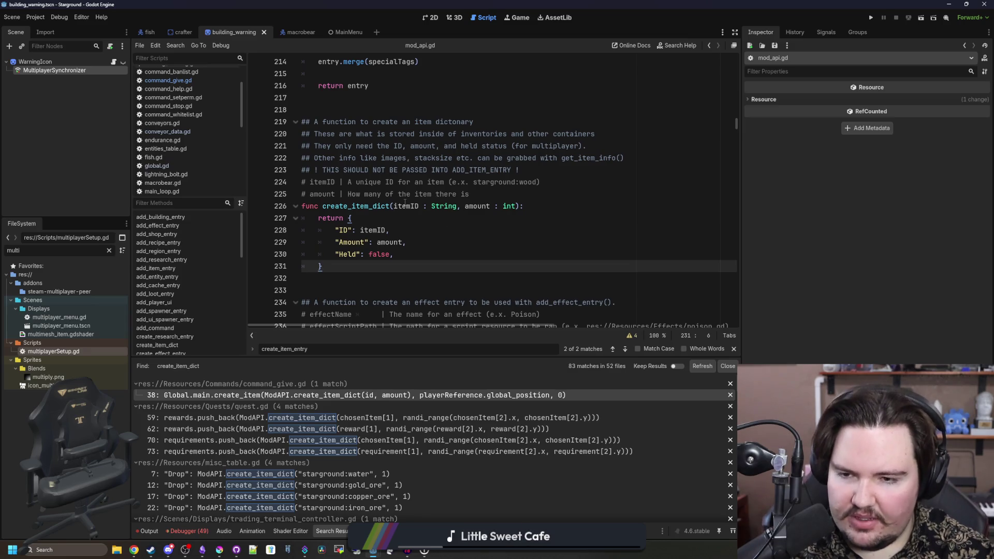
click(516, 215)
key(Up)
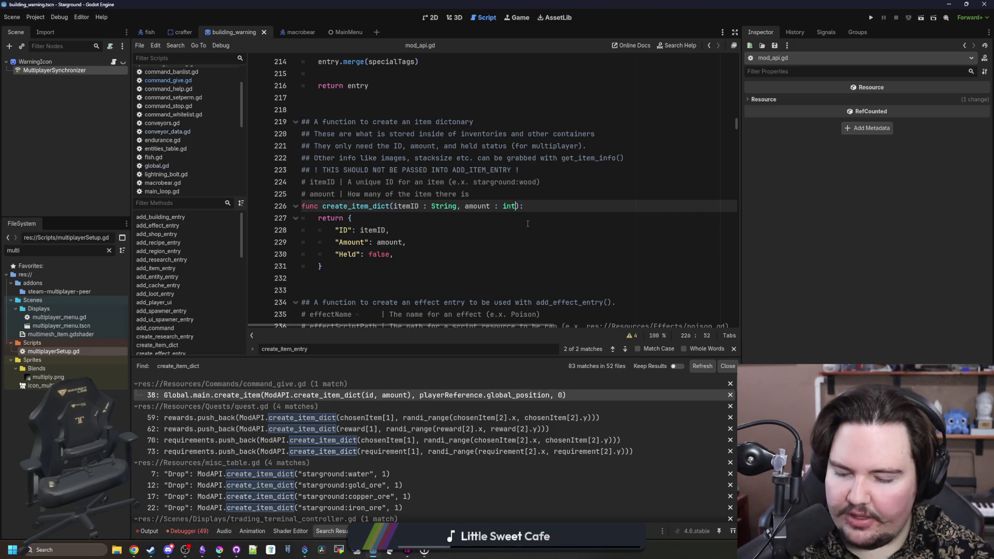
- Add the parameter ', data : Dictionary = {}' to the create_item_dict signature
text(, data )
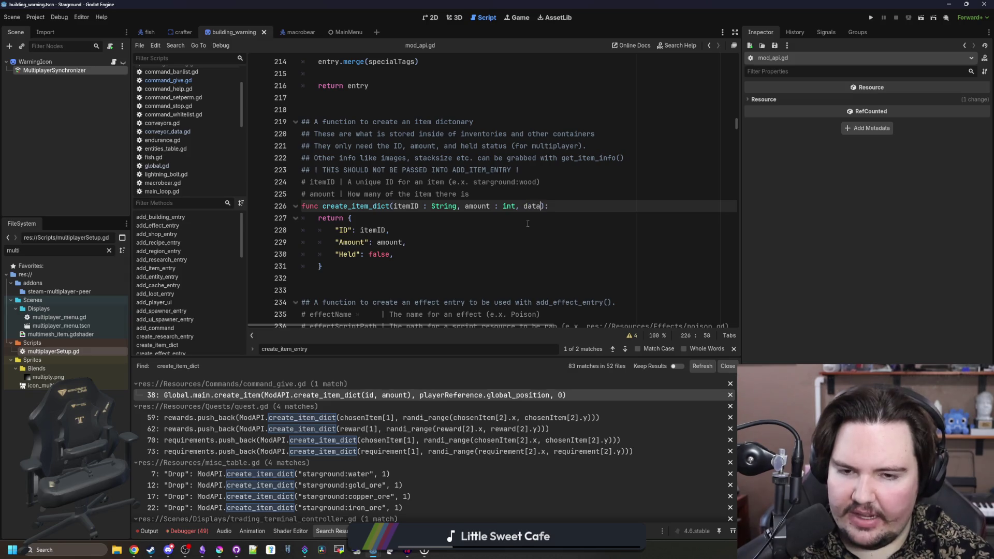
text(: Dictionary)
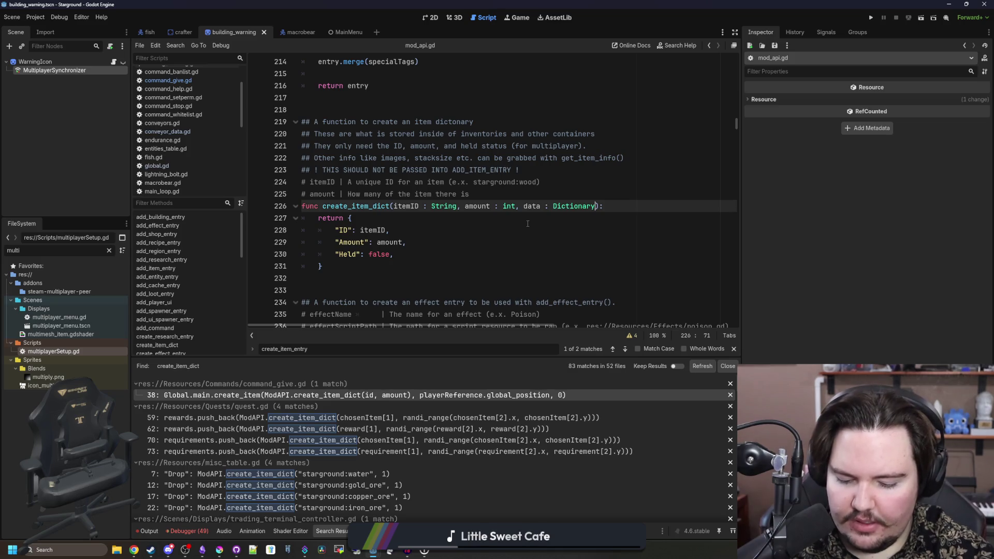
text( {})
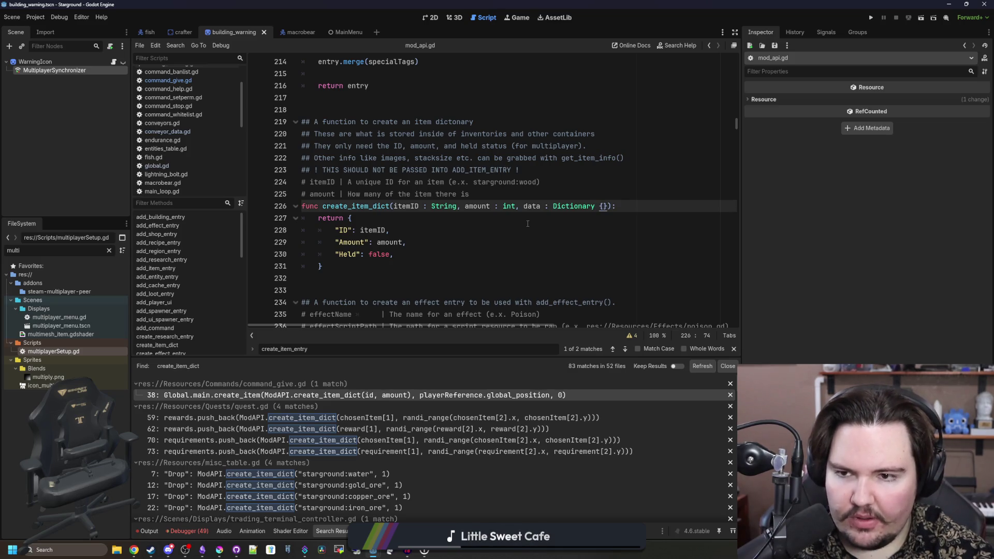
key(BackSpace)
key(BackSpace)
text(= {})
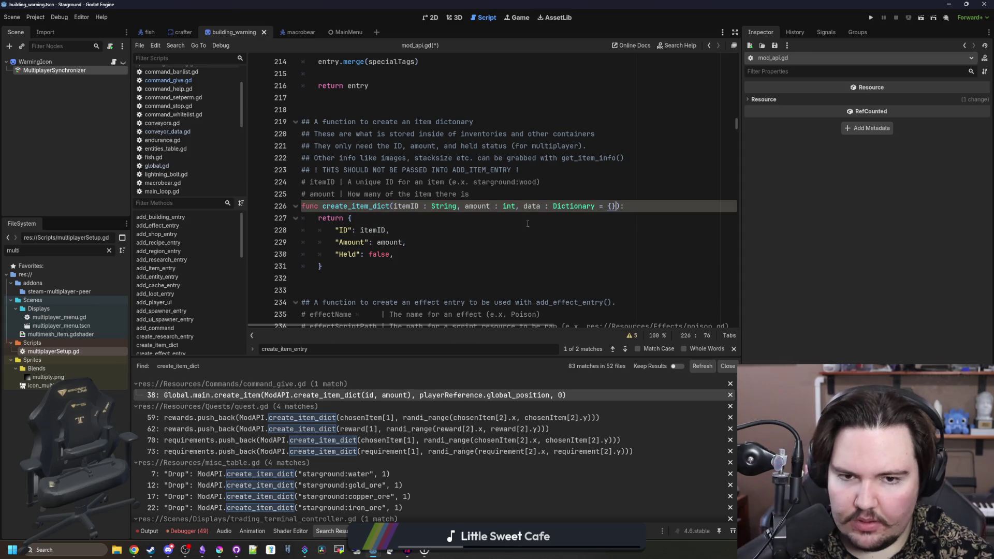
key(Down)
key(Up)
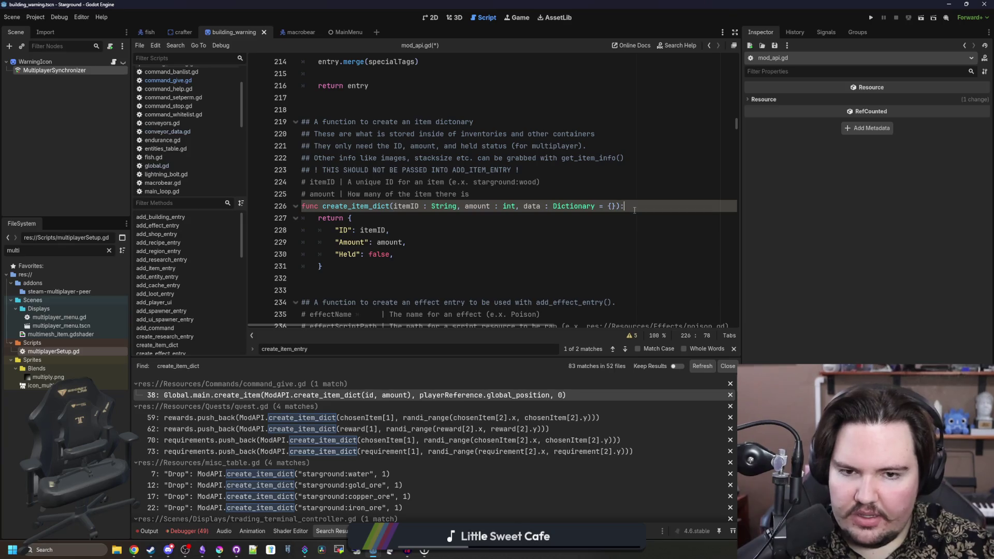
- Store the returned dictionary in 'var entry' and make the function return entry
key(Return)
text(var entry = {P)
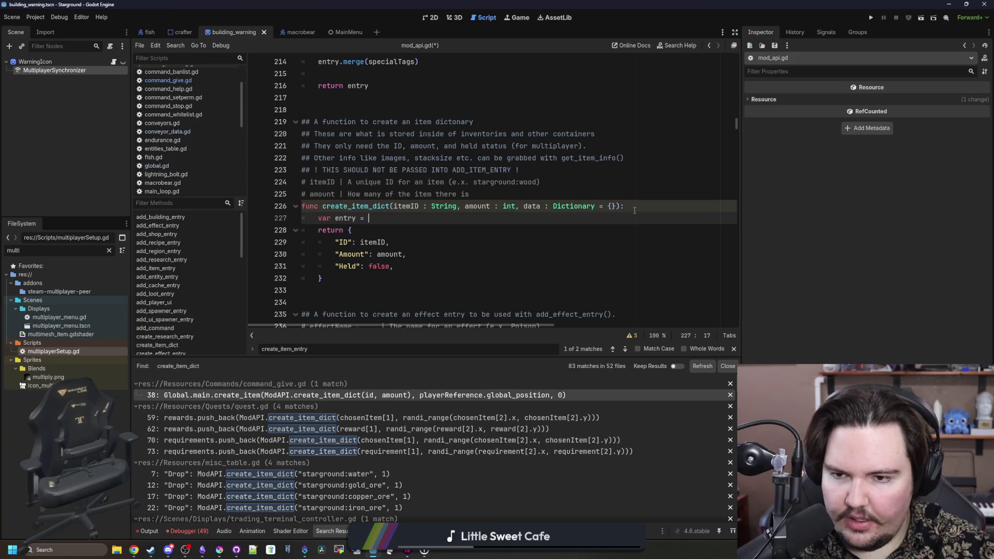
key(Down)
key(Down)
key(Down)
key(End)
key(shift+Up)
key(shift+Up)
key(shift+Up)
key(ctrl+x)
key(ctrl+v)
click(359, 278)
text(e)
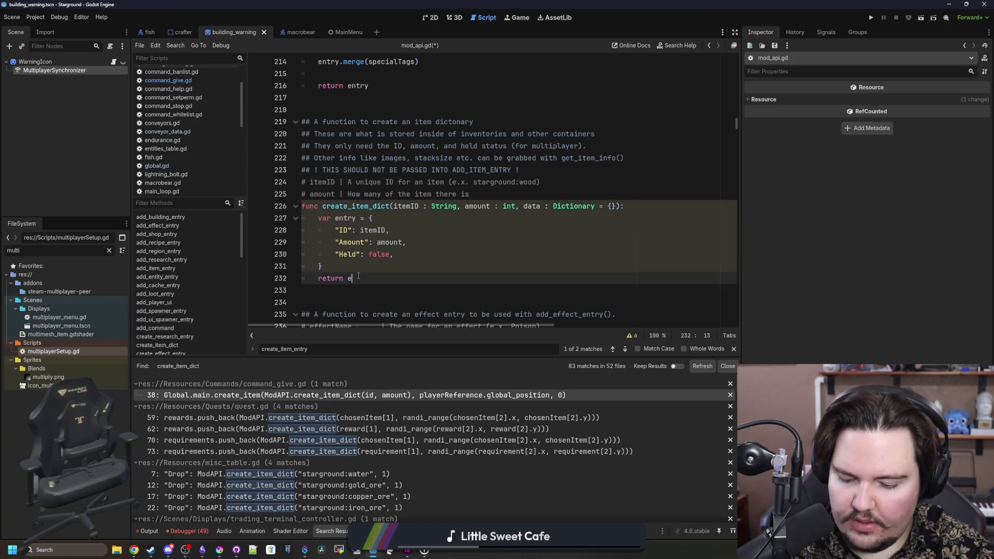
text(ntry)
click(345, 271)
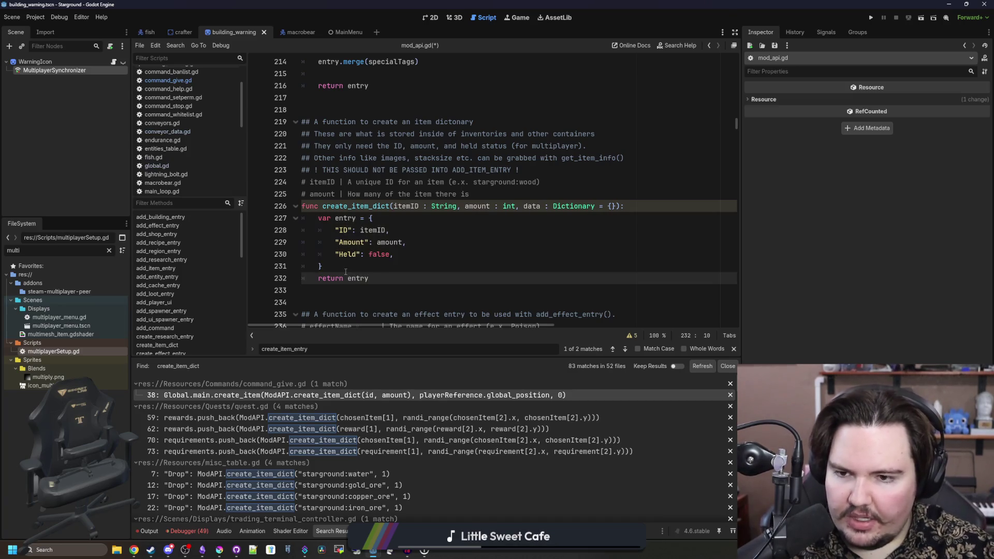
- Insert a 'for i in data:' loop calling entry.merge() before the return
key(Home)
key(Return)
key(Return)
key(Return)
key(Up)
key(Up)
text(for i in data:)
key(Return)
text(ntry.,er)
key(BackSpace)
key(BackSpace)
key(BackSpace)
text(mer)
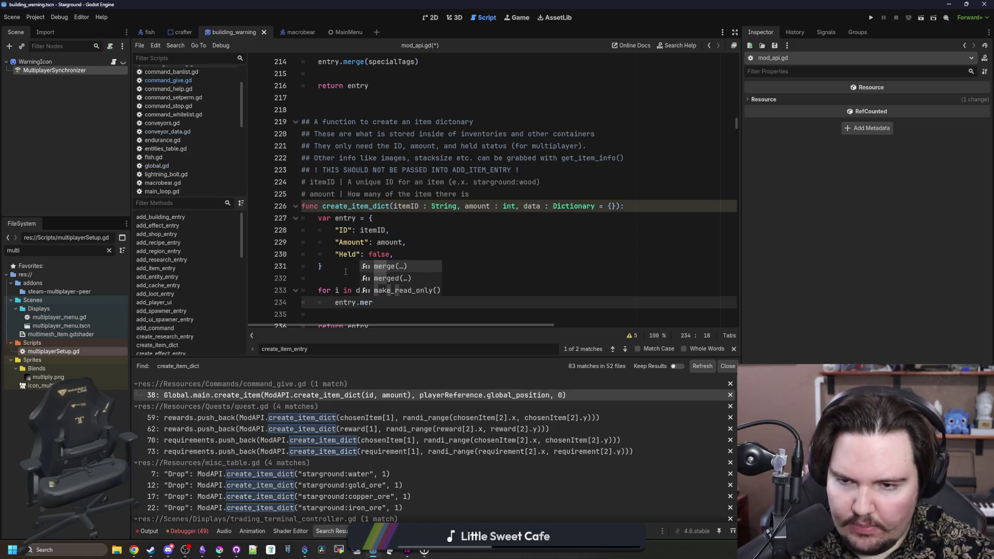
key(Return)
scroll(345, 272, down, 2)
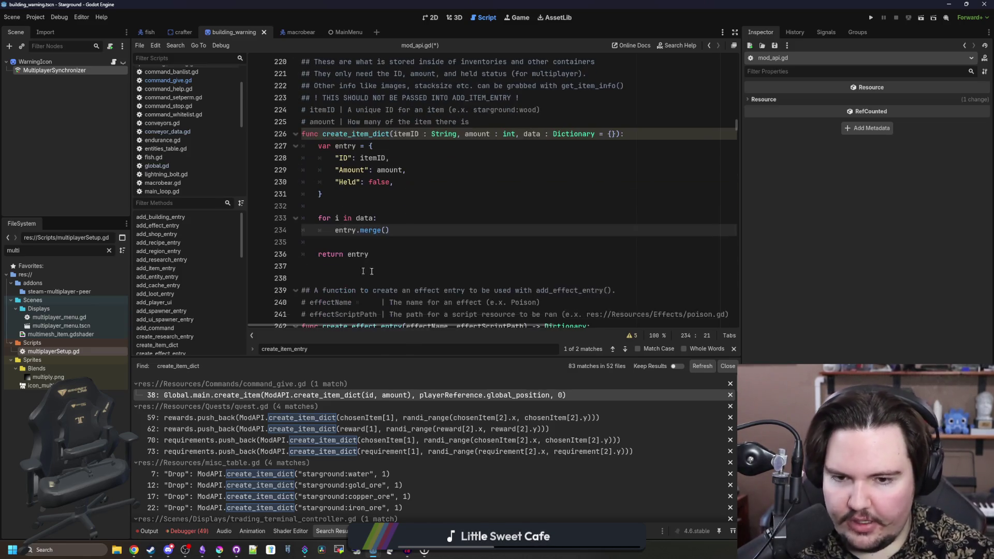